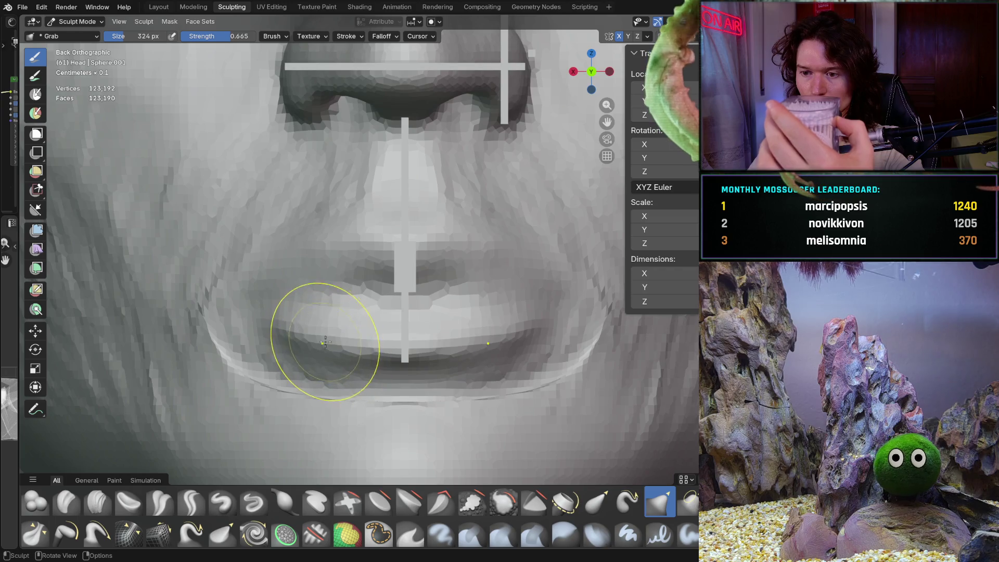
- Frame the mouth in orthographic front view and switch to the Clay Strips brush
{"action": "mouse_move", "coordinate": [355, 255]}
{"action": "middle_mouse_down"}
{"action": "mouse_move", "coordinate": [474, 253]}
{"action": "mouse_move", "coordinate": [499, 265]}
{"action": "middle_mouse_up"}
{"action": "mouse_move", "coordinate": [456, 222]}
{"action": "middle_mouse_down"}
{"action": "mouse_move", "coordinate": [419, 272]}
{"action": "mouse_move", "coordinate": [373, 290]}
{"action": "mouse_move", "coordinate": [334, 331]}
{"action": "mouse_move", "coordinate": [387, 317]}
{"action": "mouse_move", "coordinate": [370, 319]}
{"action": "middle_mouse_up"}
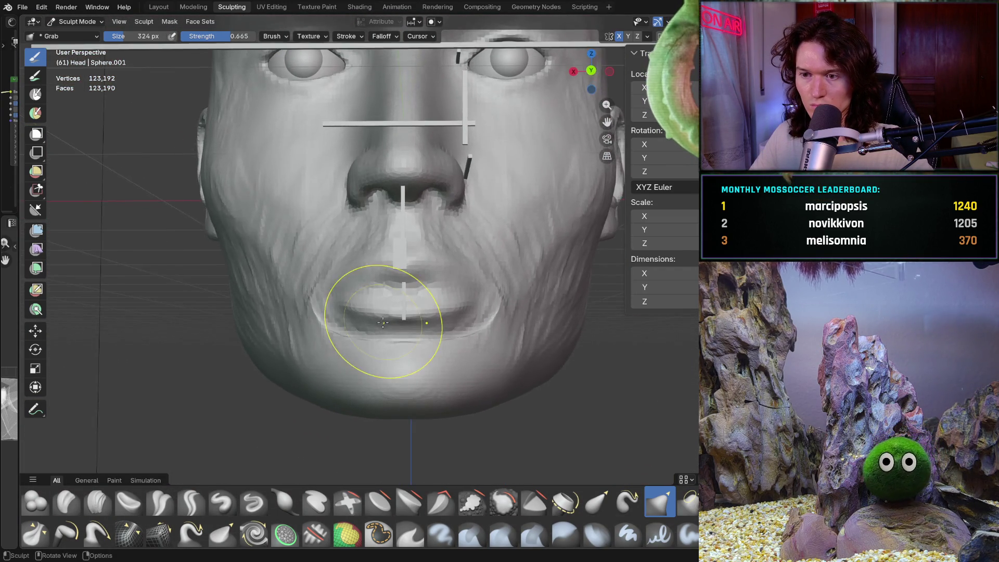
{"action": "scroll", "coordinate": [365, 312], "scroll_direction": "up", "scroll_amount": 3}
{"action": "left_click", "coordinate": [98, 501]}
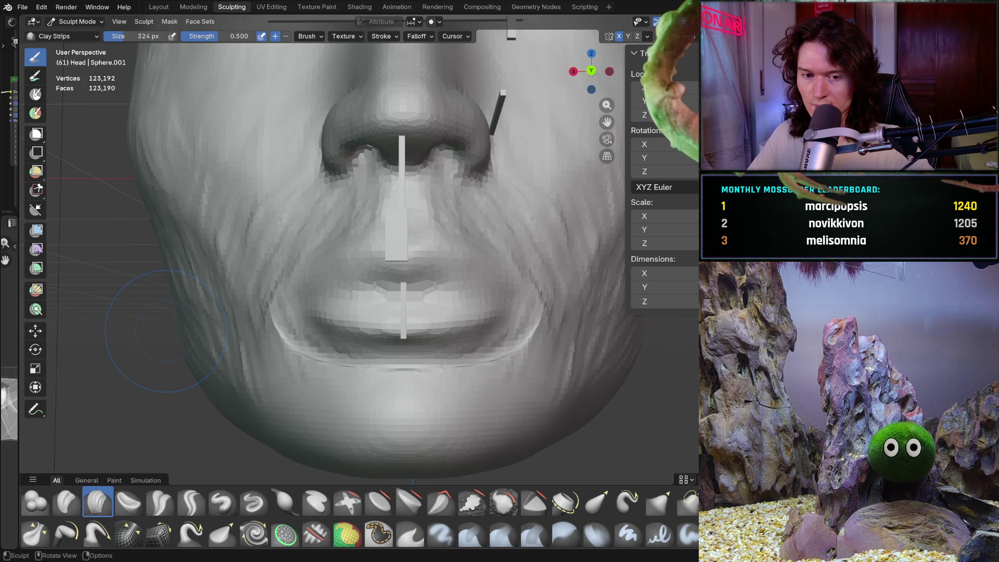
{"action": "key", "text": "ctrl+KP_1"}
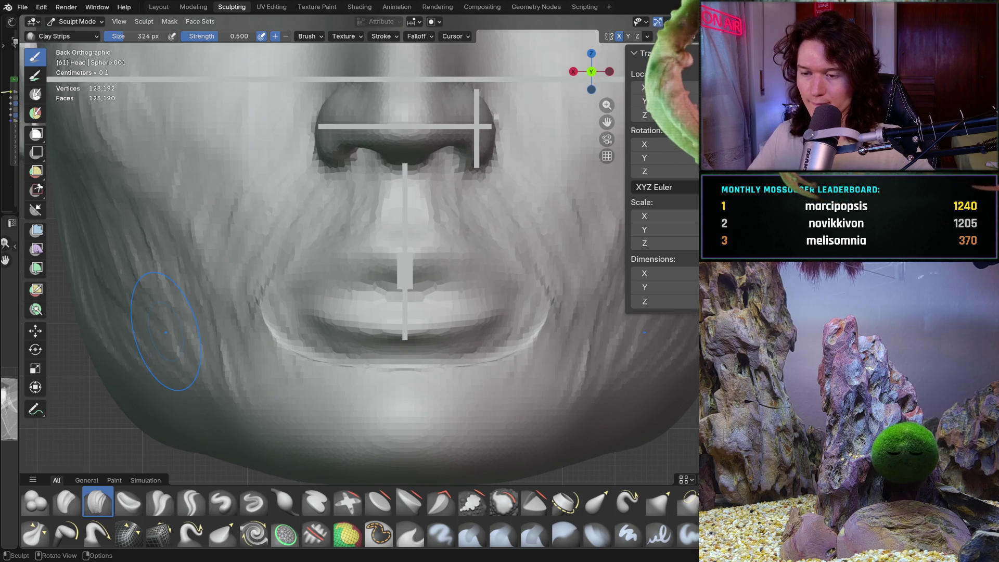
{"action": "scroll", "coordinate": [410, 289], "scroll_direction": "up", "scroll_amount": 2}
- Switch to the subtractive Crease Sharp brush and lower its strength to 0.366
{"action": "middle_click_drag", "start_coordinate": [350, 296], "coordinate": [338, 301]}
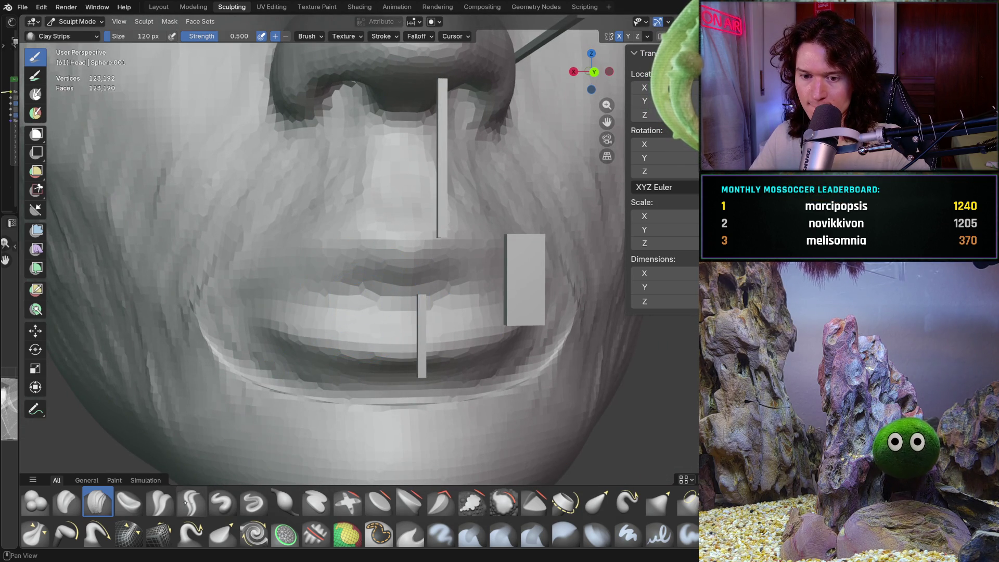
{"action": "key", "text": "shift+c"}
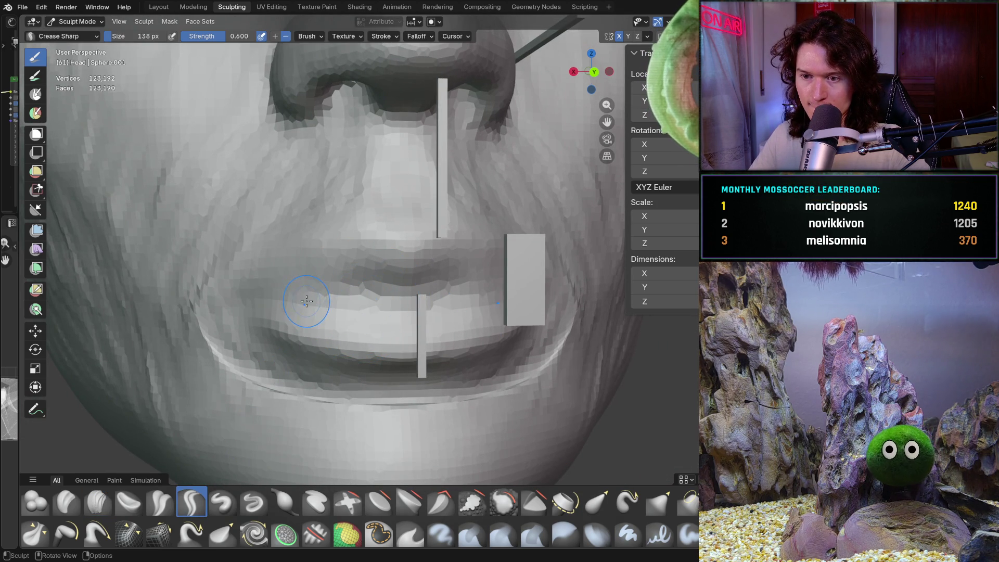
{"action": "key", "text": "ctrl+f"}
{"action": "key", "text": "Escape"}
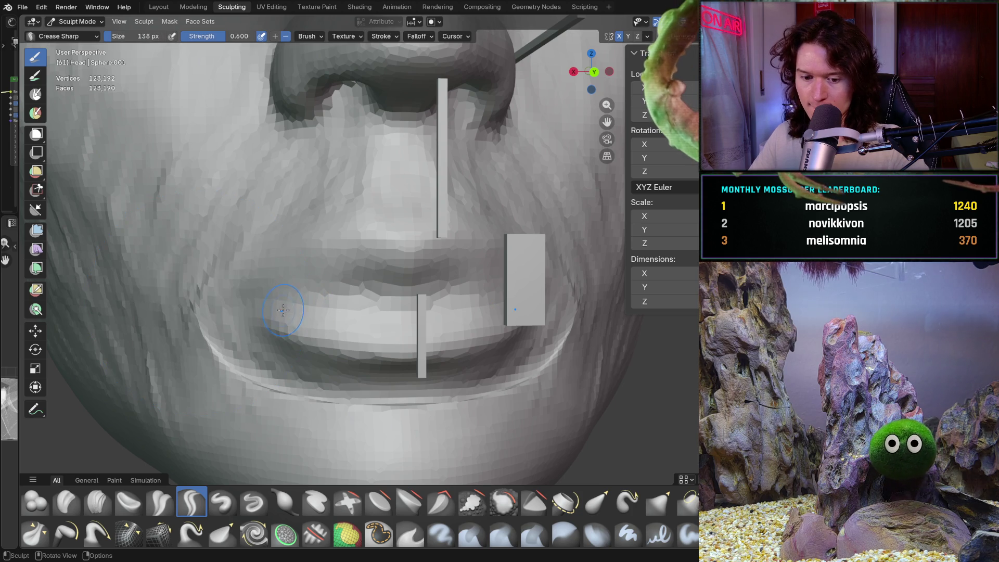
{"action": "key", "text": "shift+f"}
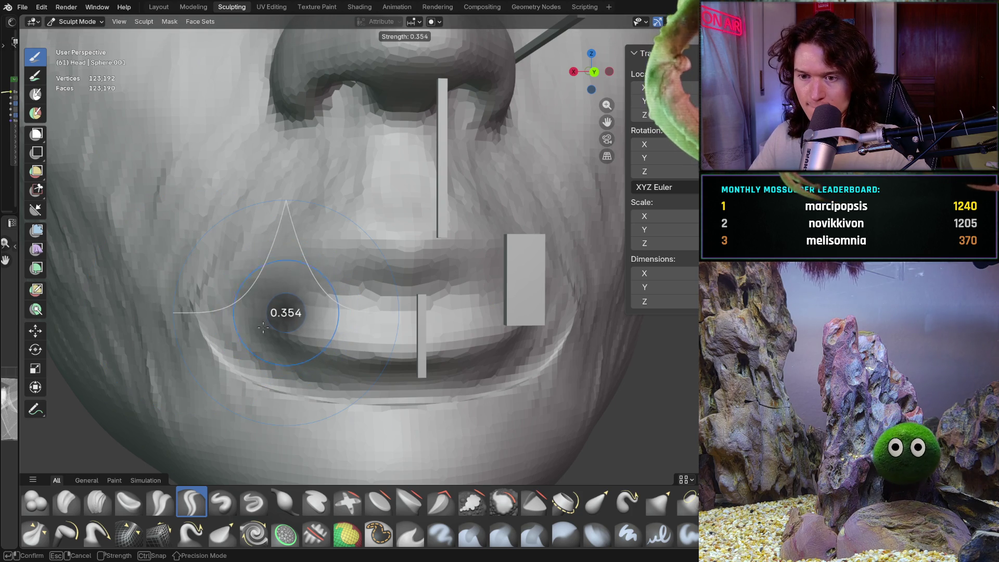
{"action": "left_click", "coordinate": [273, 322]}
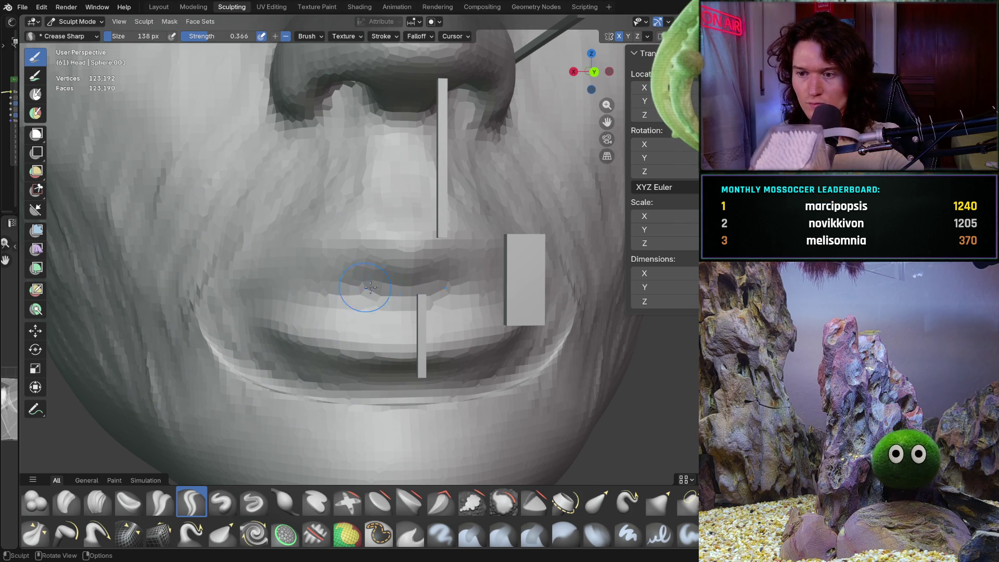
{"action": "key", "text": "ctrl+KP_1"}
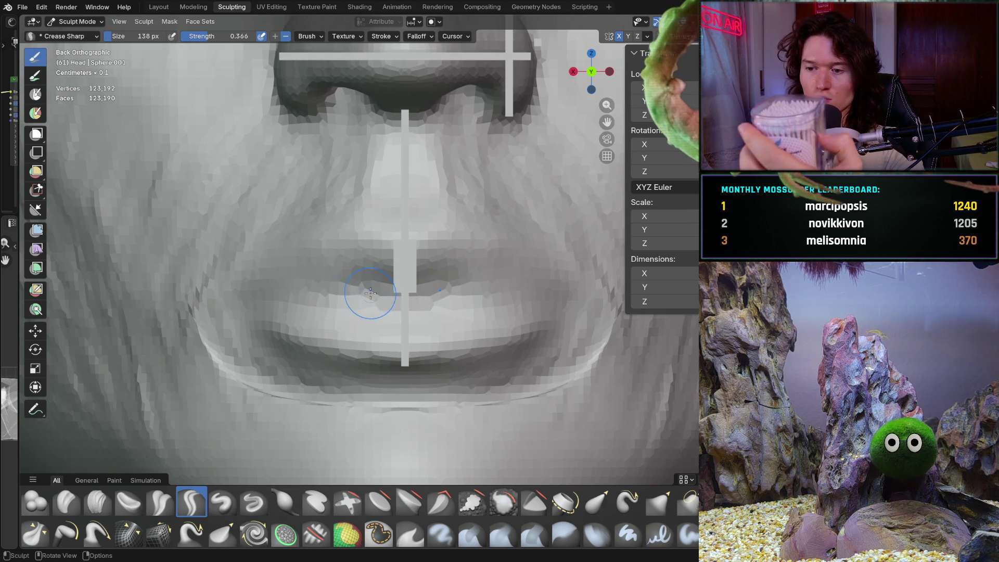
{"action": "mouse_move", "coordinate": [370, 291]}
{"action": "left_mouse_down"}
{"action": "mouse_move", "coordinate": [400, 298]}
{"action": "mouse_move", "coordinate": [327, 297]}
{"action": "mouse_move", "coordinate": [335, 290]}
{"action": "mouse_move", "coordinate": [303, 312]}
{"action": "mouse_move", "coordinate": [306, 298]}
{"action": "mouse_move", "coordinate": [319, 296]}
{"action": "mouse_move", "coordinate": [262, 297]}
{"action": "mouse_move", "coordinate": [375, 291]}
{"action": "mouse_move", "coordinate": [402, 301]}
{"action": "mouse_move", "coordinate": [345, 294]}
{"action": "mouse_move", "coordinate": [352, 286]}
{"action": "mouse_move", "coordinate": [336, 293]}
{"action": "left_mouse_up"}
- Grab-drag the upper lip with X symmetry, then zoom out and orbit to check
{"action": "key", "text": "g"}
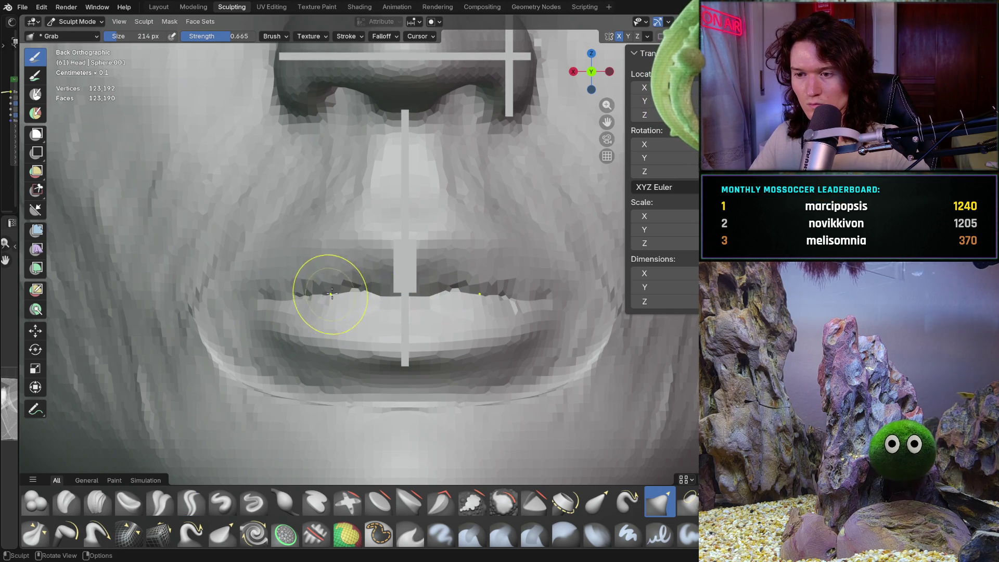
{"action": "mouse_move", "coordinate": [384, 223]}
{"action": "middle_mouse_down", "text": "ctrl"}
{"action": "mouse_move", "coordinate": [329, 333]}
{"action": "mouse_move", "coordinate": [331, 358]}
{"action": "mouse_move", "coordinate": [357, 229]}
{"action": "middle_mouse_up", "text": "ctrl"}
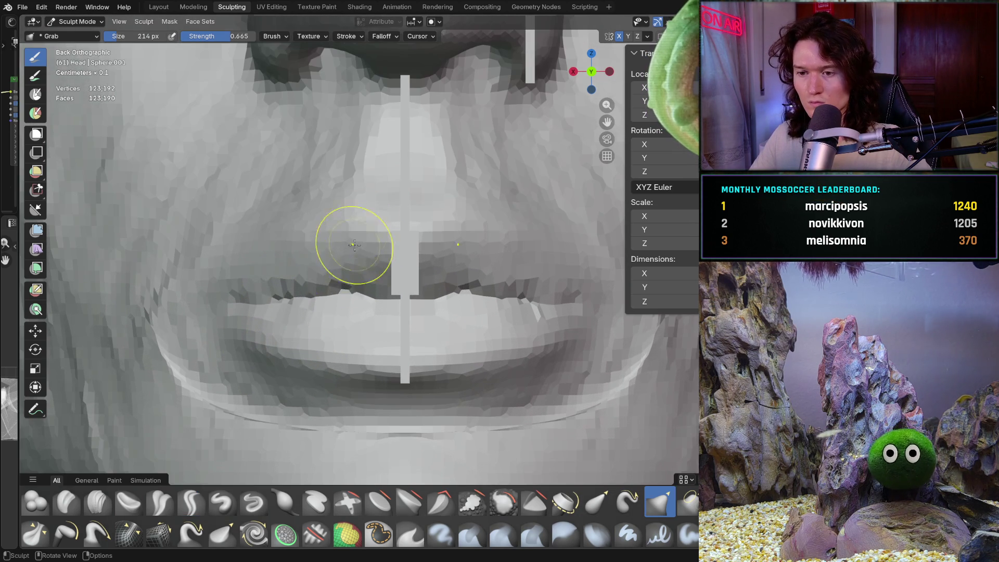
{"action": "left_click_drag", "start_coordinate": [318, 286], "coordinate": [290, 290]}
{"action": "scroll", "coordinate": [317, 266], "scroll_direction": "down", "scroll_amount": 5}
{"action": "mouse_move", "coordinate": [301, 312]}
{"action": "middle_mouse_down"}
{"action": "mouse_move", "coordinate": [381, 342]}
{"action": "mouse_move", "coordinate": [223, 312]}
{"action": "mouse_move", "coordinate": [280, 357]}
{"action": "mouse_move", "coordinate": [263, 327]}
{"action": "mouse_move", "coordinate": [417, 329]}
{"action": "mouse_move", "coordinate": [419, 253]}
{"action": "mouse_move", "coordinate": [419, 312]}
{"action": "mouse_move", "coordinate": [339, 277]}
{"action": "mouse_move", "coordinate": [439, 217]}
{"action": "mouse_move", "coordinate": [345, 367]}
{"action": "mouse_move", "coordinate": [364, 341]}
{"action": "middle_mouse_up"}
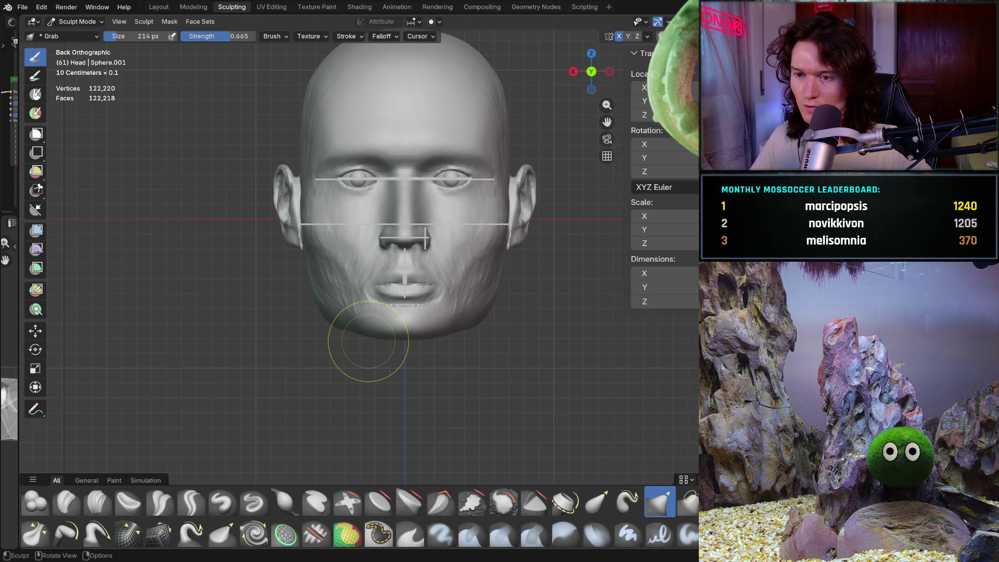
{"action": "scroll", "coordinate": [442, 302], "scroll_direction": "up", "scroll_amount": 3}
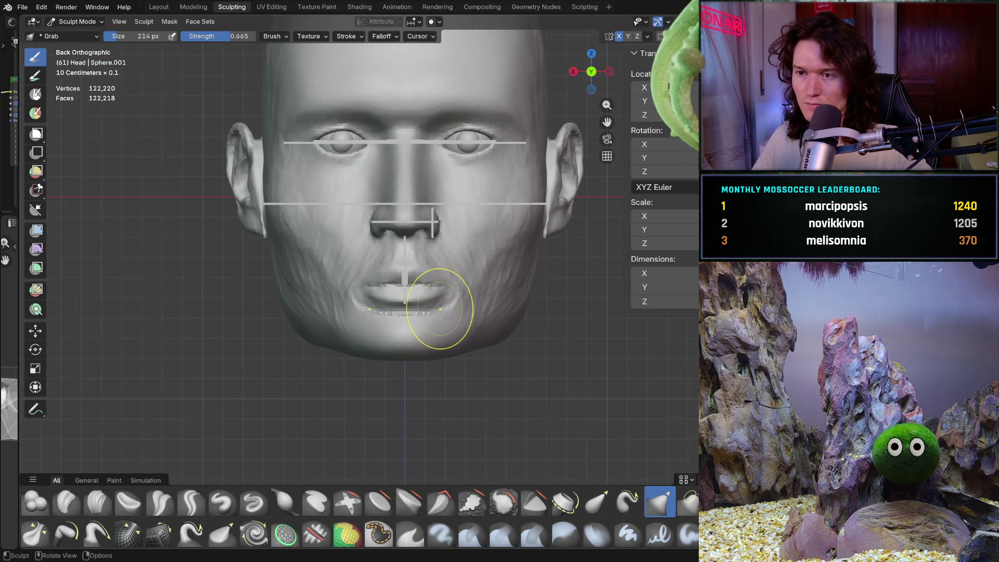
{"action": "mouse_move", "coordinate": [436, 302]}
{"action": "middle_mouse_down"}
{"action": "mouse_move", "coordinate": [458, 286]}
{"action": "mouse_move", "coordinate": [446, 290]}
{"action": "middle_mouse_up"}
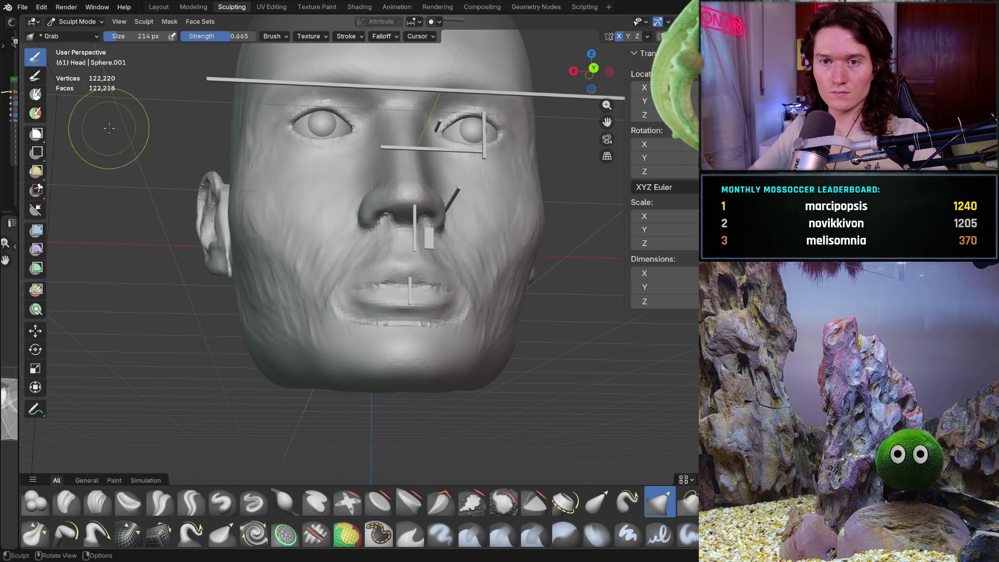
- Switch to Object Mode and draw a new box below the head
{"action": "left_click", "coordinate": [82, 21]}
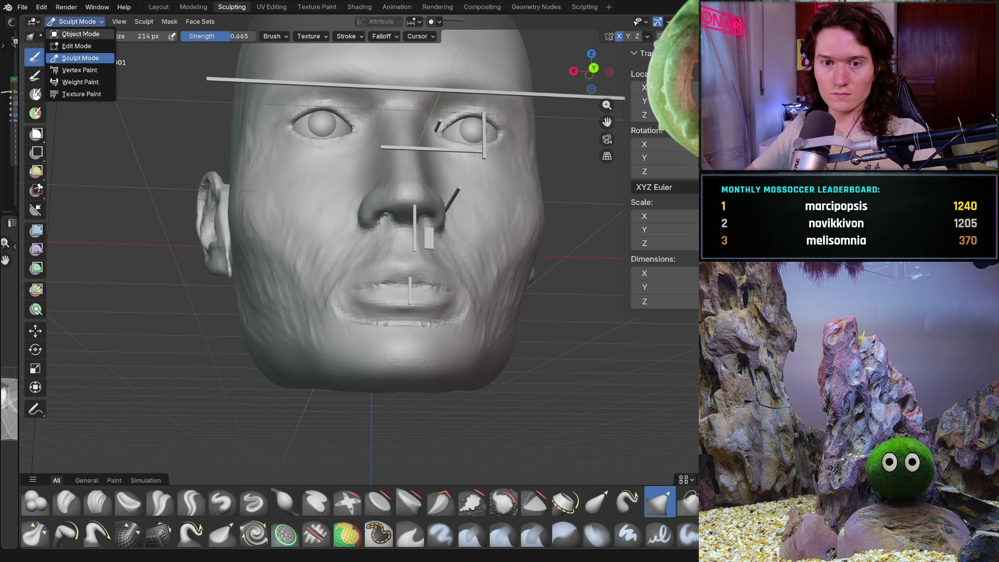
{"action": "left_click", "coordinate": [78, 34]}
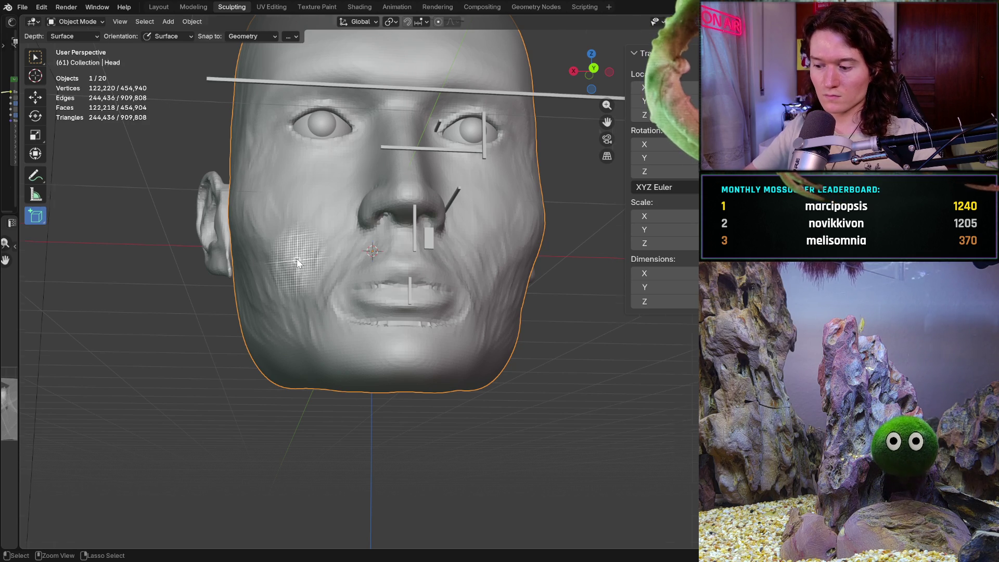
{"action": "key", "text": "ctrl+KP_1"}
{"action": "scroll", "coordinate": [214, 411], "scroll_direction": "down", "scroll_amount": 5, "text": "shift"}
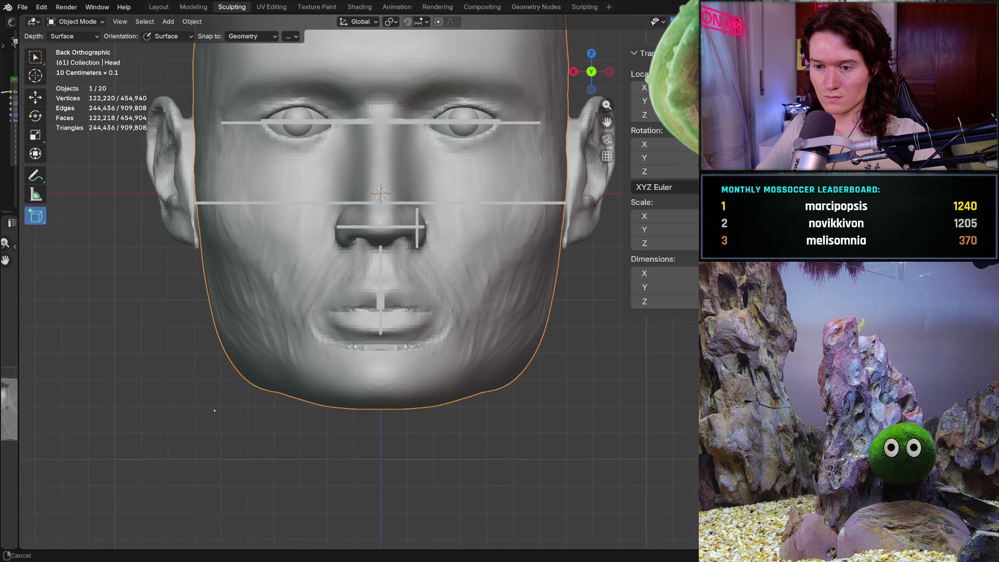
{"action": "left_click_drag", "start_coordinate": [241, 352], "coordinate": [321, 359]}
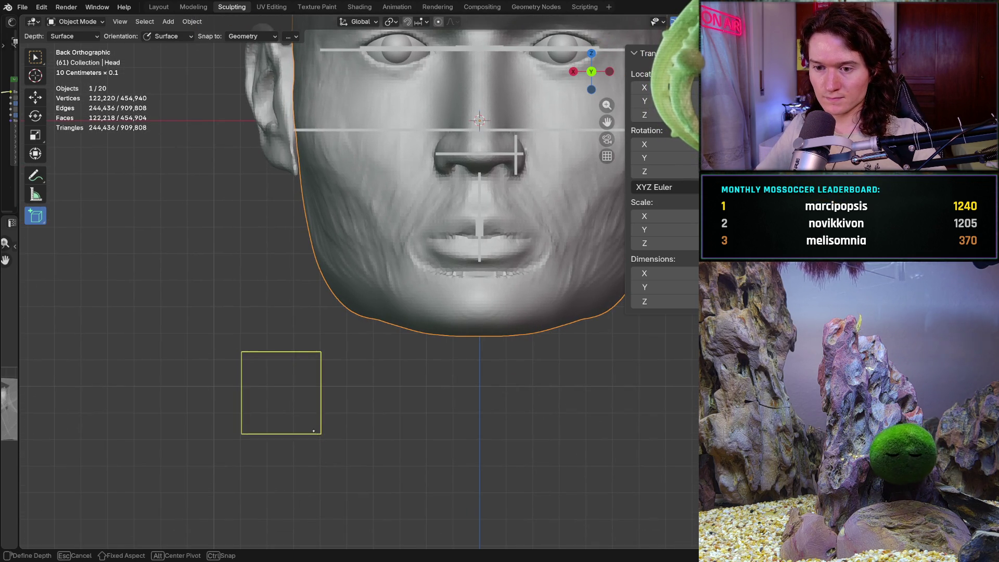
{"action": "left_click", "coordinate": [265, 456]}
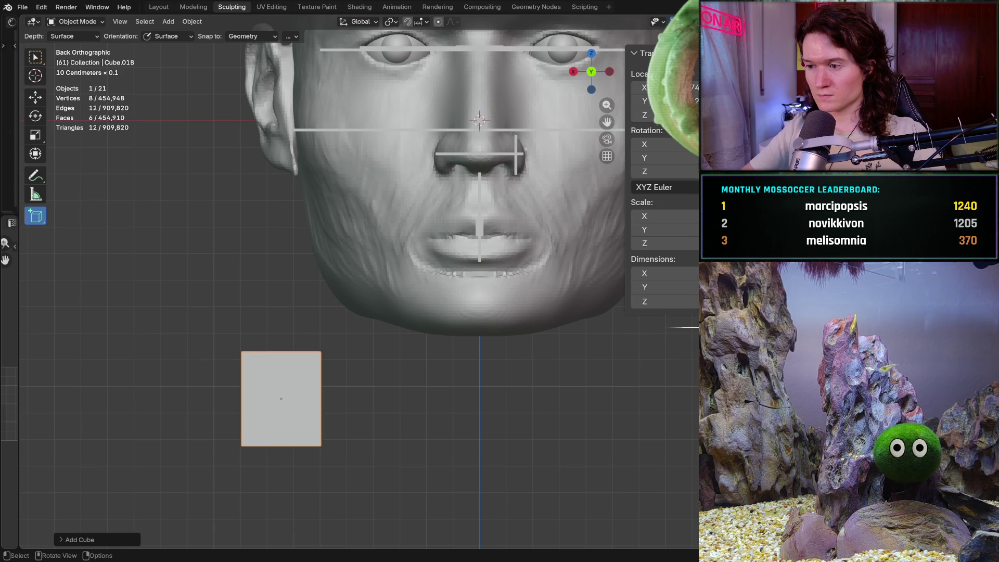
- Set the box's dimensions to X 0.001 m, Y 0.001 m and Z 0.035 m
{"action": "left_click", "coordinate": [658, 286]}
{"action": "type", "text": "0."}
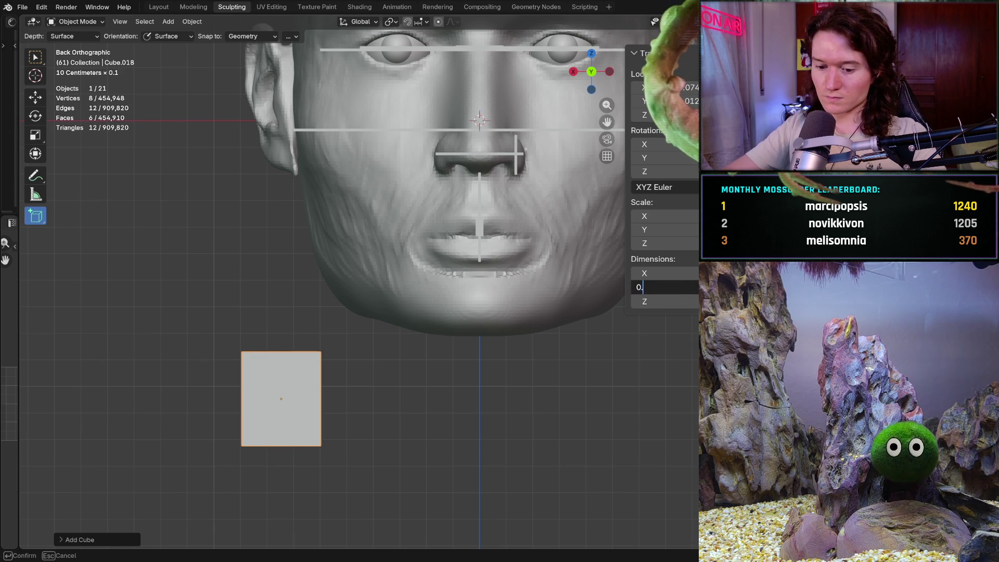
{"action": "key", "text": "Return"}
{"action": "left_click", "coordinate": [658, 286]}
{"action": "key", "text": "Return"}
{"action": "left_click", "coordinate": [658, 272]}
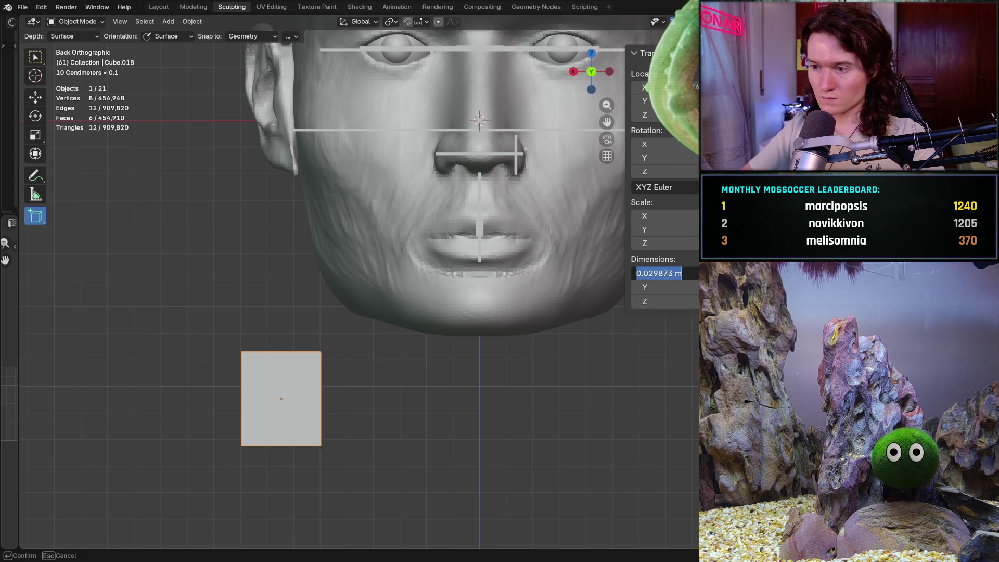
{"action": "type", "text": "0."}
{"action": "key", "text": "Tab"}
{"action": "key", "text": "Tab"}
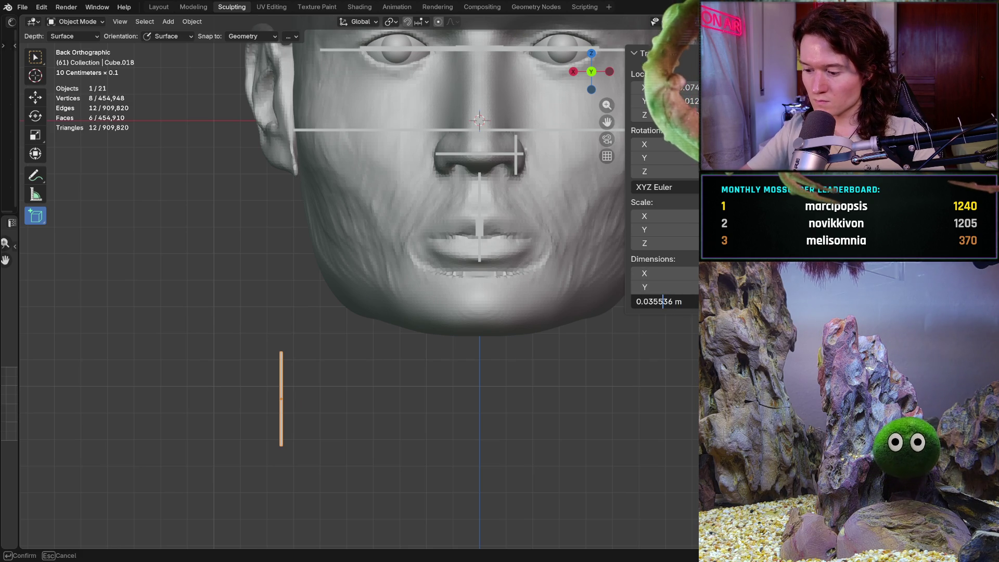
{"action": "key", "text": "Return"}
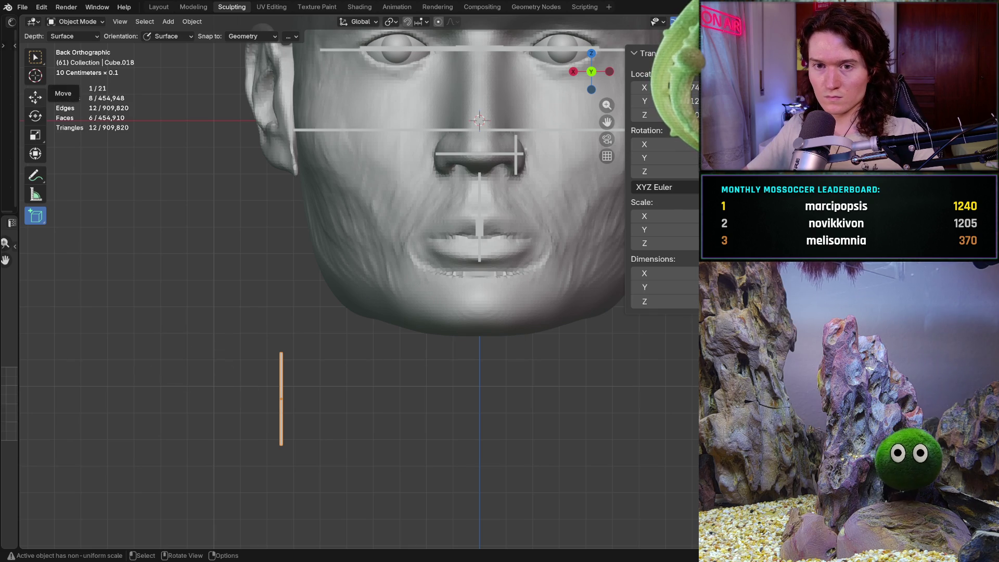
- Move the bar under the chin, fixing its X location and sliding it along Y
{"action": "left_click", "coordinate": [36, 96]}
{"action": "mouse_move", "coordinate": [281, 399]}
{"action": "left_mouse_down"}
{"action": "mouse_move", "coordinate": [472, 324]}
{"action": "mouse_move", "coordinate": [479, 311]}
{"action": "left_mouse_up"}
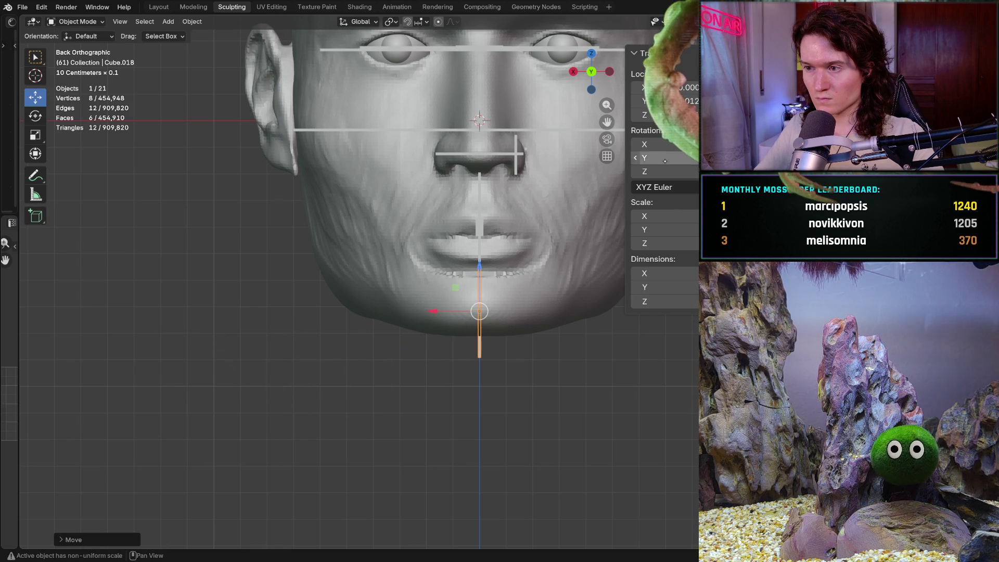
{"action": "left_click", "coordinate": [692, 86]}
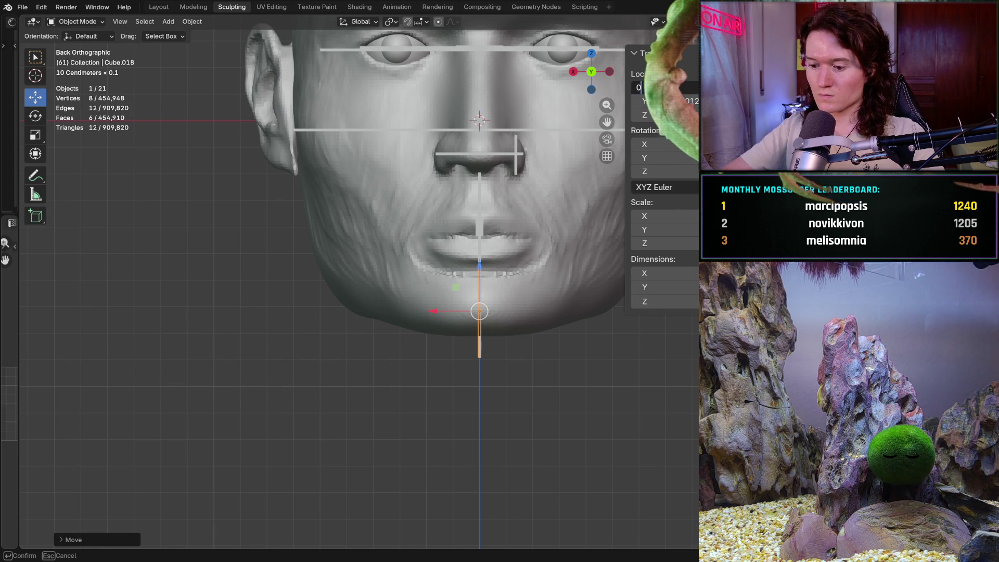
{"action": "key", "text": "Return"}
{"action": "mouse_move", "coordinate": [299, 359]}
{"action": "middle_mouse_down"}
{"action": "mouse_move", "coordinate": [188, 301]}
{"action": "mouse_move", "coordinate": [473, 309]}
{"action": "middle_mouse_up"}
{"action": "left_click", "coordinate": [512, 302]}
{"action": "left_click_drag", "start_coordinate": [469, 298], "coordinate": [192, 314]}
{"action": "key", "text": "ctrl+KP_1"}
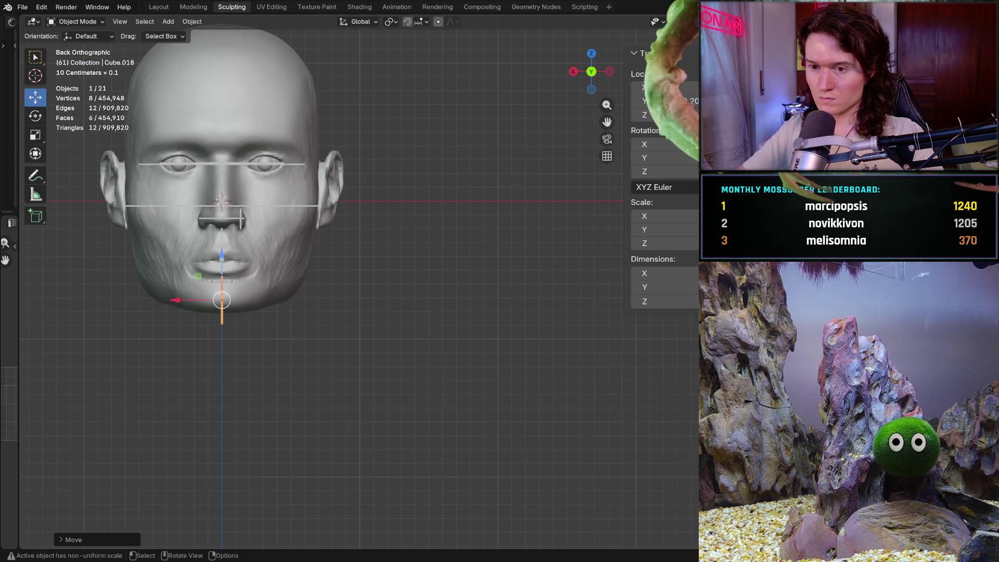
- Nudge the bar vertically under the chin, deselect, and return to front orthographic view
{"action": "middle_click_drag", "start_coordinate": [312, 260], "coordinate": [312, 188], "text": "ctrl"}
{"action": "middle_click_drag", "start_coordinate": [260, 260], "coordinate": [468, 260], "text": "shift"}
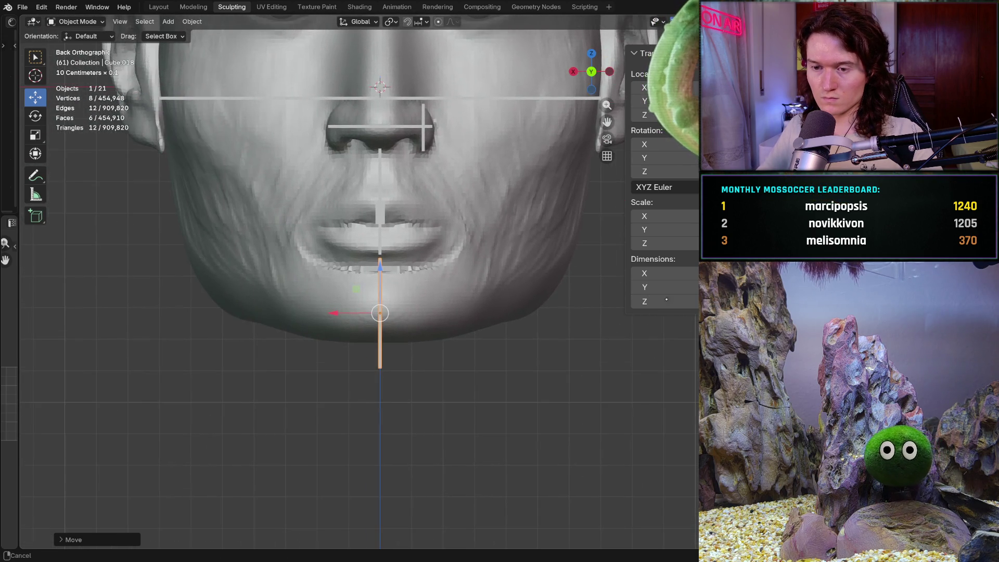
{"action": "scroll", "coordinate": [392, 306], "scroll_direction": "up", "scroll_amount": 3}
{"action": "mouse_move", "coordinate": [364, 285]}
{"action": "left_mouse_down"}
{"action": "mouse_move", "coordinate": [366, 270]}
{"action": "mouse_move", "coordinate": [366, 289]}
{"action": "left_mouse_up"}
{"action": "scroll", "coordinate": [366, 312], "scroll_direction": "down", "scroll_amount": 3}
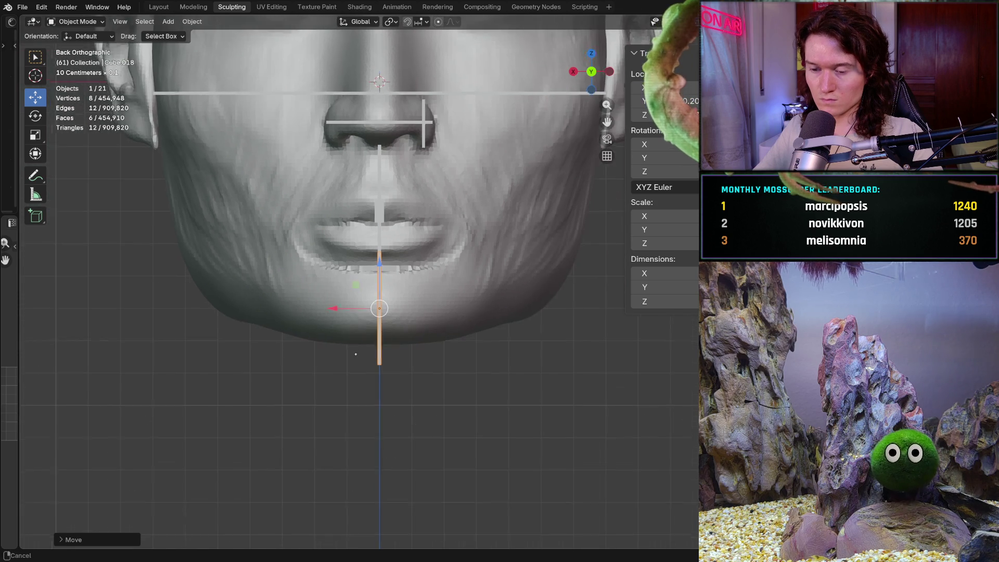
{"action": "scroll", "coordinate": [384, 365], "scroll_direction": "up", "scroll_amount": 1}
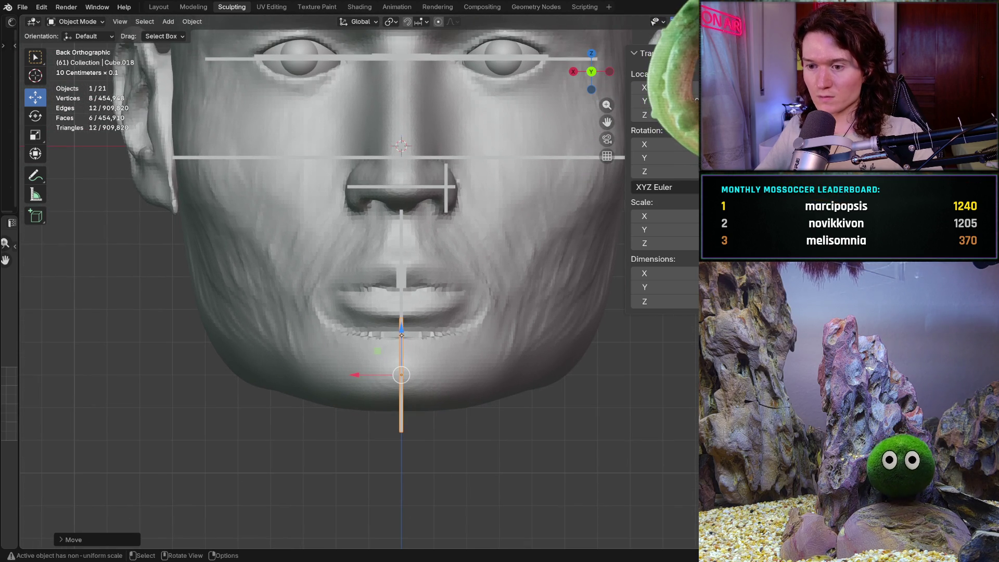
{"action": "left_click_drag", "start_coordinate": [400, 326], "coordinate": [401, 317]}
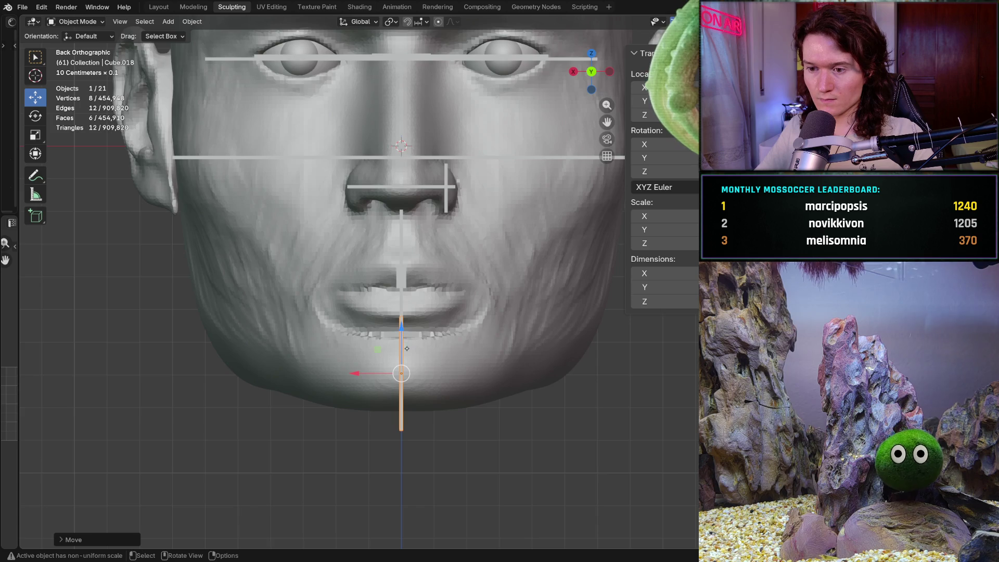
{"action": "scroll", "coordinate": [406, 344], "scroll_direction": "down", "scroll_amount": 5}
{"action": "key", "text": "alt+a"}
{"action": "mouse_move", "coordinate": [406, 345]}
{"action": "middle_mouse_down"}
{"action": "mouse_move", "coordinate": [389, 359]}
{"action": "mouse_move", "coordinate": [397, 367]}
{"action": "middle_mouse_up"}
{"action": "key", "text": "ctrl+KP_1"}
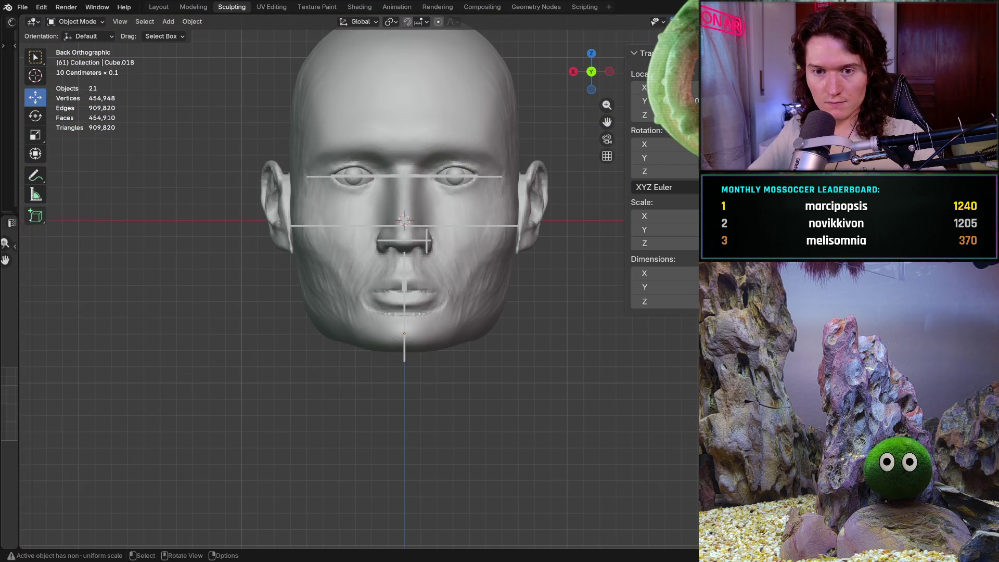
- Draw a new box to the left of the chin
{"action": "left_click", "coordinate": [35, 216]}
{"action": "left_click_drag", "start_coordinate": [135, 335], "coordinate": [247, 398]}
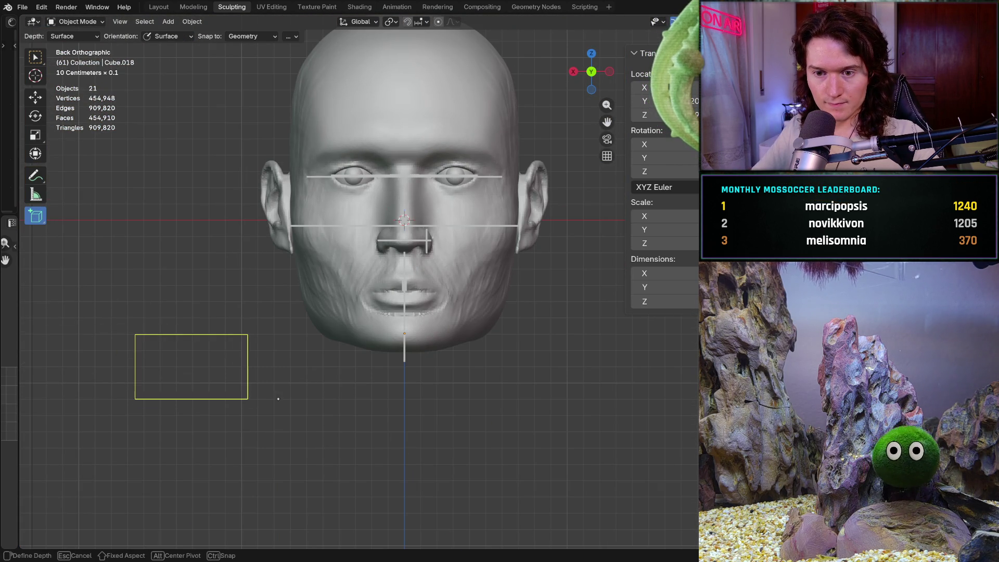
{"action": "left_click", "coordinate": [271, 399]}
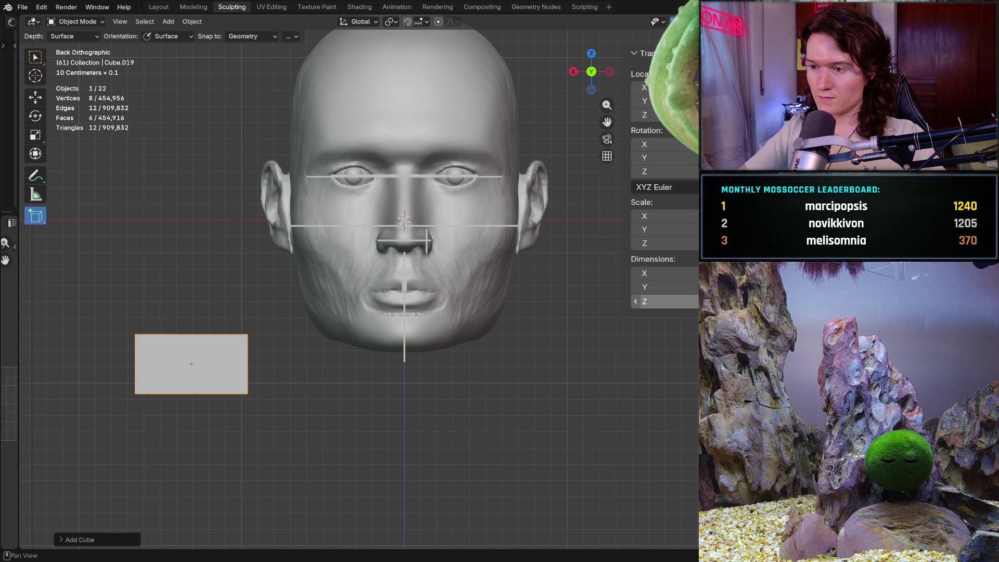
- Set the box's Y and Z dimensions to 0.001, flattening it into a thin bar
{"action": "left_click", "coordinate": [645, 273]}
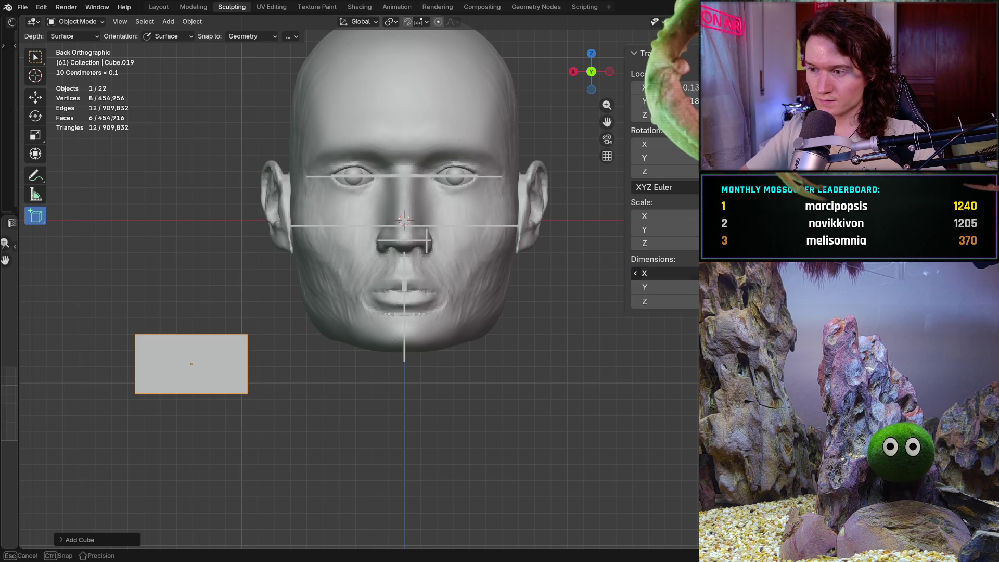
{"action": "type", "text": "0.045"}
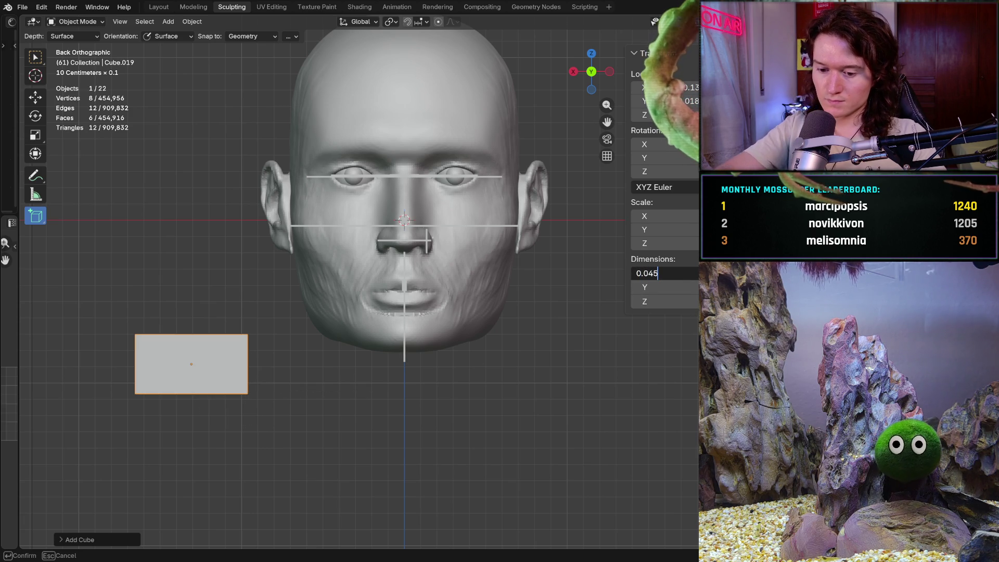
{"action": "key", "text": "Tab"}
{"action": "type", "text": "0"}
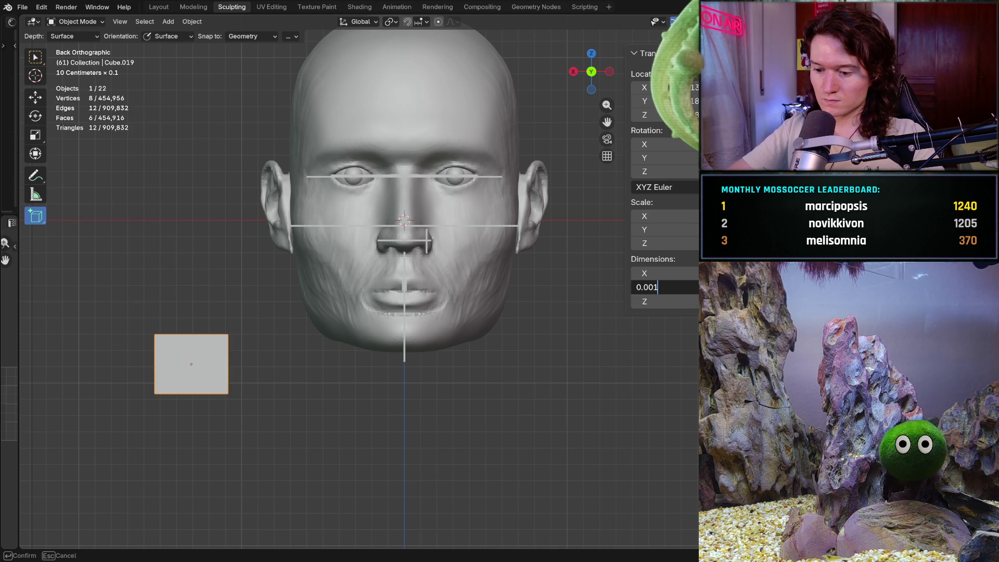
{"action": "key", "text": "Return"}
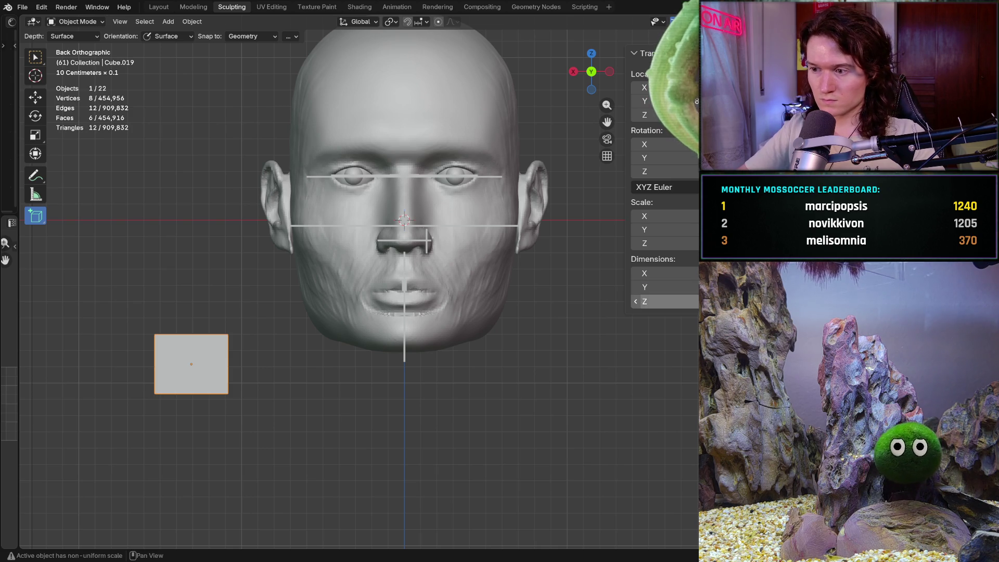
{"action": "left_click", "coordinate": [655, 302]}
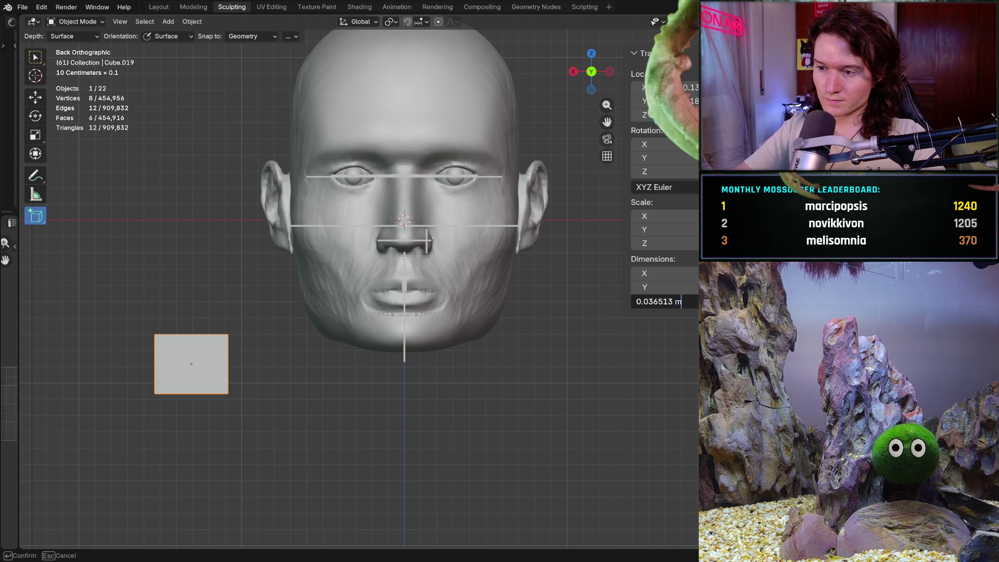
{"action": "type", "text": "0.001"}
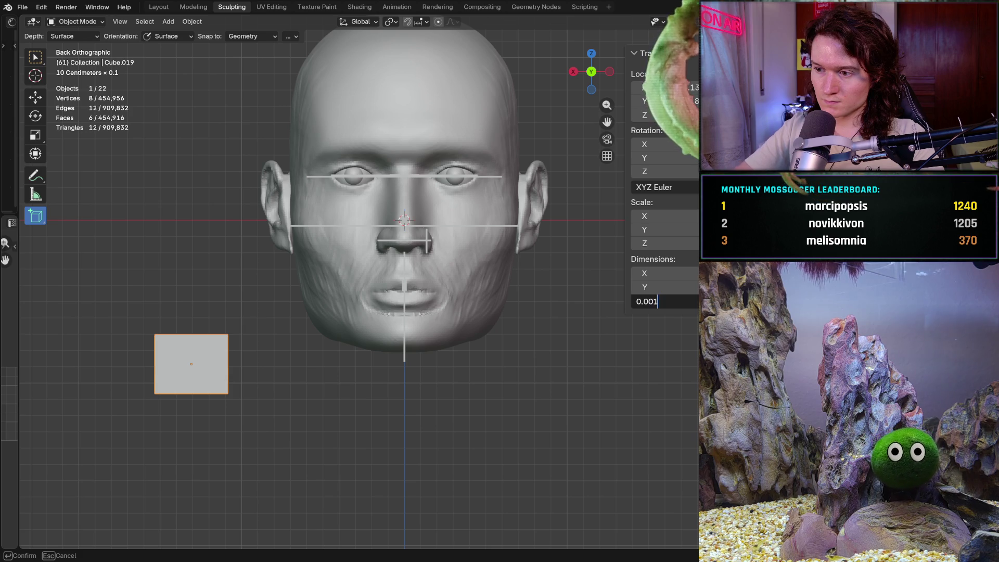
{"action": "key", "text": "Return"}
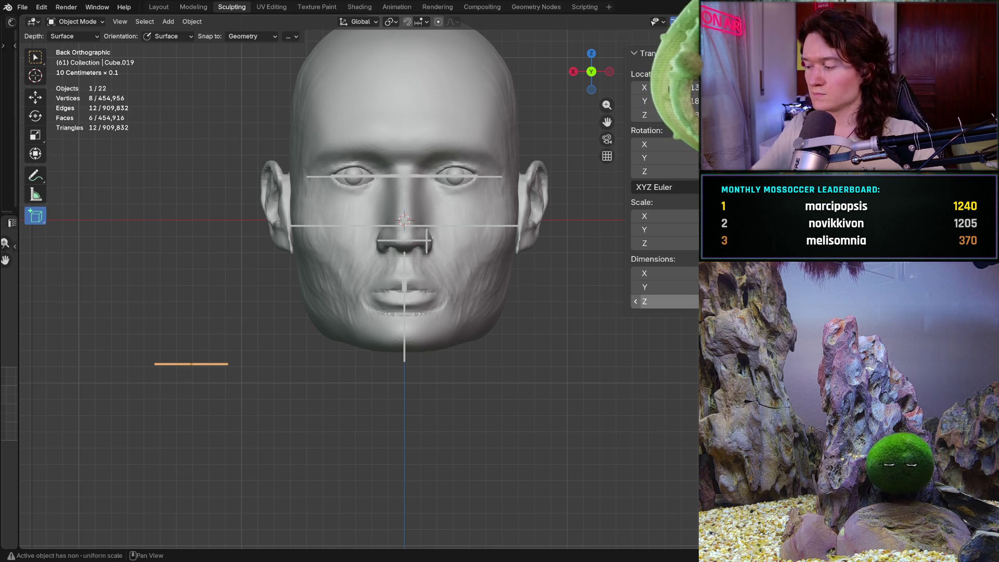
{"action": "scroll", "coordinate": [191, 402], "scroll_direction": "up", "scroll_amount": 3}
{"action": "scroll", "coordinate": [212, 339], "scroll_direction": "left", "scroll_amount": 5}
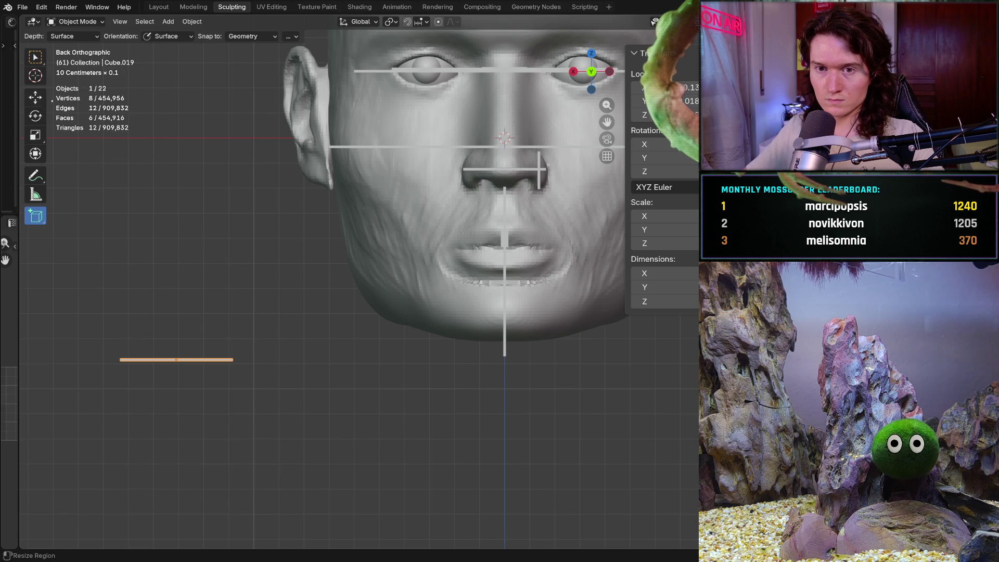
- Centre the bar at Location X 0 and slide it along Y to the face
{"action": "left_click", "coordinate": [35, 98]}
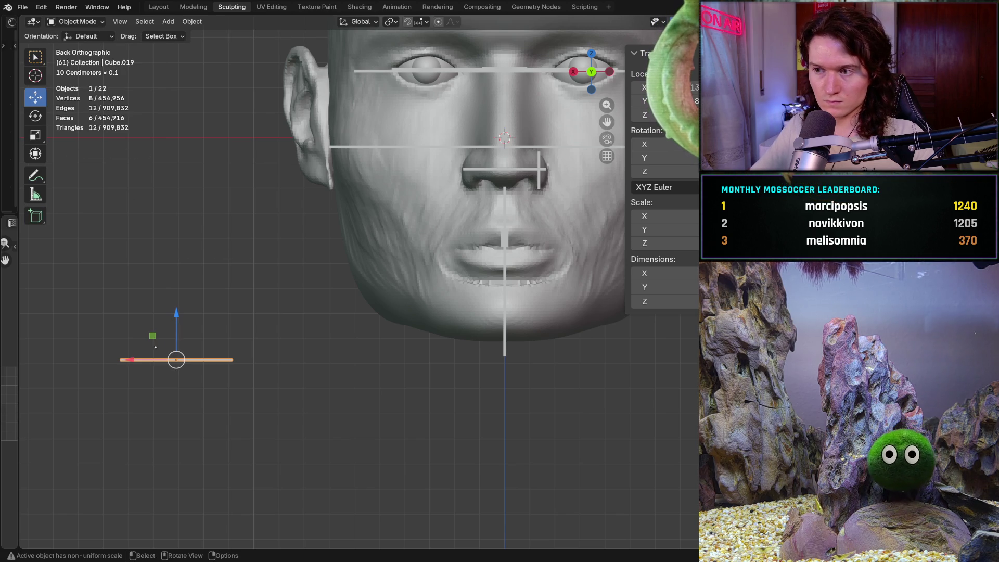
{"action": "left_click", "coordinate": [641, 87]}
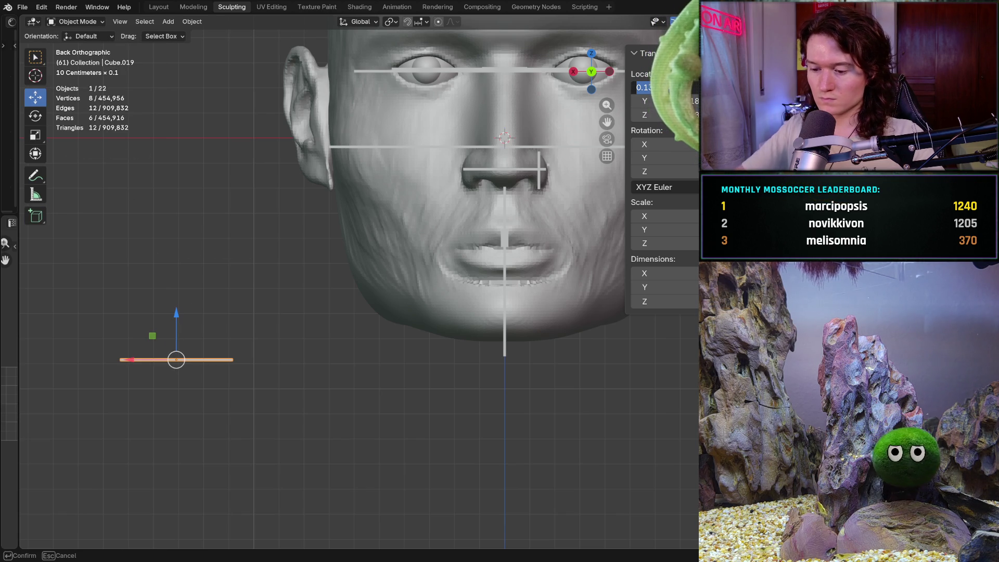
{"action": "key", "text": "Return"}
{"action": "left_click", "coordinate": [294, 363]}
{"action": "mouse_move", "coordinate": [294, 364]}
{"action": "middle_mouse_down"}
{"action": "mouse_move", "coordinate": [367, 356]}
{"action": "mouse_move", "coordinate": [333, 358]}
{"action": "mouse_move", "coordinate": [283, 341]}
{"action": "mouse_move", "coordinate": [292, 305]}
{"action": "mouse_move", "coordinate": [255, 394]}
{"action": "mouse_move", "coordinate": [373, 334]}
{"action": "middle_mouse_up"}
{"action": "left_click", "coordinate": [514, 326]}
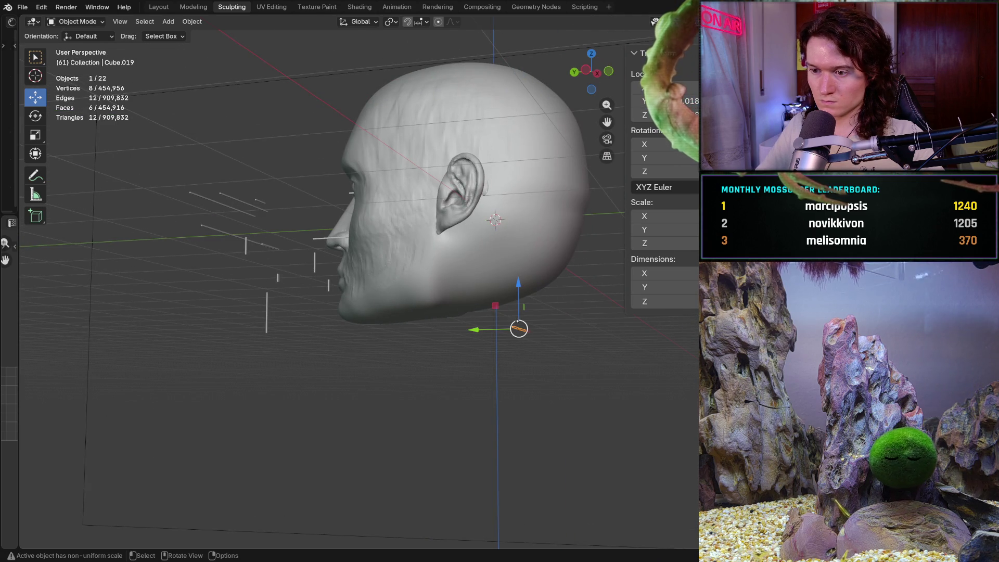
{"action": "mouse_move", "coordinate": [474, 333]}
{"action": "left_mouse_down"}
{"action": "mouse_move", "coordinate": [229, 359]}
{"action": "mouse_move", "coordinate": [219, 372]}
{"action": "left_mouse_up"}
{"action": "key", "text": "ctrl+KP_1"}
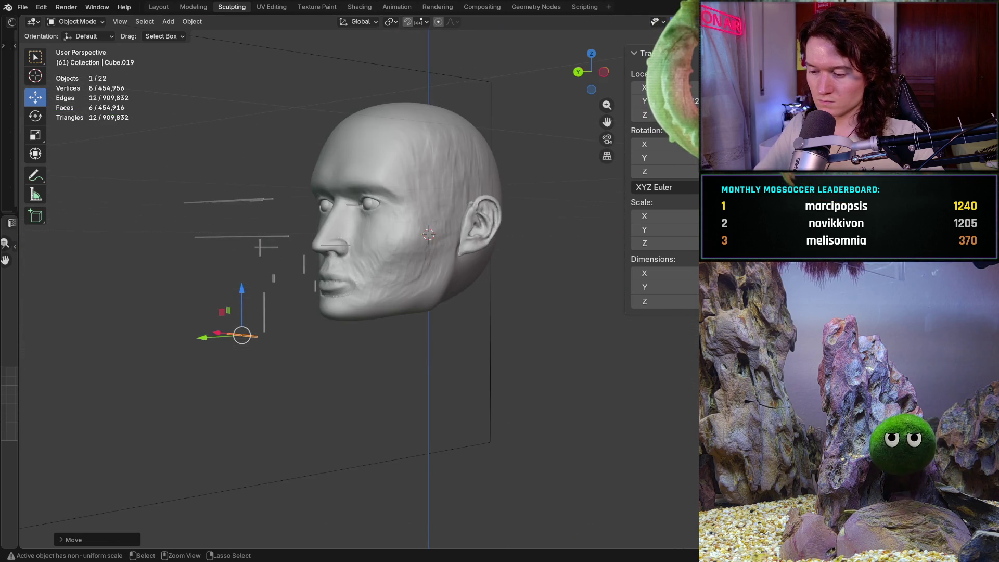
- Raise the bar to the lips' parting line and return to the Sculpting workspace
{"action": "scroll", "coordinate": [238, 312], "scroll_direction": "up", "scroll_amount": 5}
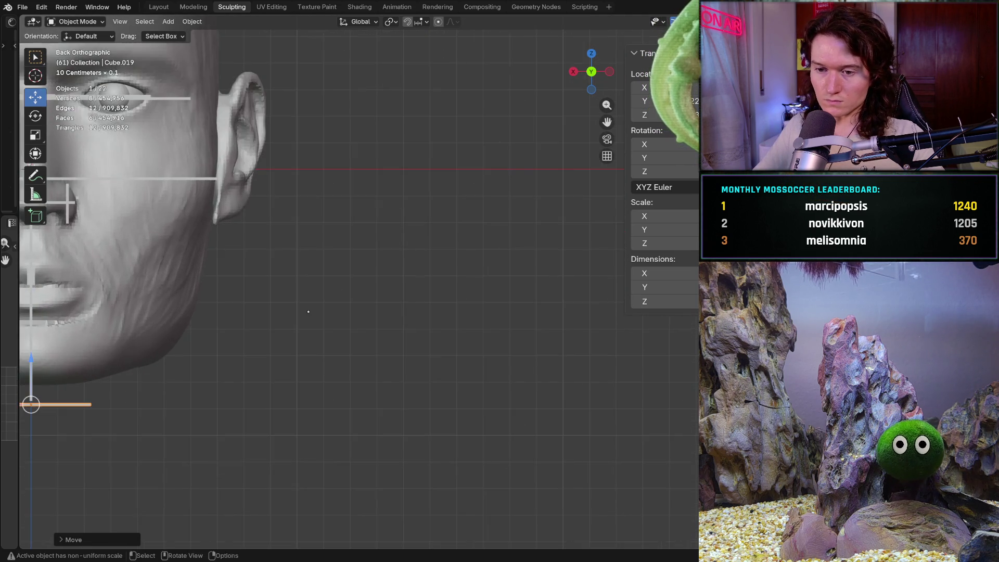
{"action": "mouse_move", "coordinate": [156, 323]}
{"action": "middle_mouse_down", "text": "shift"}
{"action": "mouse_move", "coordinate": [250, 312]}
{"action": "mouse_move", "coordinate": [308, 328]}
{"action": "mouse_move", "coordinate": [342, 363]}
{"action": "middle_mouse_up", "text": "shift"}
{"action": "scroll", "coordinate": [309, 328], "scroll_direction": "up", "scroll_amount": 3}
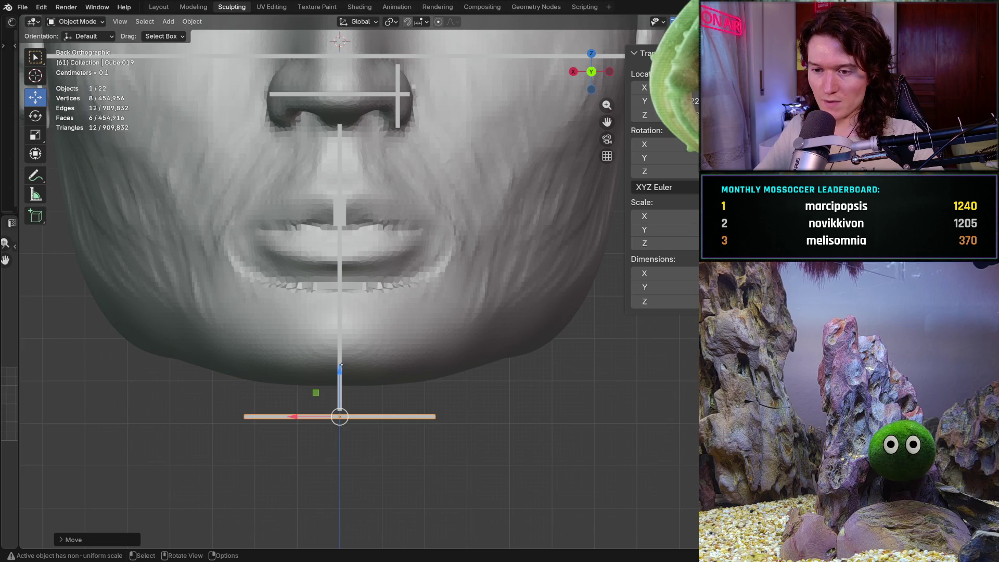
{"action": "left_click_drag", "start_coordinate": [333, 369], "coordinate": [333, 182]}
{"action": "scroll", "coordinate": [411, 292], "scroll_direction": "up", "scroll_amount": 2}
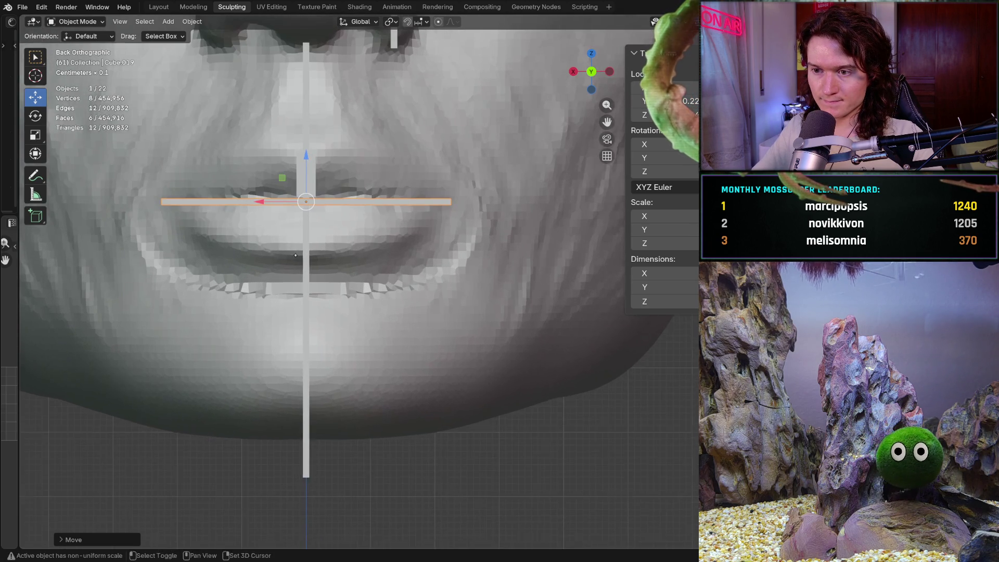
{"action": "middle_click_drag", "start_coordinate": [295, 254], "coordinate": [405, 302], "text": "shift"}
{"action": "scroll", "coordinate": [404, 302], "scroll_direction": "down", "scroll_amount": 4}
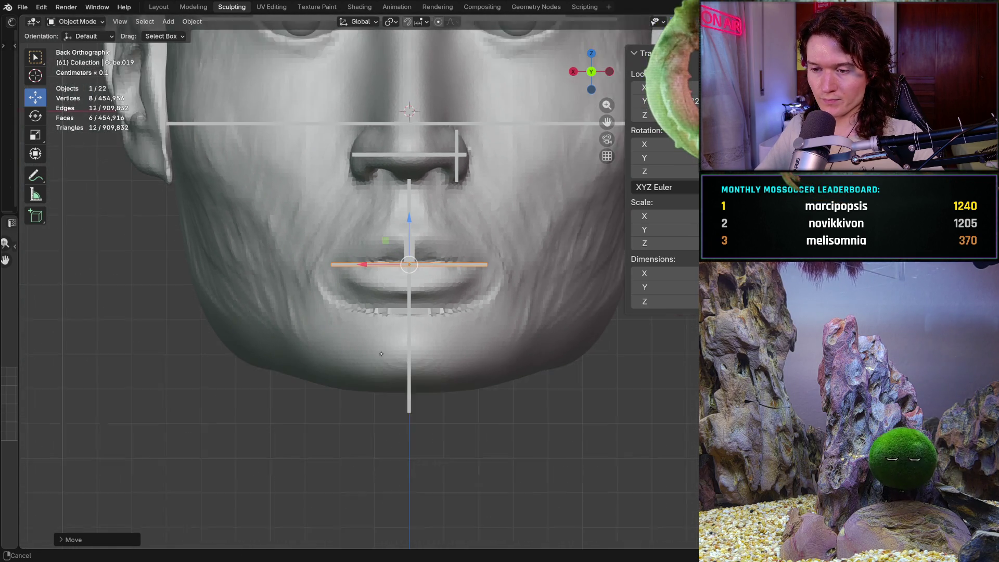
{"action": "middle_click_drag", "start_coordinate": [381, 361], "coordinate": [285, 394], "text": "shift"}
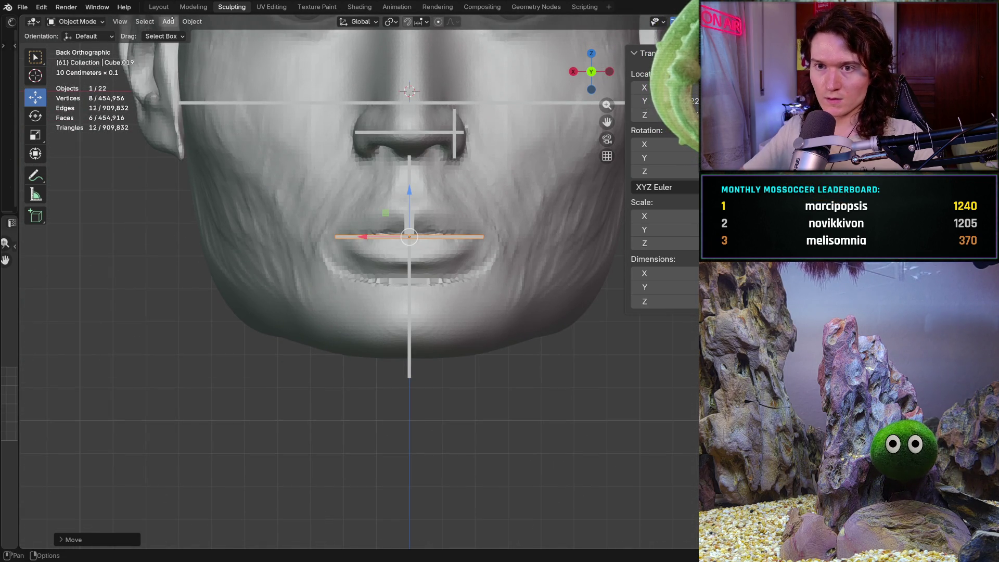
{"action": "left_click", "coordinate": [193, 7]}
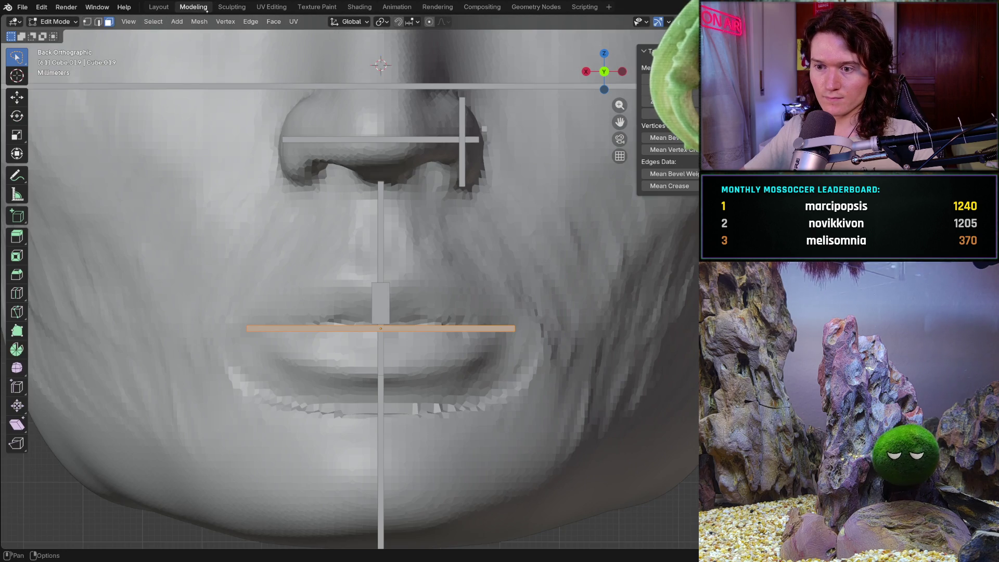
{"action": "left_click", "coordinate": [232, 7]}
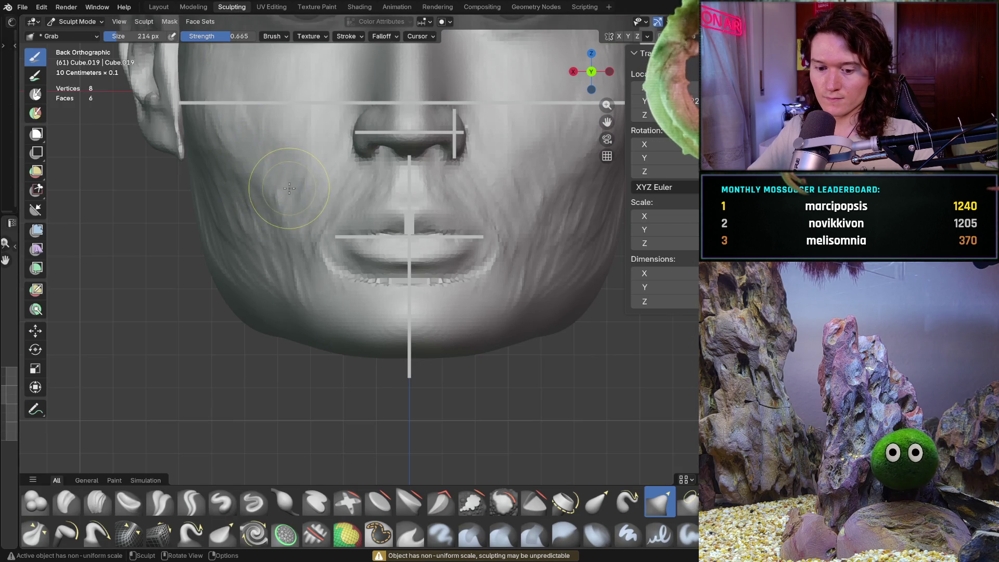
- Make the head active and box-mask the mouth area with the Mask brush
{"action": "key", "text": "alt+q"}
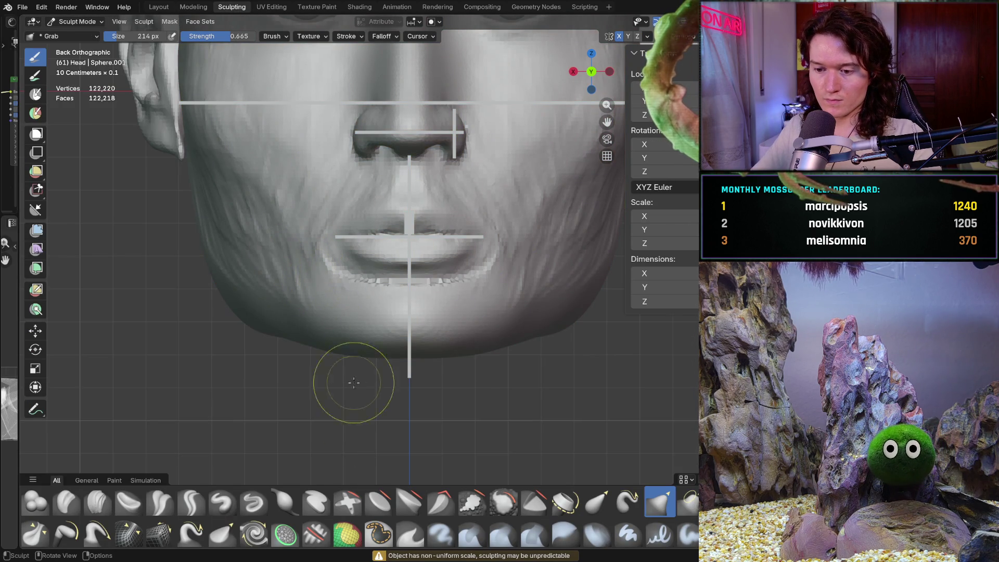
{"action": "left_click", "coordinate": [378, 533]}
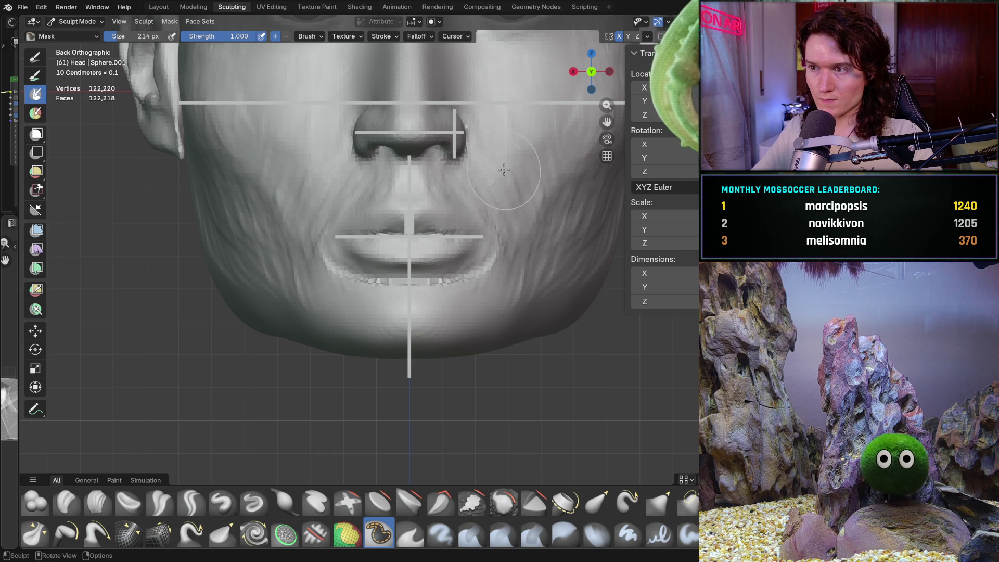
{"action": "key", "text": "b"}
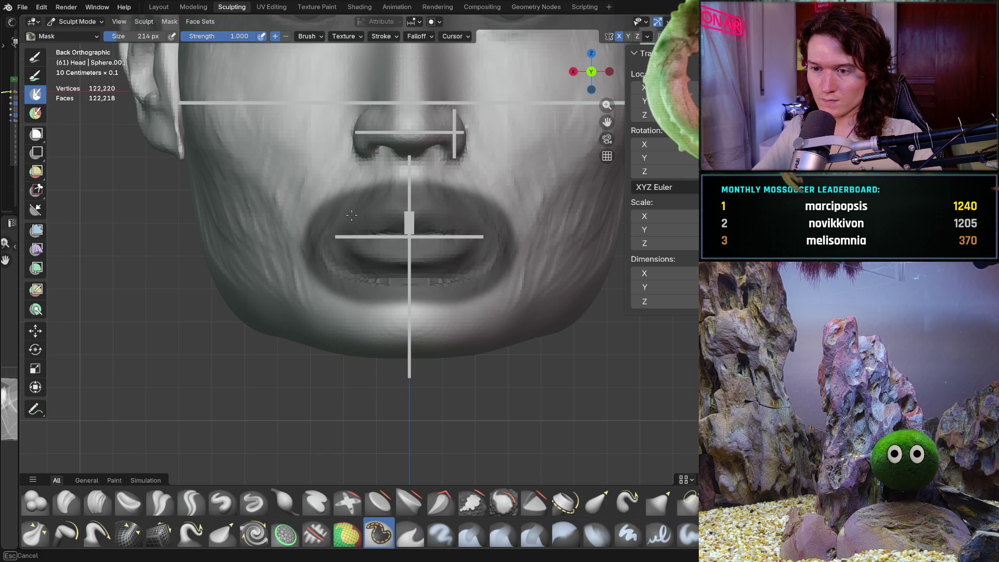
- Toggle between Object and Sculpt modes, ending with sculpting on the head mesh
{"action": "left_click", "coordinate": [78, 21]}
{"action": "left_click", "coordinate": [78, 32]}
{"action": "left_click", "coordinate": [78, 21]}
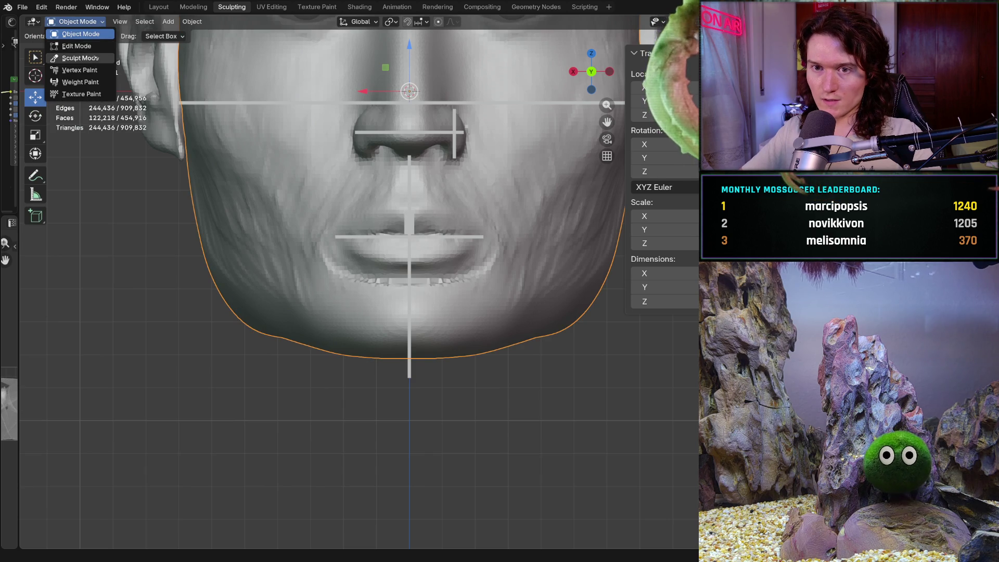
{"action": "left_click", "coordinate": [78, 58]}
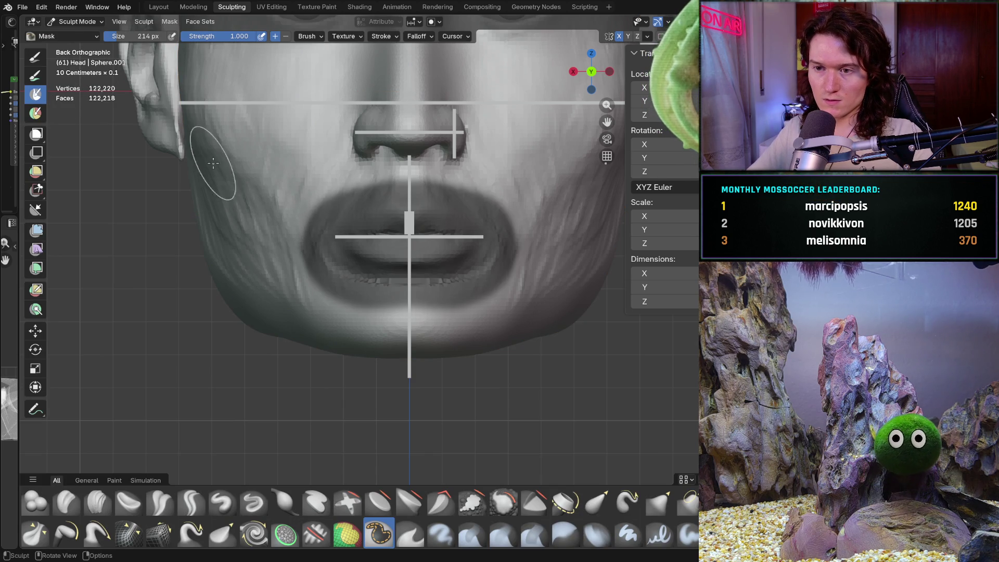
{"action": "left_click", "coordinate": [82, 21]}
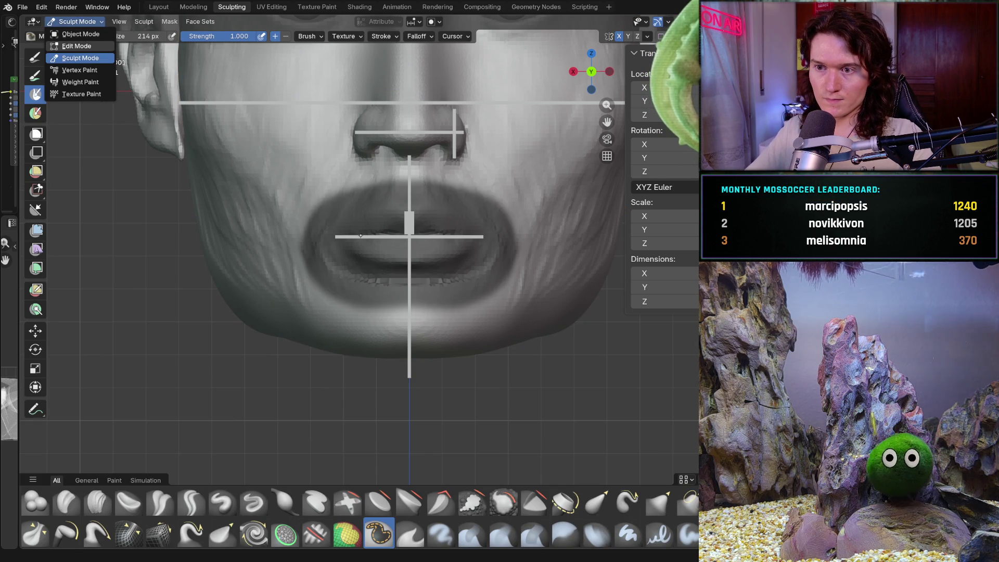
{"action": "key", "text": "alt+m"}
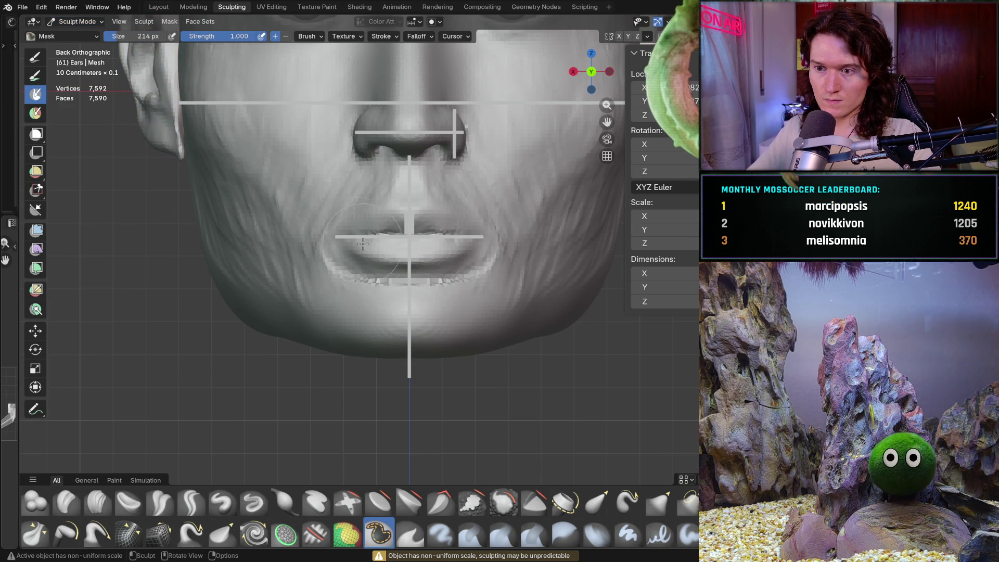
{"action": "key", "text": "alt+q"}
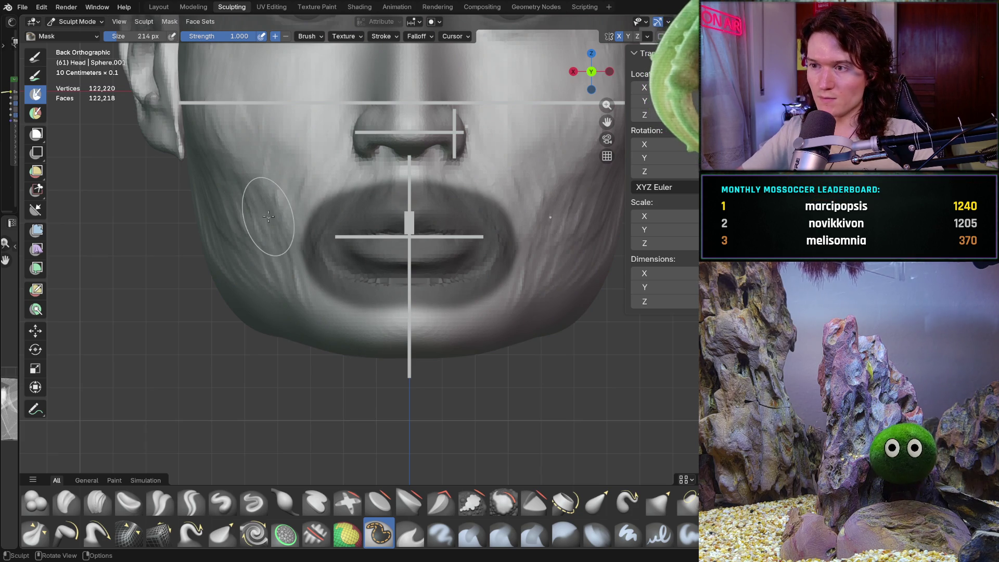
- In Layout, view the head and bars from side and above, select the head, and enter sculpting
{"action": "left_click", "coordinate": [158, 7]}
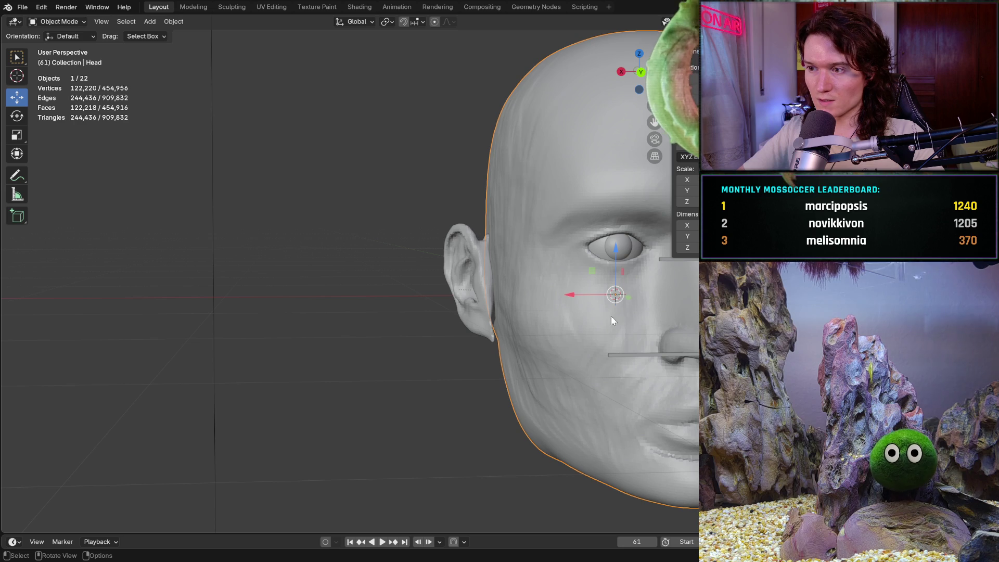
{"action": "key", "text": "KP_6"}
{"action": "key", "text": "KP_6"}
{"action": "key", "text": "KP_6"}
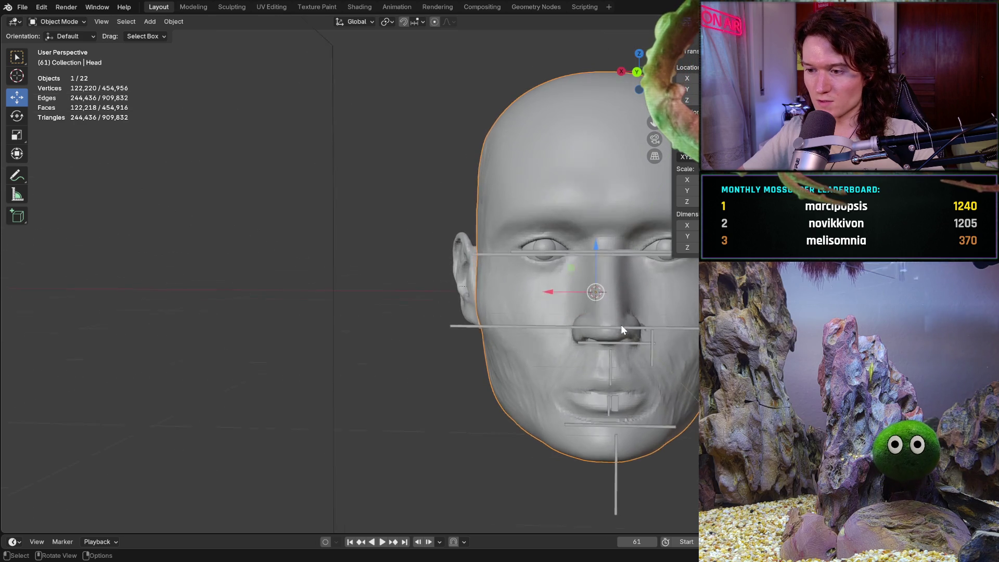
{"action": "key", "text": "KP_8"}
{"action": "key", "text": "KP_8"}
{"action": "key", "text": "alt+a"}
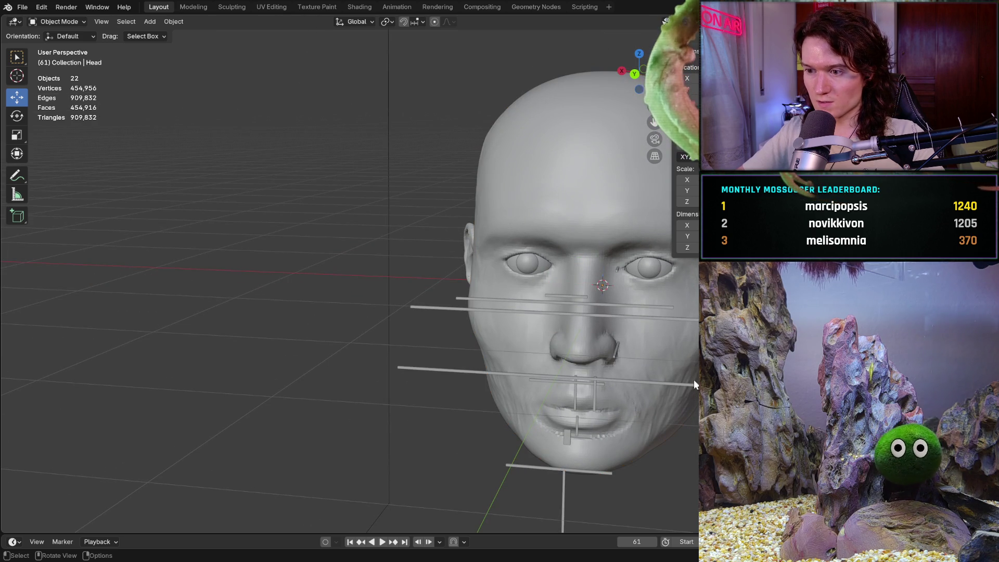
{"action": "left_click", "coordinate": [672, 371]}
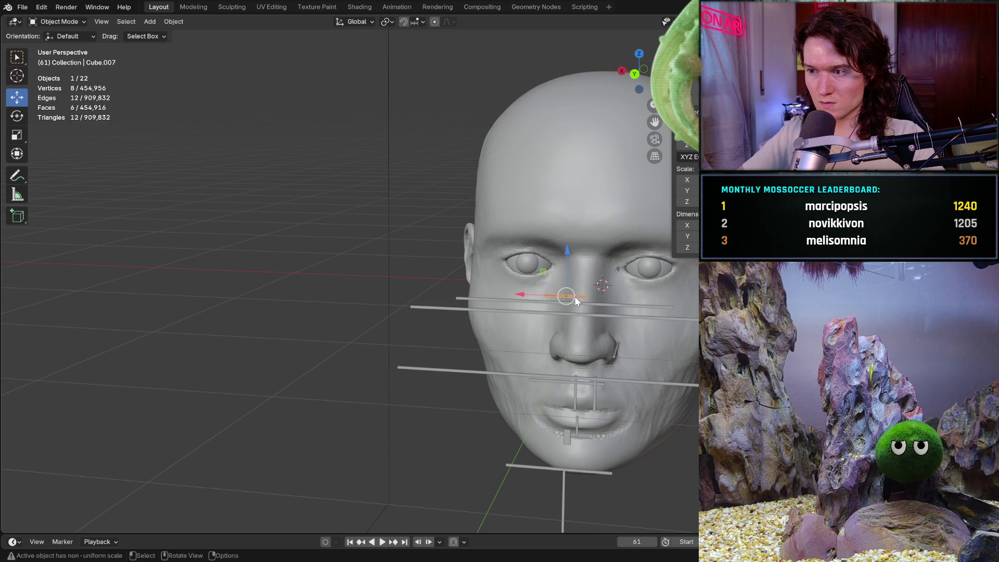
{"action": "middle_click_drag", "start_coordinate": [626, 288], "coordinate": [532, 199]}
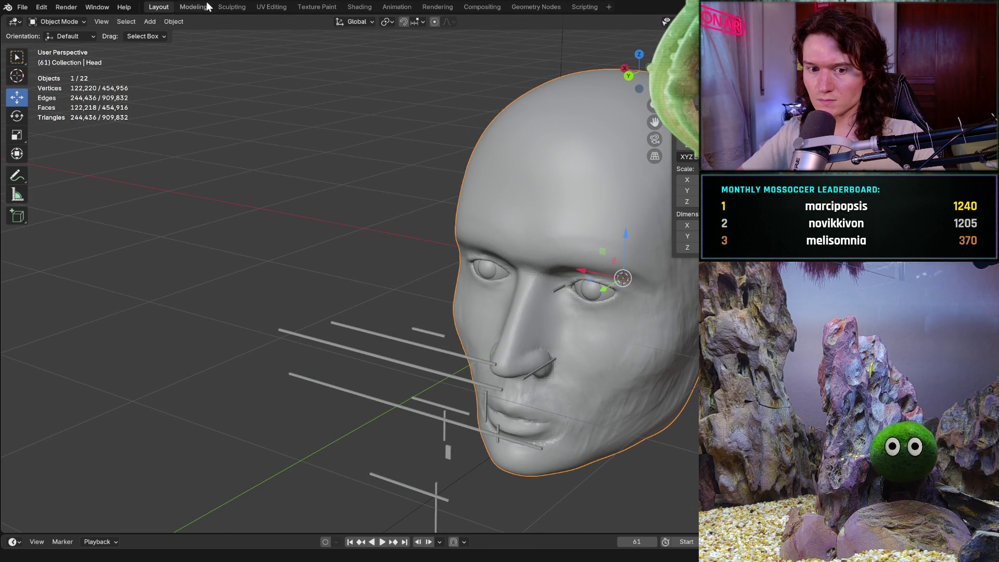
{"action": "left_click", "coordinate": [244, 4]}
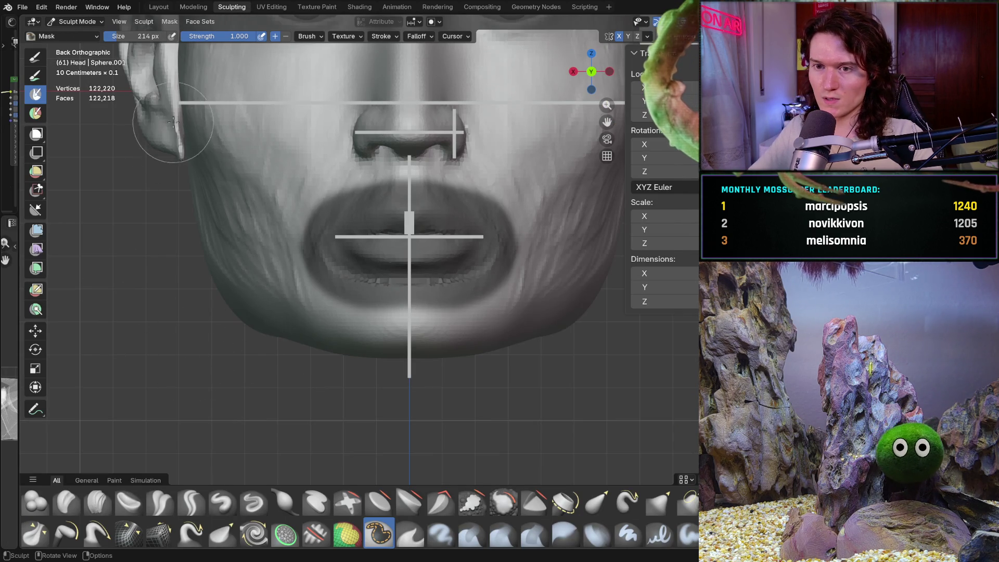
- Enlarge the brush to 694 px and switch to the Grab brush
{"action": "key", "text": "alt+q"}
{"action": "key", "text": "alt+q"}
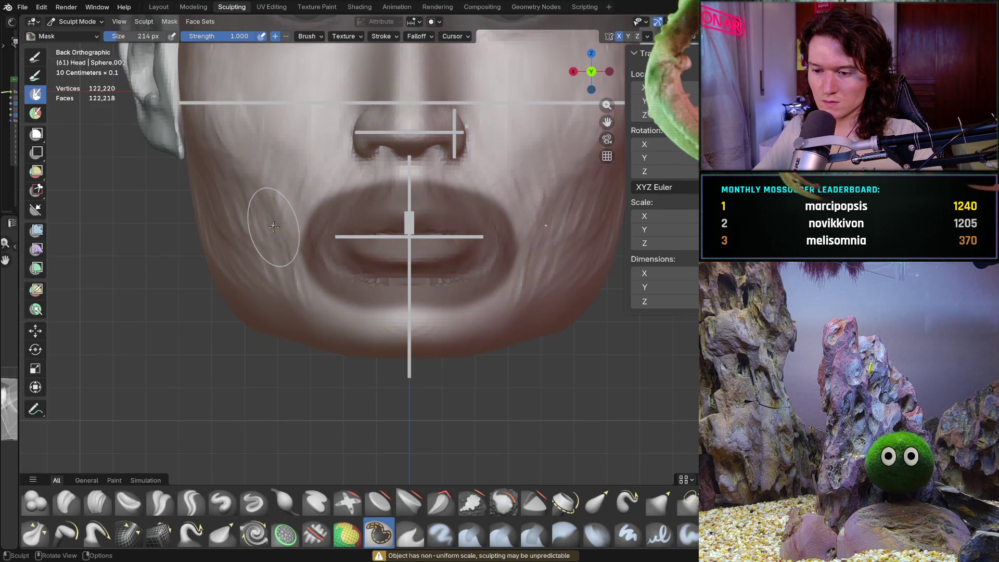
{"action": "key", "text": "f"}
{"action": "left_click", "coordinate": [396, 291]}
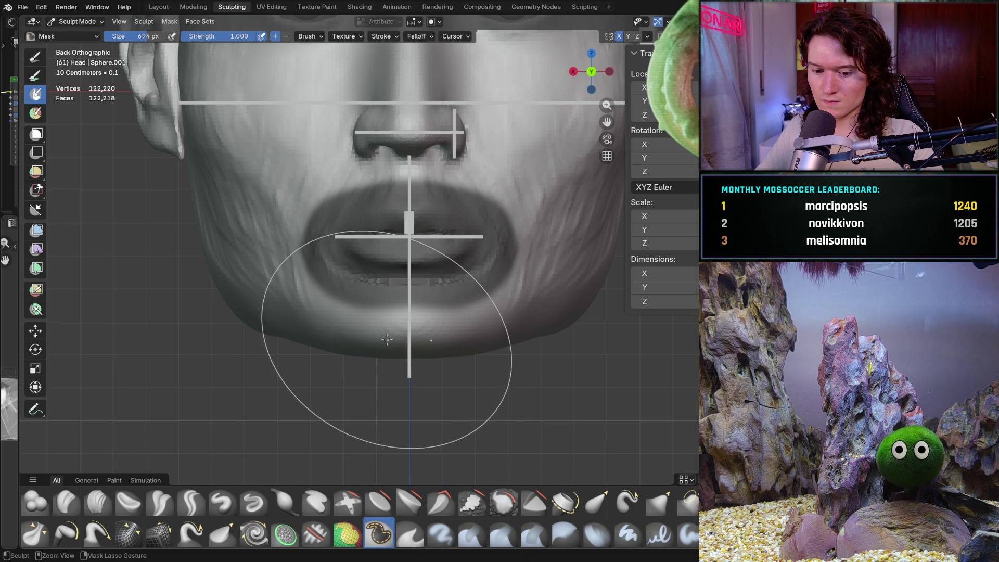
{"action": "key", "text": "g"}
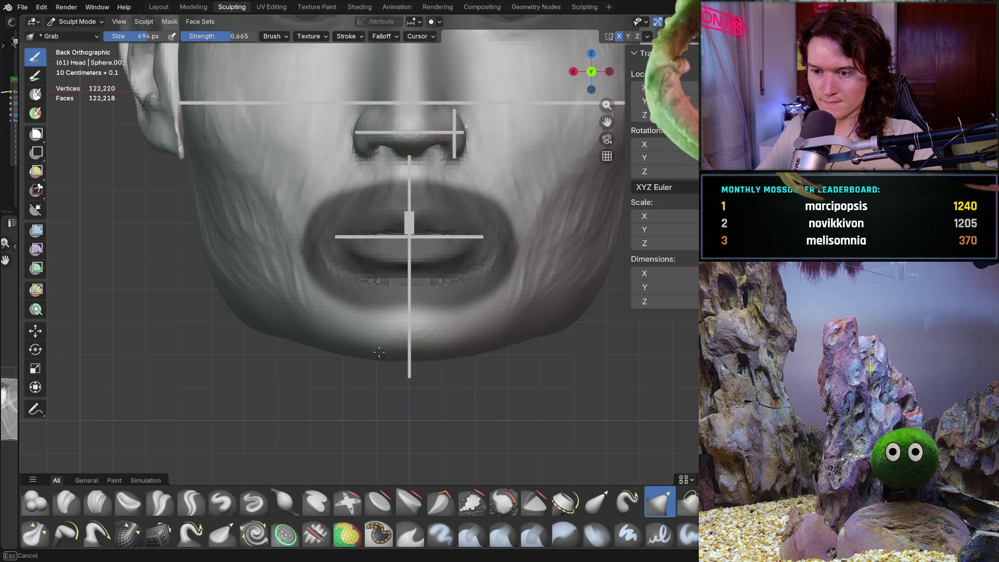
- Pull the chin lower and shape the jaw, checking from the front and below
{"action": "left_click_drag", "start_coordinate": [378, 355], "coordinate": [369, 360]}
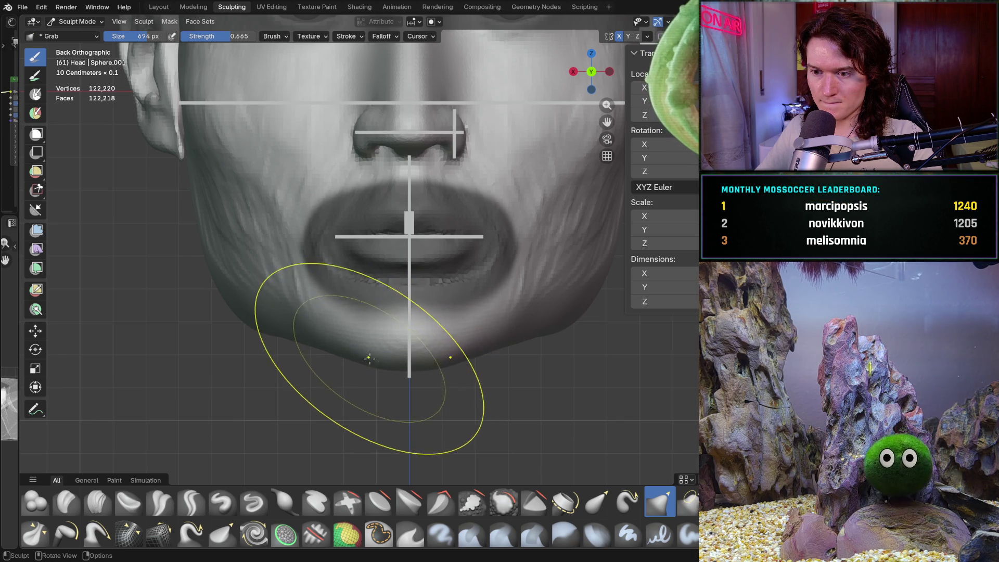
{"action": "mouse_move", "coordinate": [357, 335]}
{"action": "middle_mouse_down"}
{"action": "mouse_move", "coordinate": [381, 311]}
{"action": "mouse_move", "coordinate": [358, 299]}
{"action": "middle_mouse_up"}
{"action": "key", "text": "ctrl+KP_1"}
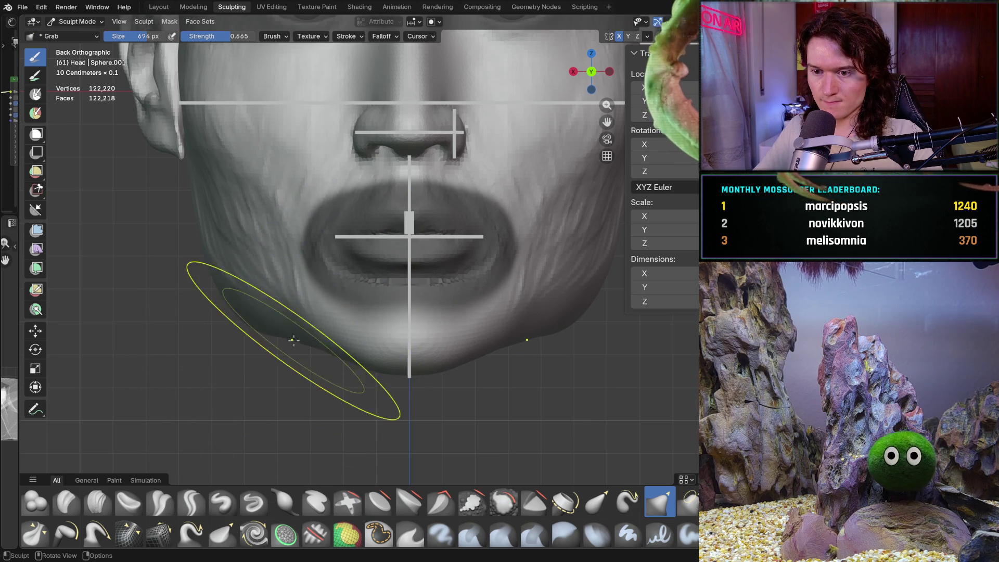
{"action": "left_click_drag", "start_coordinate": [301, 339], "coordinate": [302, 347]}
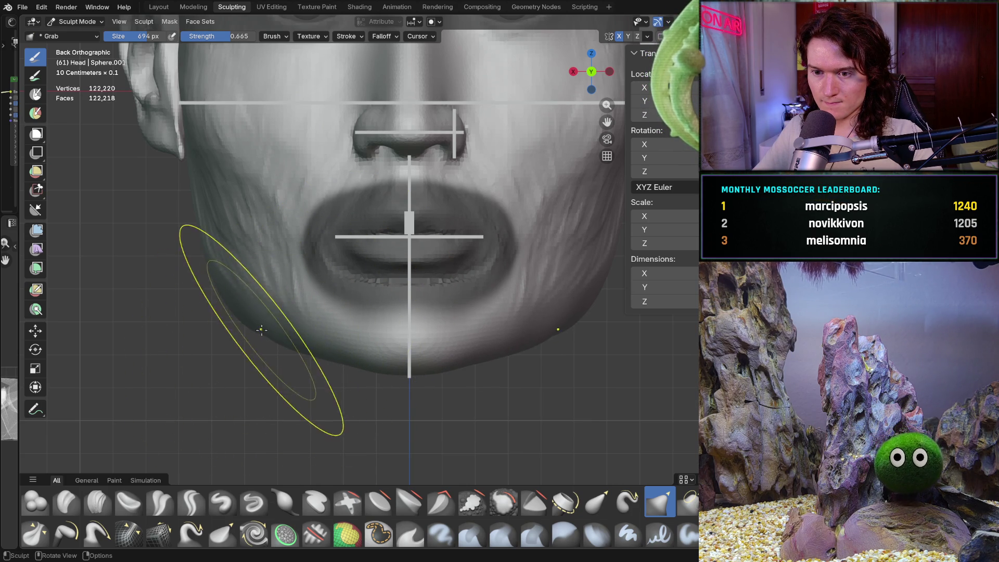
{"action": "scroll", "coordinate": [290, 325], "scroll_direction": "down", "scroll_amount": 8}
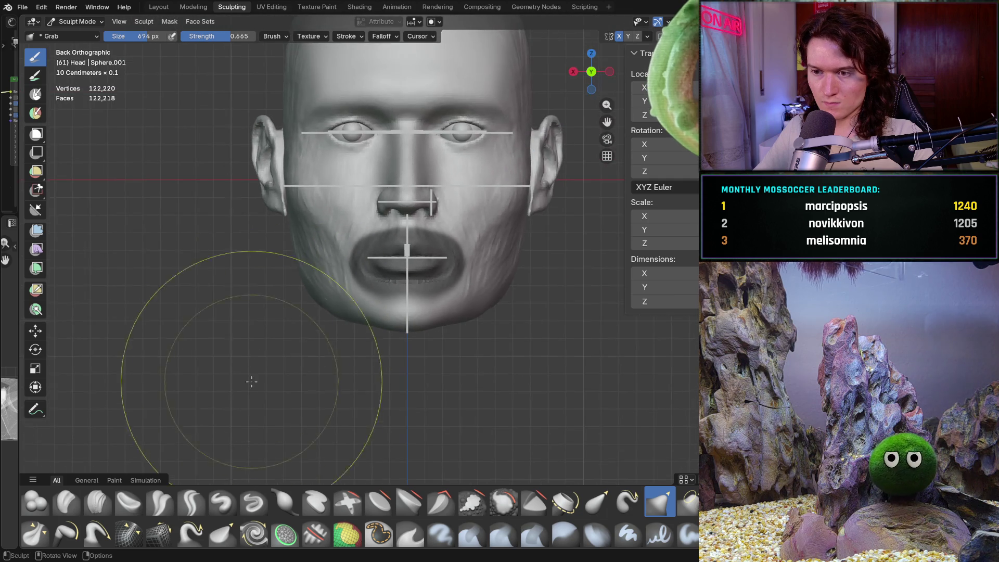
{"action": "mouse_move", "coordinate": [264, 357]}
{"action": "middle_mouse_down"}
{"action": "mouse_move", "coordinate": [304, 370]}
{"action": "mouse_move", "coordinate": [205, 350]}
{"action": "mouse_move", "coordinate": [249, 363]}
{"action": "mouse_move", "coordinate": [241, 359]}
{"action": "mouse_move", "coordinate": [262, 332]}
{"action": "mouse_move", "coordinate": [289, 345]}
{"action": "middle_mouse_up"}
{"action": "scroll", "coordinate": [290, 346], "scroll_direction": "up", "scroll_amount": 3}
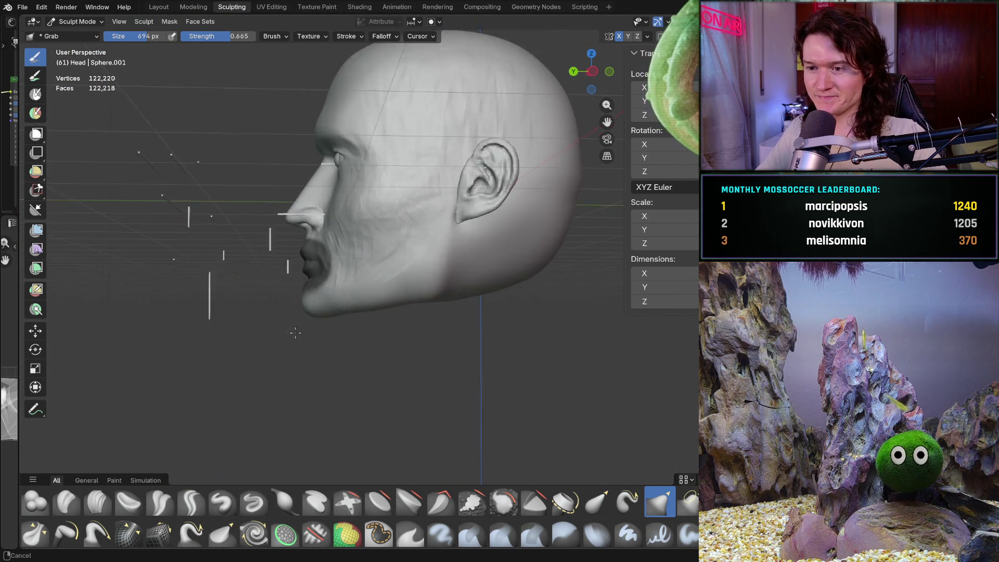
{"action": "key", "text": "ctrl+KP_1"}
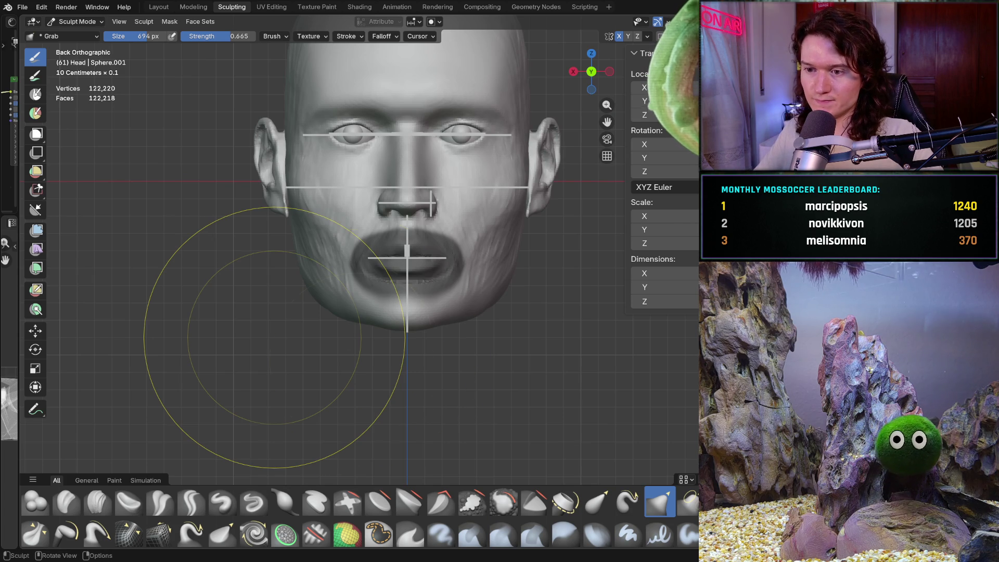
{"action": "scroll", "coordinate": [373, 311], "scroll_direction": "up", "scroll_amount": 1}
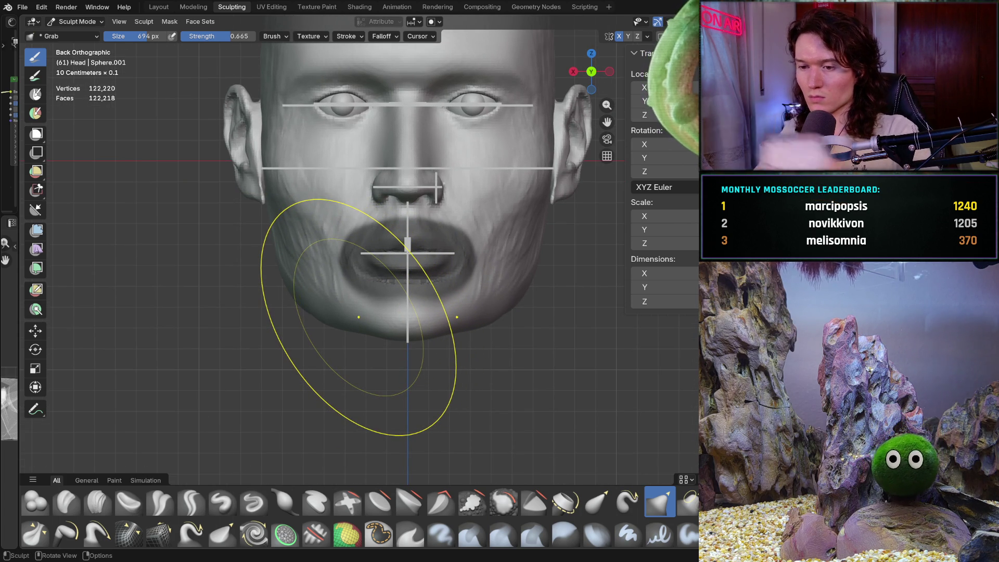
{"action": "mouse_move", "coordinate": [383, 343]}
{"action": "middle_mouse_down"}
{"action": "mouse_move", "coordinate": [394, 314]}
{"action": "mouse_move", "coordinate": [383, 345]}
{"action": "middle_mouse_up"}
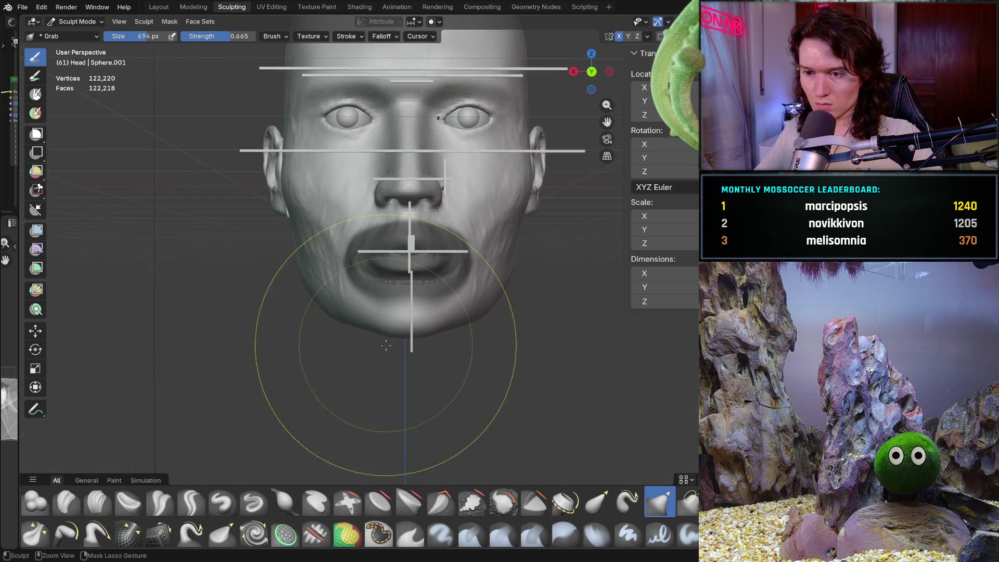
{"action": "scroll", "coordinate": [383, 330], "scroll_direction": "up", "scroll_amount": 5}
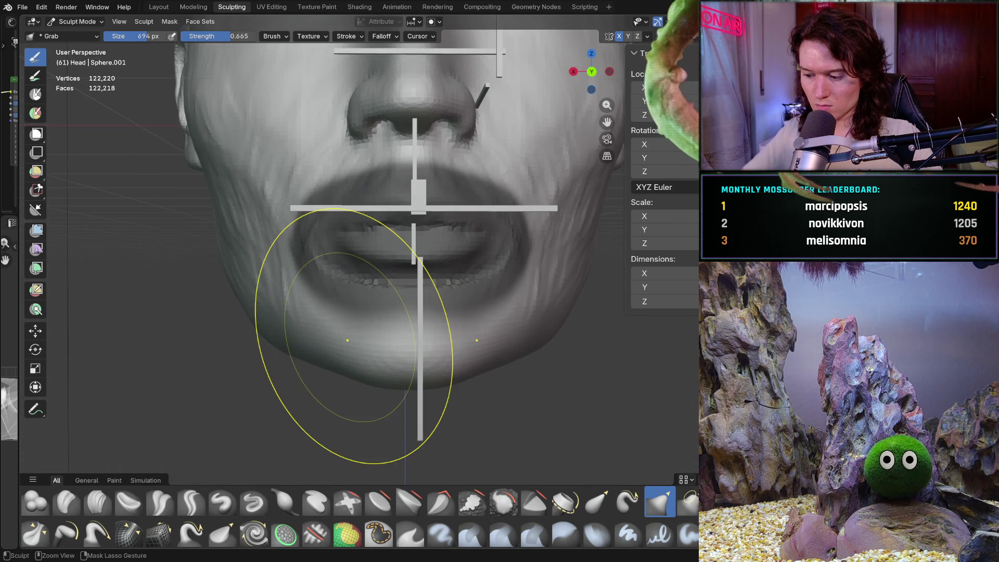
{"action": "middle_click_drag", "start_coordinate": [357, 346], "coordinate": [353, 354], "text": "alt"}
{"action": "left_click_drag", "start_coordinate": [372, 397], "coordinate": [371, 397]}
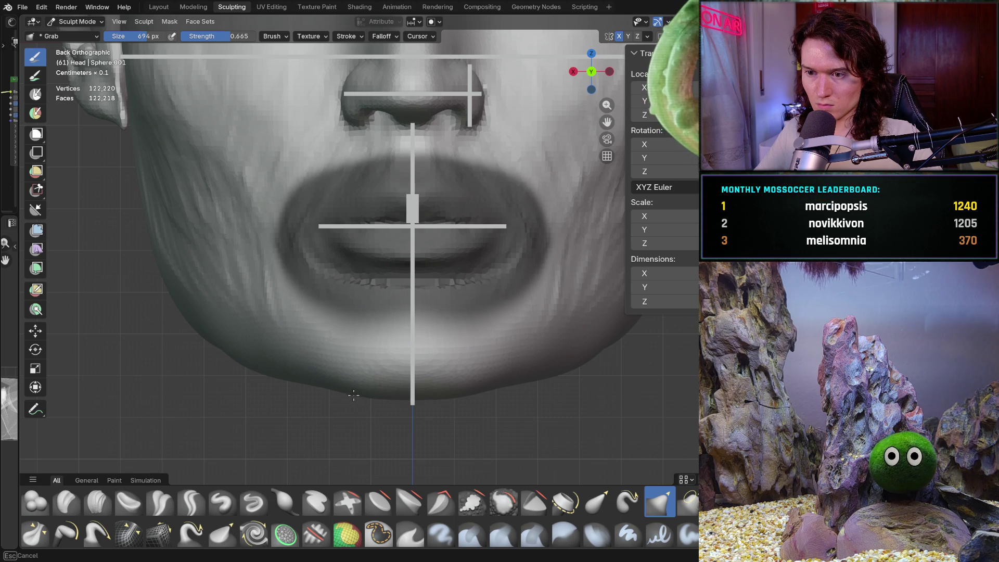
- Shrink the Grab brush to 498 px, refine the left jawline, and check the profile
{"action": "key", "text": "f"}
{"action": "left_click", "coordinate": [314, 385]}
{"action": "left_click_drag", "start_coordinate": [314, 385], "coordinate": [314, 385]}
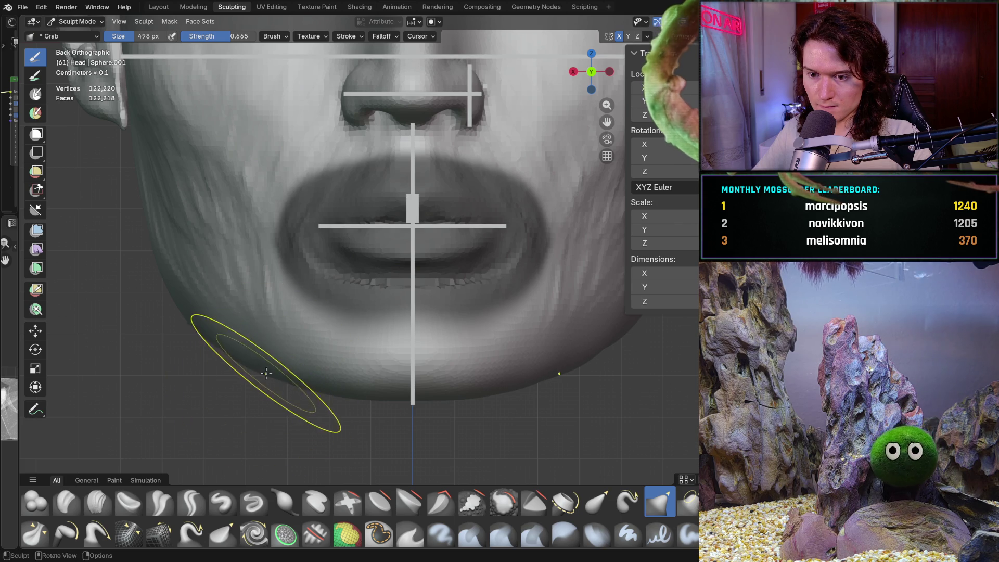
{"action": "left_click_drag", "start_coordinate": [238, 362], "coordinate": [256, 374]}
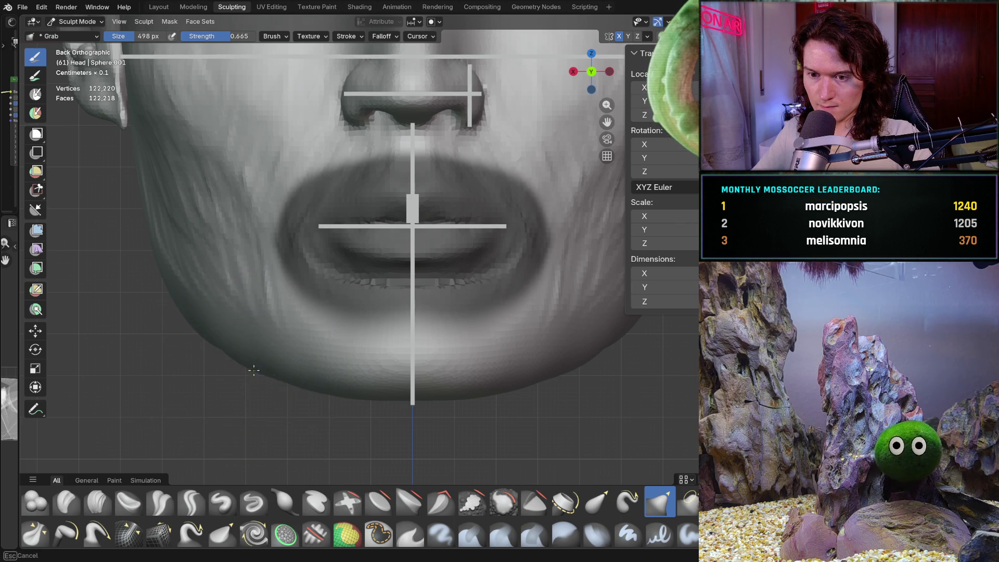
{"action": "key", "text": "KP_1"}
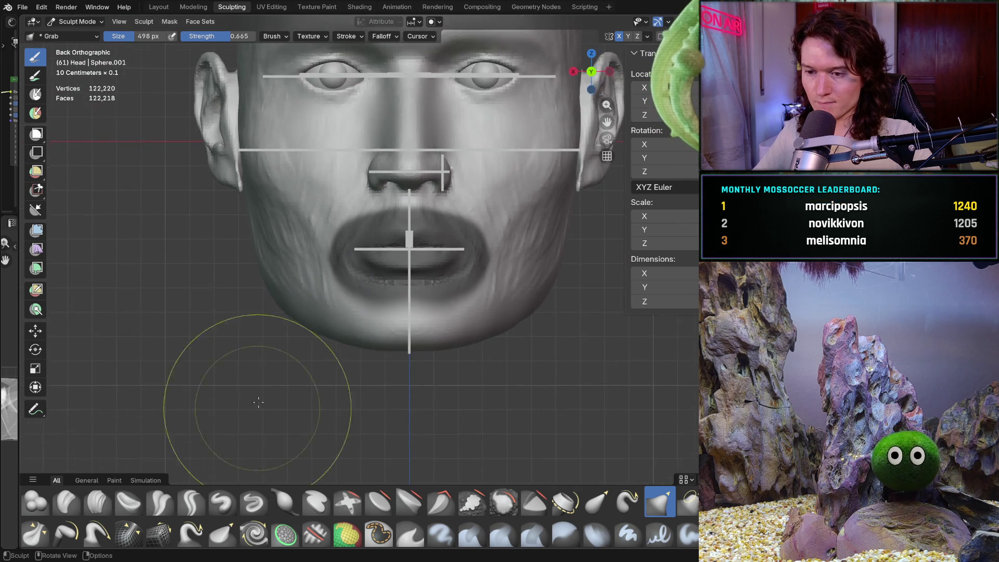
{"action": "mouse_move", "coordinate": [223, 412]}
{"action": "middle_mouse_down"}
{"action": "mouse_move", "coordinate": [290, 379]}
{"action": "mouse_move", "coordinate": [318, 381]}
{"action": "mouse_move", "coordinate": [224, 372]}
{"action": "mouse_move", "coordinate": [215, 393]}
{"action": "middle_mouse_up"}
{"action": "scroll", "coordinate": [196, 390], "scroll_direction": "up", "scroll_amount": 5}
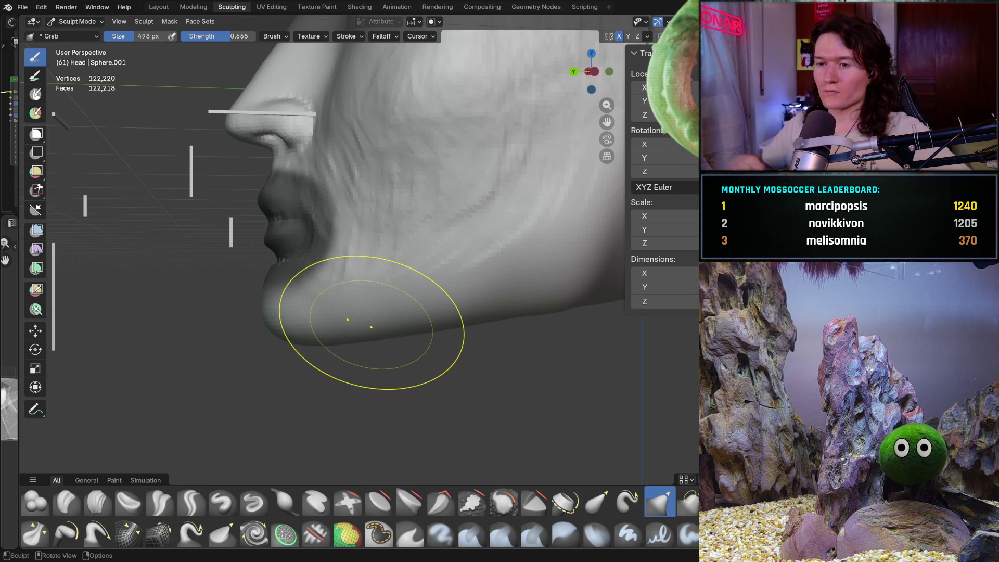
{"action": "mouse_move", "coordinate": [371, 327]}
{"action": "middle_mouse_down"}
{"action": "mouse_move", "coordinate": [211, 339]}
{"action": "mouse_move", "coordinate": [371, 326]}
{"action": "middle_mouse_up"}
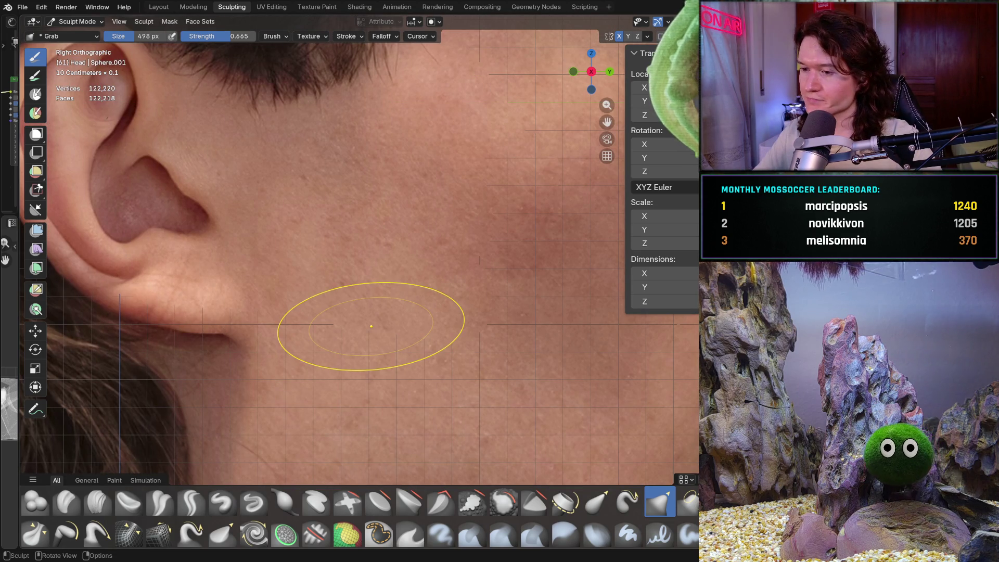
{"action": "mouse_move", "coordinate": [410, 285]}
{"action": "middle_mouse_down", "text": "ctrl"}
{"action": "mouse_move", "coordinate": [335, 414]}
{"action": "mouse_move", "coordinate": [333, 395]}
{"action": "mouse_move", "coordinate": [278, 383]}
{"action": "middle_mouse_up", "text": "ctrl"}
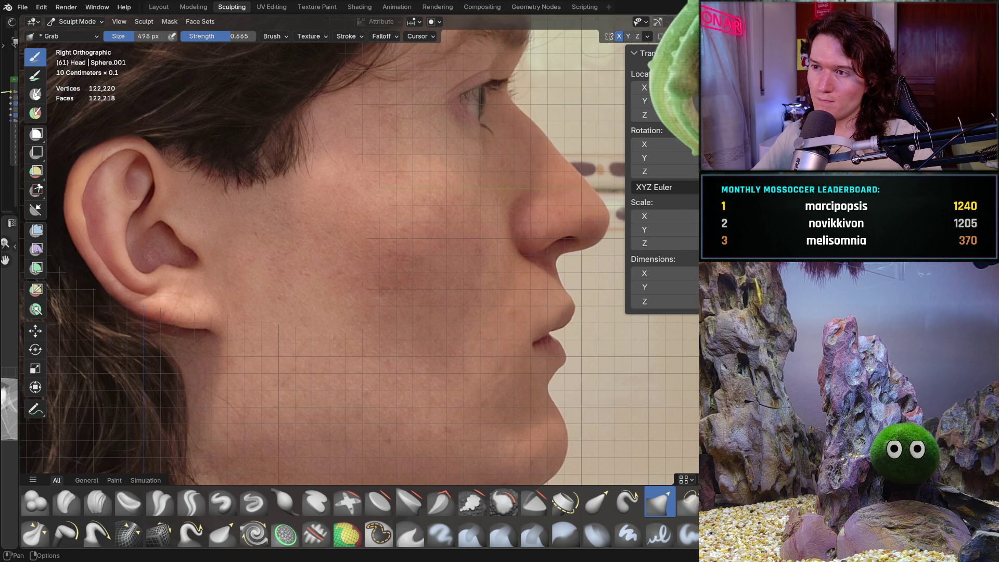
{"action": "key", "text": "KP_5"}
{"action": "middle_click_drag", "start_coordinate": [446, 183], "coordinate": [162, 243]}
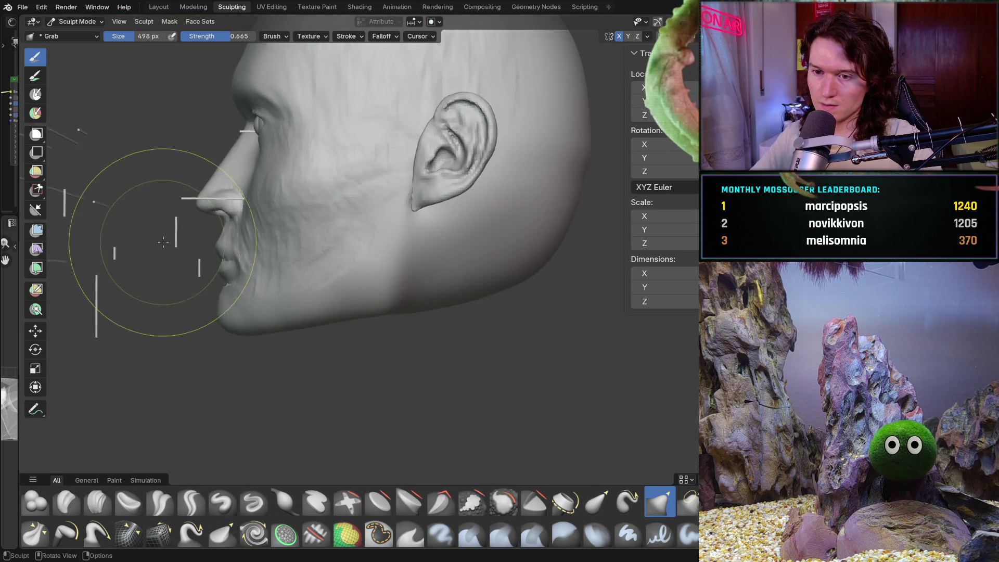
- Set the brush size to 640 px and pull the chin into shape in profile
{"action": "scroll", "coordinate": [162, 243], "scroll_direction": "up", "scroll_amount": 5}
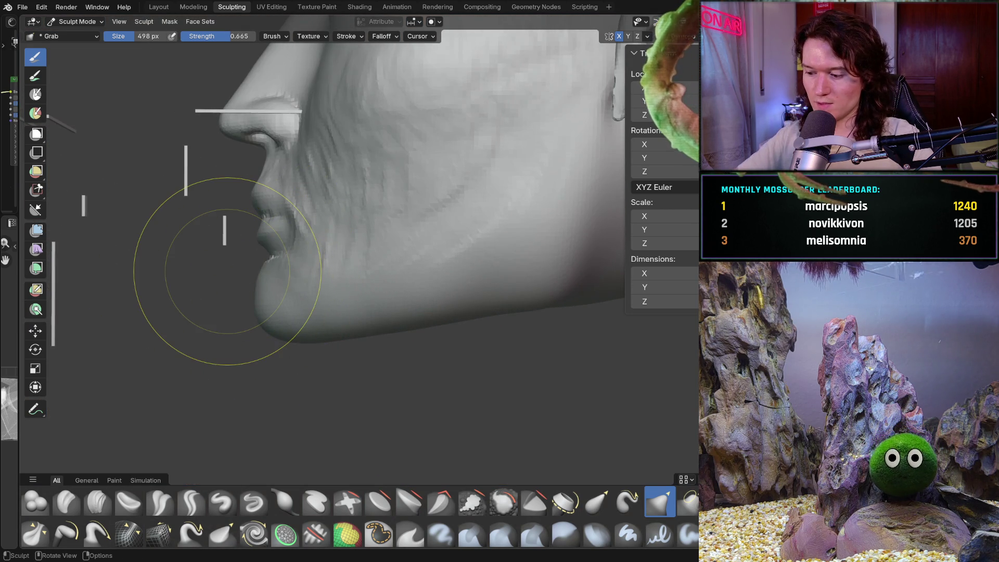
{"action": "scroll", "coordinate": [228, 271], "scroll_direction": "down", "scroll_amount": 5}
{"action": "scroll", "coordinate": [228, 271], "scroll_direction": "up", "scroll_amount": 4}
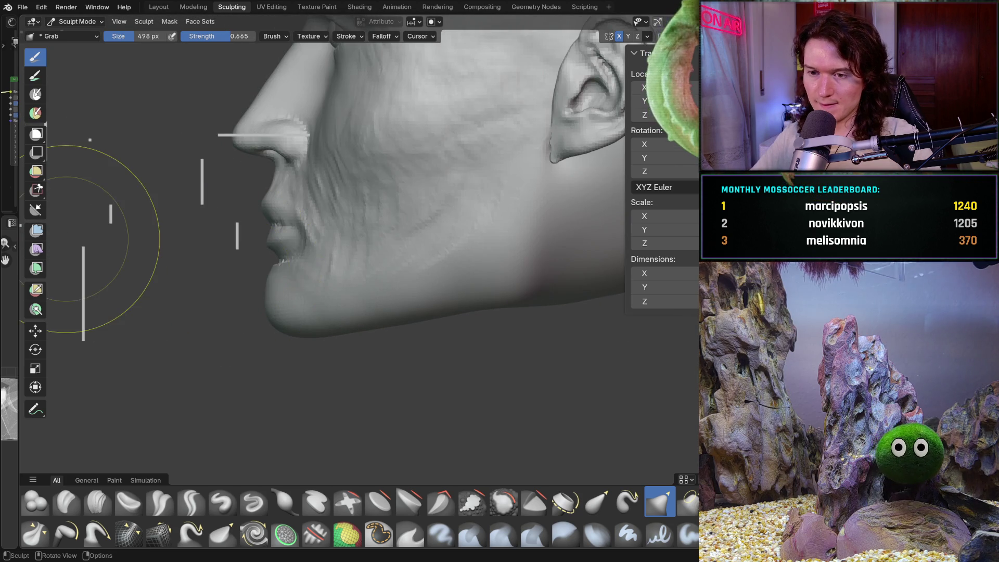
{"action": "key", "text": "f"}
{"action": "left_click", "coordinate": [297, 297]}
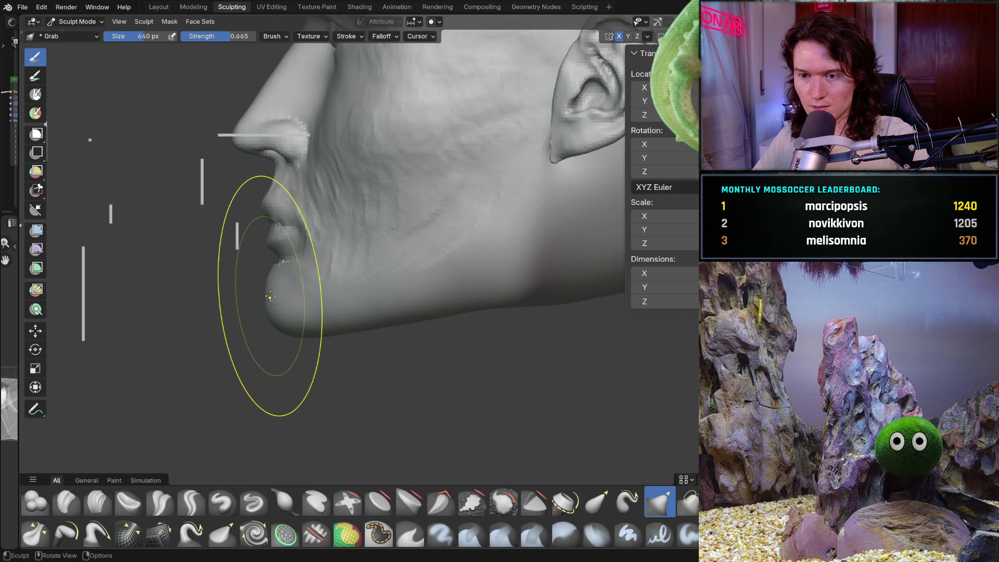
{"action": "left_click_drag", "start_coordinate": [268, 300], "coordinate": [283, 263]}
- Check the symmetry options, set the brush strength and pull the chin further into shape
{"action": "left_click", "coordinate": [648, 36]}
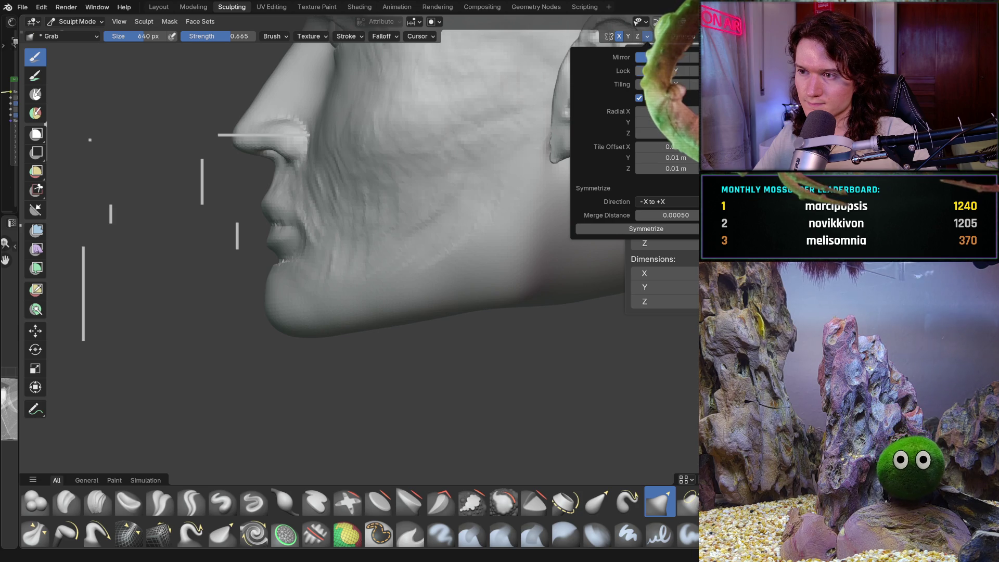
{"action": "key", "text": "shift+f"}
{"action": "left_click", "coordinate": [335, 313]}
{"action": "left_click_drag", "start_coordinate": [285, 315], "coordinate": [287, 303]}
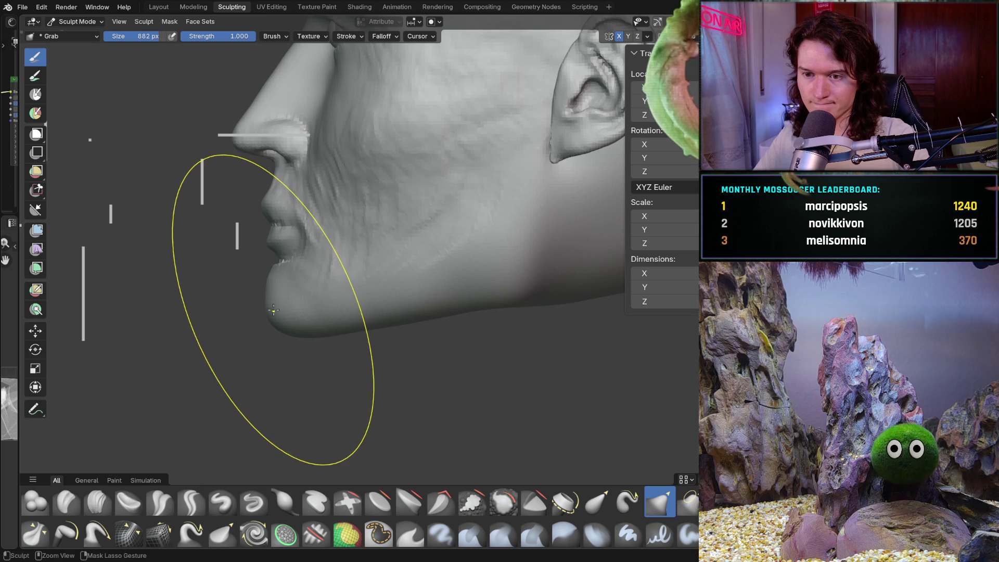
- Orbit to face the head and zoom in close on the mouth and chin
{"action": "middle_click_drag", "start_coordinate": [273, 304], "coordinate": [468, 250]}
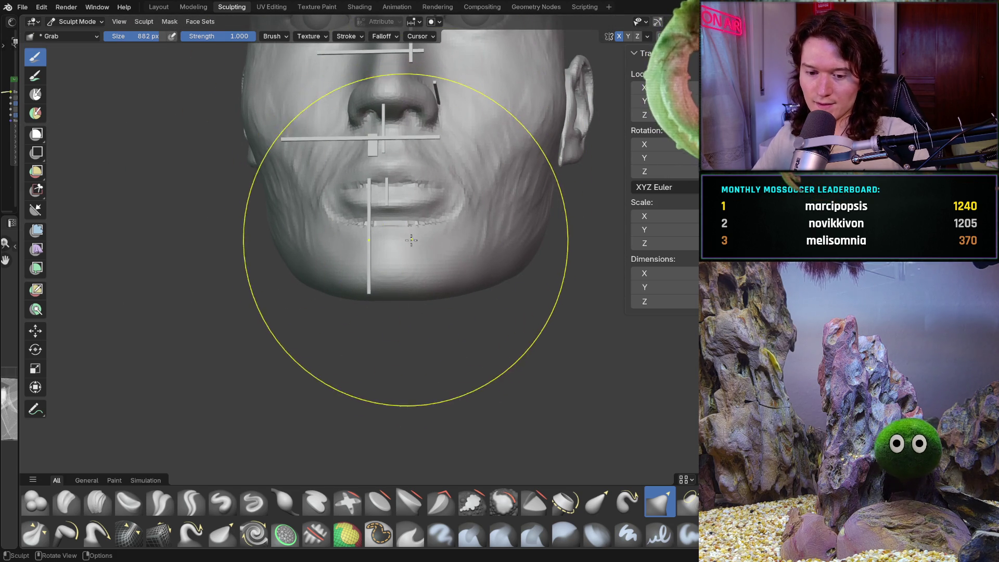
{"action": "mouse_move", "coordinate": [419, 267]}
{"action": "middle_mouse_down", "text": "shift"}
{"action": "mouse_move", "coordinate": [448, 202]}
{"action": "mouse_move", "coordinate": [419, 267]}
{"action": "middle_mouse_up", "text": "shift"}
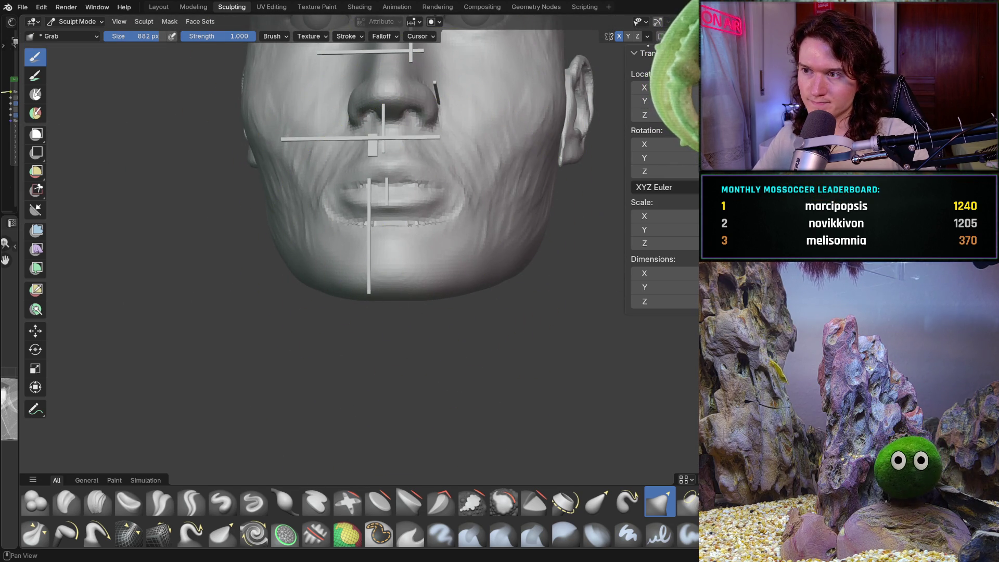
{"action": "middle_click_drag", "start_coordinate": [462, 190], "coordinate": [462, 190], "text": "shift"}
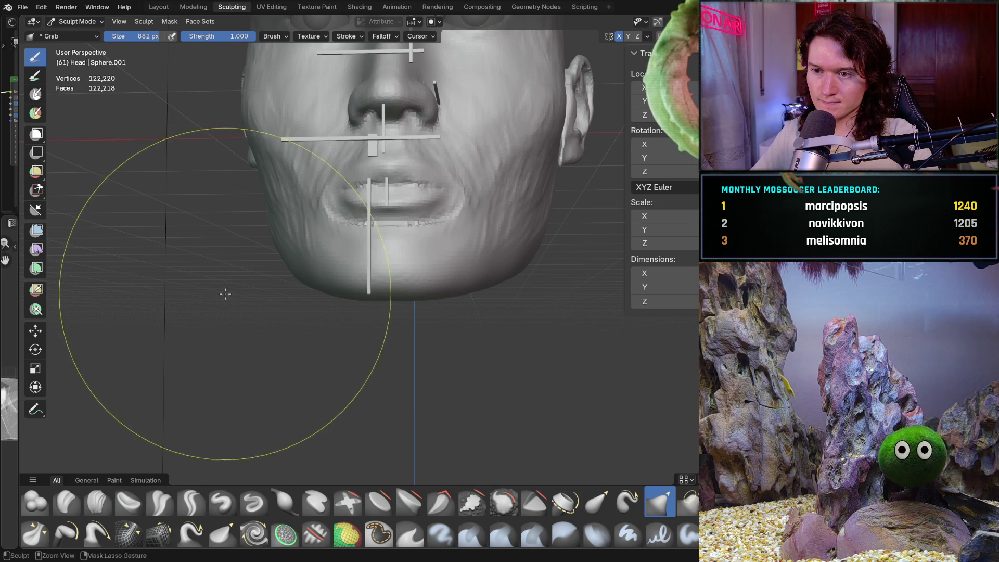
{"action": "scroll", "coordinate": [260, 281], "scroll_direction": "up", "scroll_amount": 4}
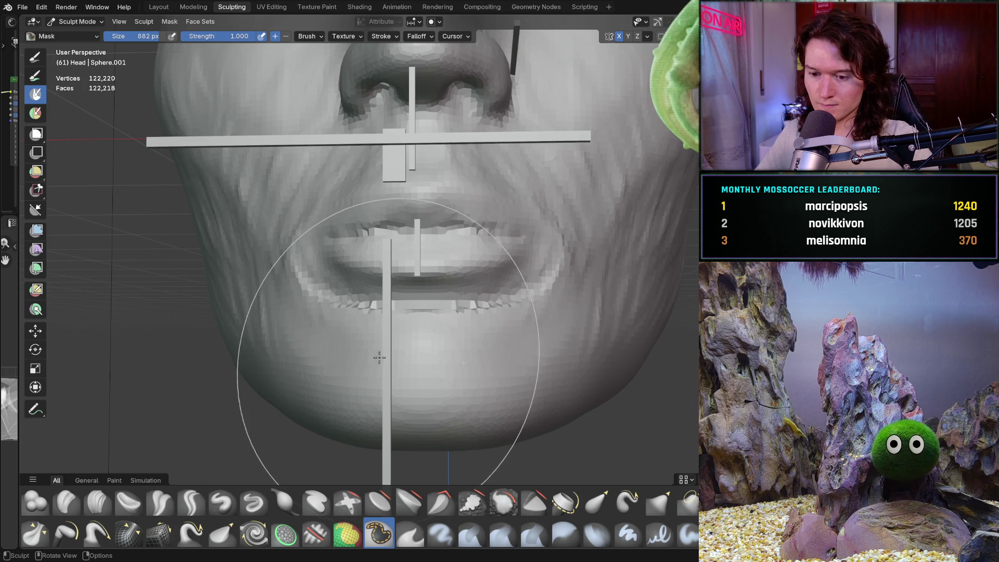
- Switch to the Mask brush at 242 px and paint mask over the lips
{"action": "key", "text": "m"}
{"action": "key", "text": "f"}
{"action": "left_click", "coordinate": [353, 245]}
{"action": "mouse_move", "coordinate": [368, 239]}
{"action": "left_mouse_down"}
{"action": "mouse_move", "coordinate": [426, 213]}
{"action": "mouse_move", "coordinate": [405, 258]}
{"action": "mouse_move", "coordinate": [323, 239]}
{"action": "left_mouse_up"}
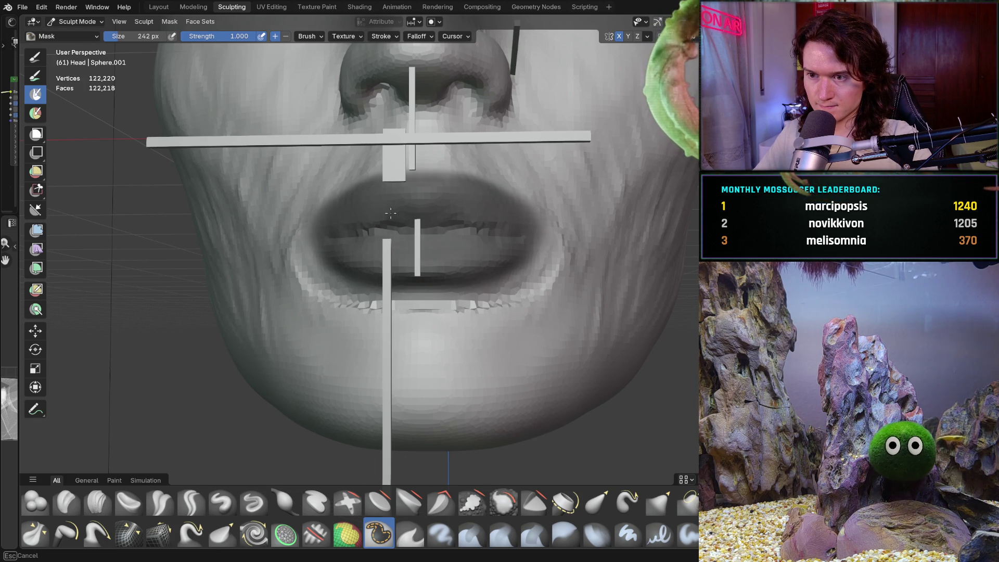
- Extend the mask across the lips and over both lip corners
{"action": "scroll", "coordinate": [503, 189], "scroll_direction": "down", "scroll_amount": 3}
{"action": "mouse_move", "coordinate": [503, 189]}
{"action": "middle_mouse_down"}
{"action": "mouse_move", "coordinate": [301, 313]}
{"action": "mouse_move", "coordinate": [433, 238]}
{"action": "middle_mouse_up"}
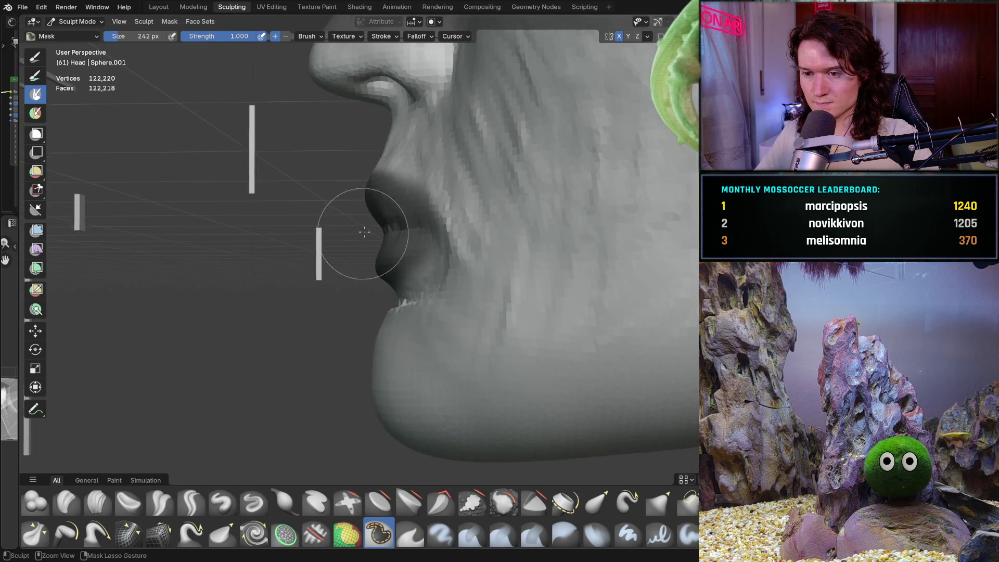
{"action": "scroll", "coordinate": [433, 238], "scroll_direction": "up", "scroll_amount": 4}
{"action": "mouse_move", "coordinate": [536, 231]}
{"action": "left_mouse_down"}
{"action": "mouse_move", "coordinate": [538, 250]}
{"action": "mouse_move", "coordinate": [467, 259]}
{"action": "mouse_move", "coordinate": [442, 276]}
{"action": "mouse_move", "coordinate": [404, 266]}
{"action": "left_mouse_up"}
{"action": "middle_click_drag", "start_coordinate": [404, 266], "coordinate": [455, 241]}
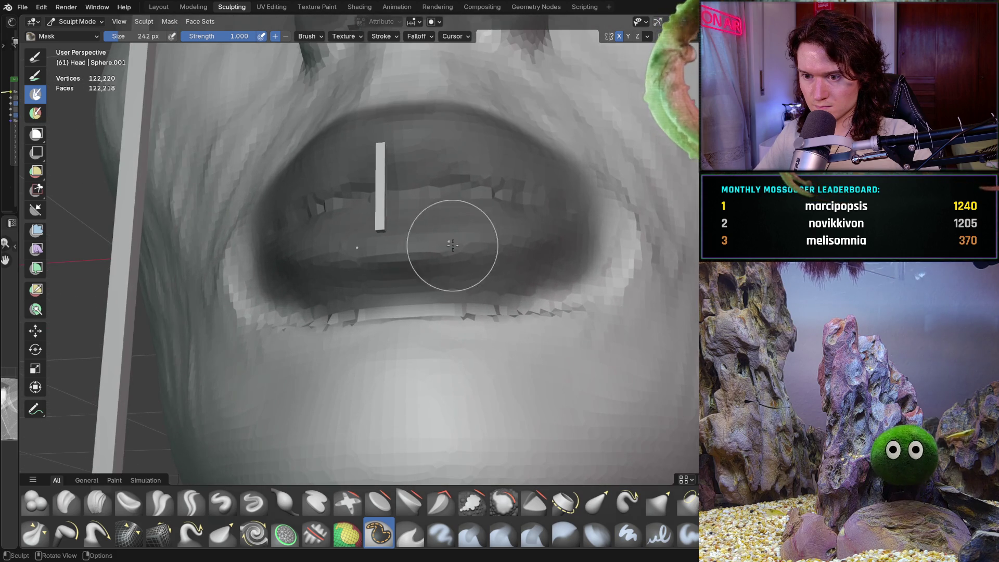
{"action": "mouse_move", "coordinate": [467, 276]}
{"action": "left_mouse_down"}
{"action": "mouse_move", "coordinate": [604, 234]}
{"action": "mouse_move", "coordinate": [567, 289]}
{"action": "mouse_move", "coordinate": [535, 196]}
{"action": "left_mouse_up"}
{"action": "mouse_move", "coordinate": [535, 196]}
{"action": "middle_mouse_down"}
{"action": "mouse_move", "coordinate": [425, 277]}
{"action": "mouse_move", "coordinate": [335, 285]}
{"action": "mouse_move", "coordinate": [341, 305]}
{"action": "mouse_move", "coordinate": [330, 314]}
{"action": "middle_mouse_up"}
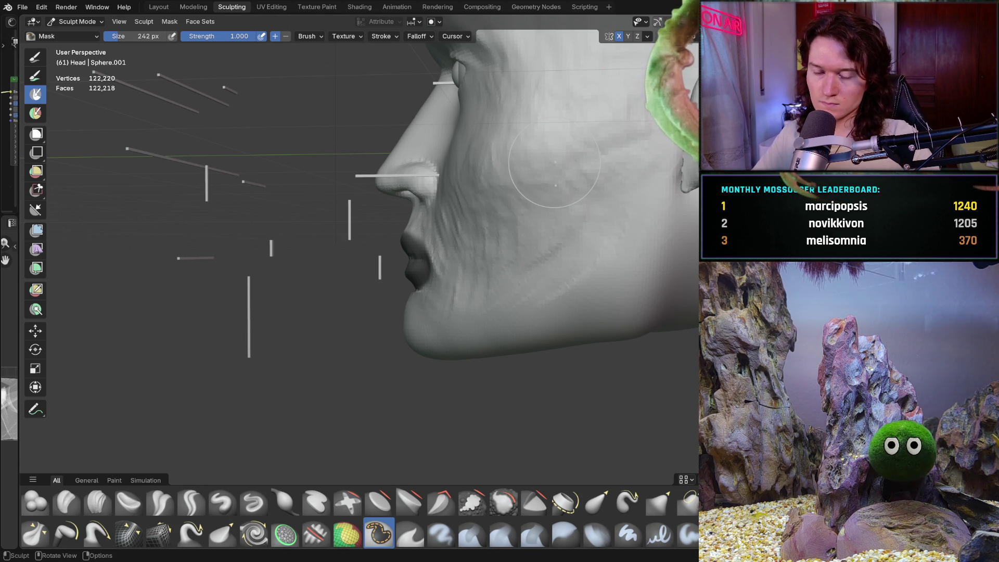
- In orthographic front view, mask around the mouth and upper lip
{"action": "key", "text": "ctrl+KP_1"}
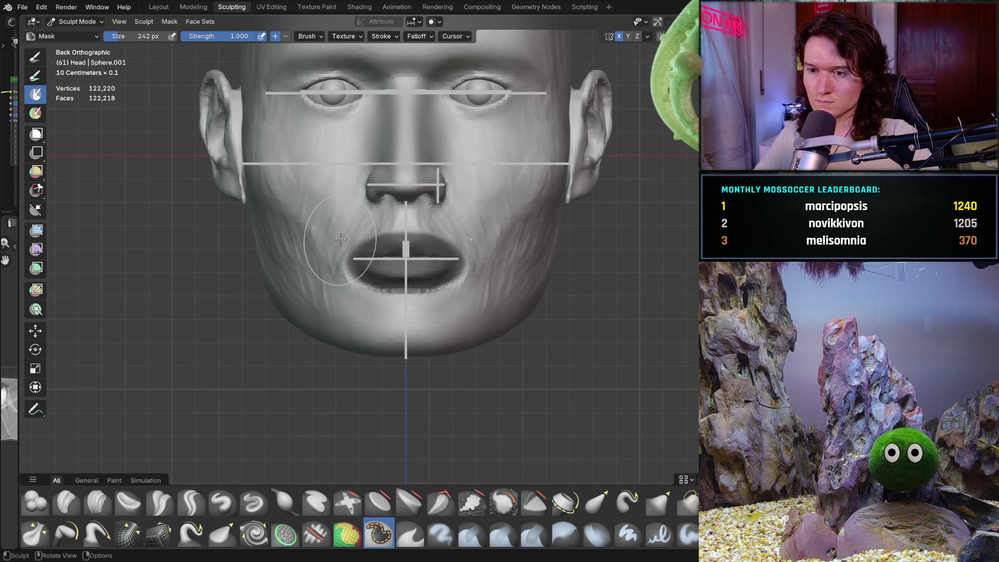
{"action": "mouse_move", "coordinate": [356, 238]}
{"action": "left_mouse_down"}
{"action": "mouse_move", "coordinate": [331, 249]}
{"action": "mouse_move", "coordinate": [310, 241]}
{"action": "mouse_move", "coordinate": [322, 210]}
{"action": "mouse_move", "coordinate": [359, 192]}
{"action": "mouse_move", "coordinate": [312, 162]}
{"action": "mouse_move", "coordinate": [321, 198]}
{"action": "mouse_move", "coordinate": [312, 83]}
{"action": "mouse_move", "coordinate": [291, 120]}
{"action": "mouse_move", "coordinate": [322, 156]}
{"action": "left_mouse_up"}
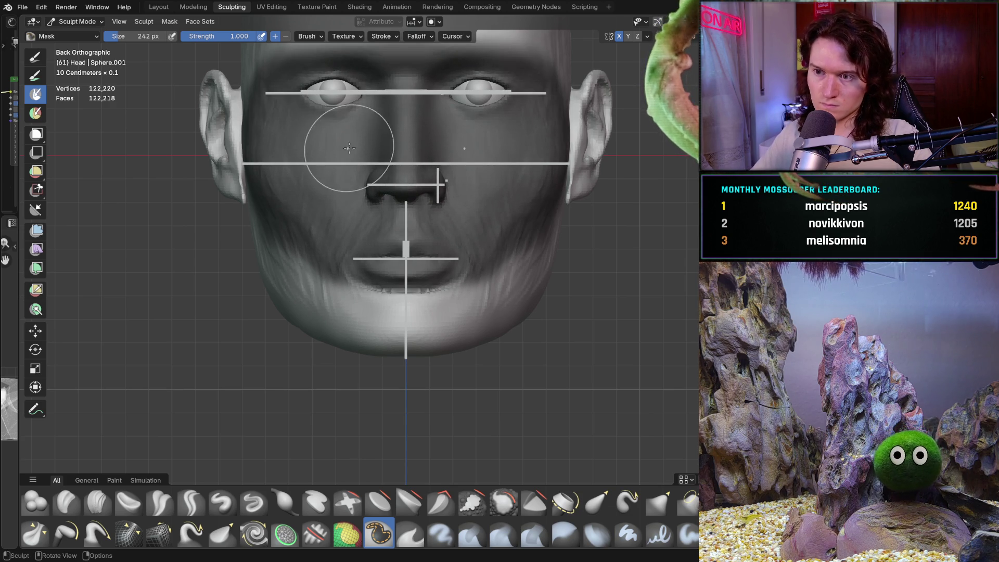
{"action": "scroll", "coordinate": [375, 177], "scroll_direction": "down", "scroll_amount": 3}
{"action": "scroll", "coordinate": [375, 177], "scroll_direction": "down", "scroll_amount": 3}
- Box-mask the back of the head, then check it from behind, below and side-on
{"action": "key", "text": "b"}
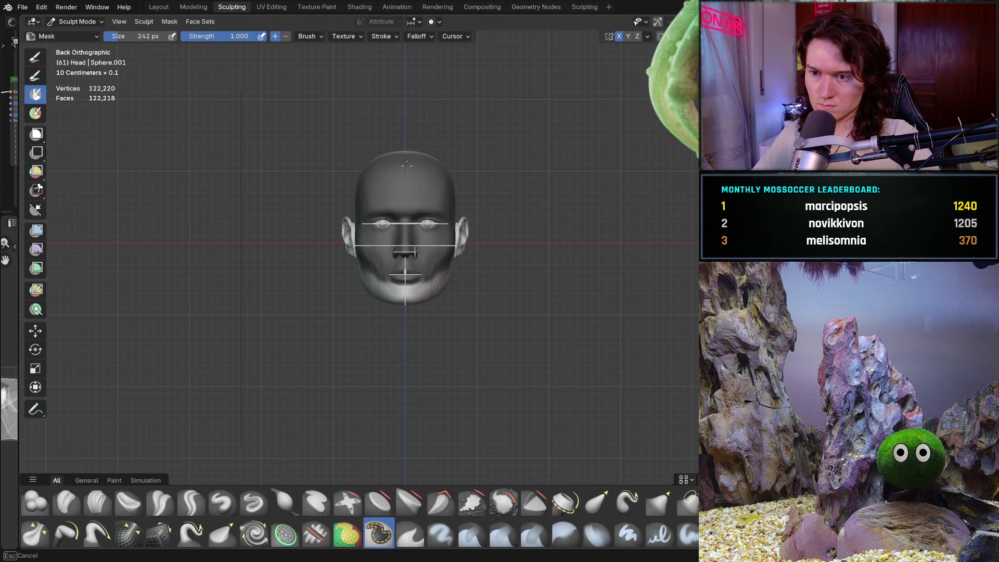
{"action": "middle_click_drag", "start_coordinate": [356, 194], "coordinate": [442, 203]}
{"action": "mouse_move", "coordinate": [442, 203]}
{"action": "left_mouse_down"}
{"action": "mouse_move", "coordinate": [394, 227]}
{"action": "mouse_move", "coordinate": [455, 179]}
{"action": "left_mouse_up"}
{"action": "mouse_move", "coordinate": [509, 196]}
{"action": "middle_mouse_down"}
{"action": "mouse_move", "coordinate": [490, 223]}
{"action": "mouse_move", "coordinate": [564, 195]}
{"action": "middle_mouse_up"}
{"action": "middle_click_drag", "start_coordinate": [434, 209], "coordinate": [354, 289]}
{"action": "scroll", "coordinate": [414, 230], "scroll_direction": "up", "scroll_amount": 5}
{"action": "key", "text": "ctrl+KP_3"}
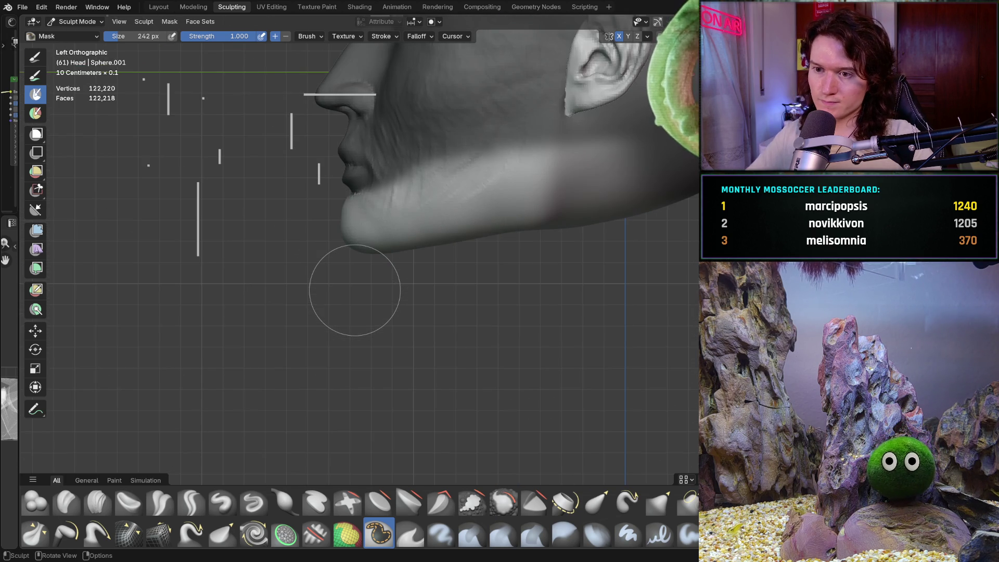
{"action": "scroll", "coordinate": [367, 232], "scroll_direction": "down", "scroll_amount": 5}
{"action": "scroll", "coordinate": [373, 325], "scroll_direction": "up", "scroll_amount": 2}
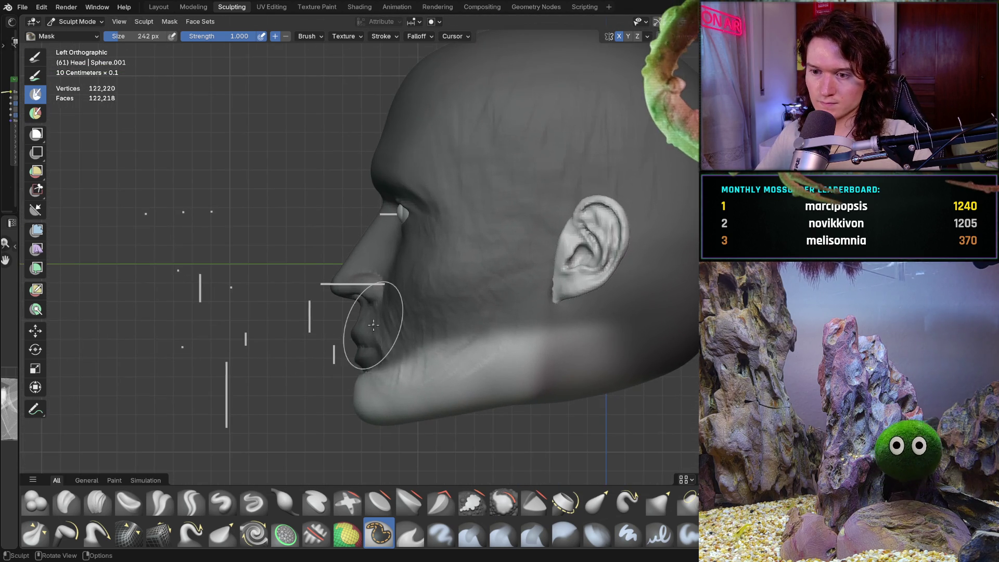
- Switch to the Grab brush at 774 px, strength 0.729, and pull the chin into shape
{"action": "key", "text": "g"}
{"action": "key", "text": "f"}
{"action": "left_click", "coordinate": [370, 377]}
{"action": "middle_click_drag", "start_coordinate": [370, 377], "coordinate": [372, 302], "text": "shift"}
{"action": "key", "text": "shift+f"}
{"action": "left_click", "coordinate": [371, 312]}
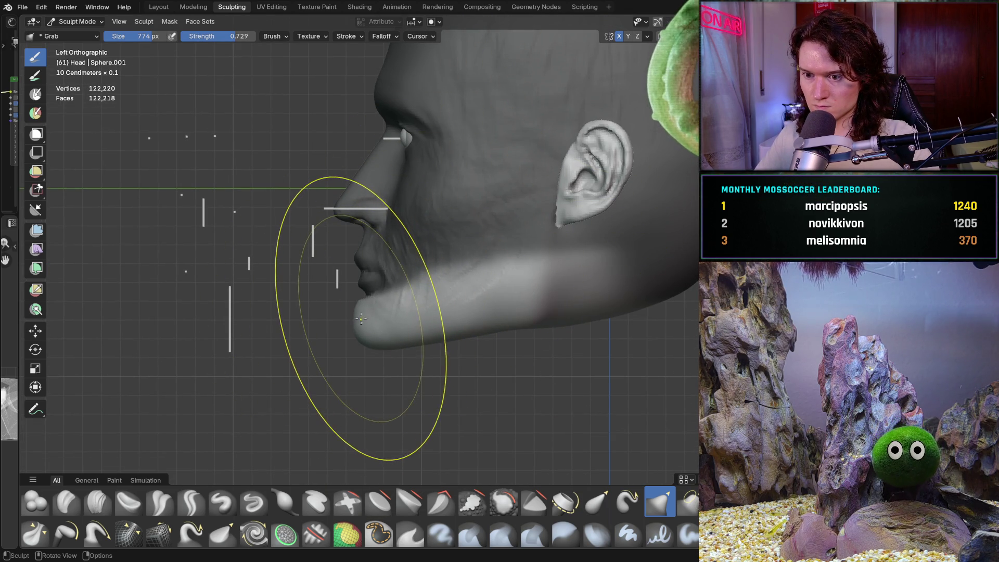
{"action": "left_click_drag", "start_coordinate": [359, 320], "coordinate": [366, 320]}
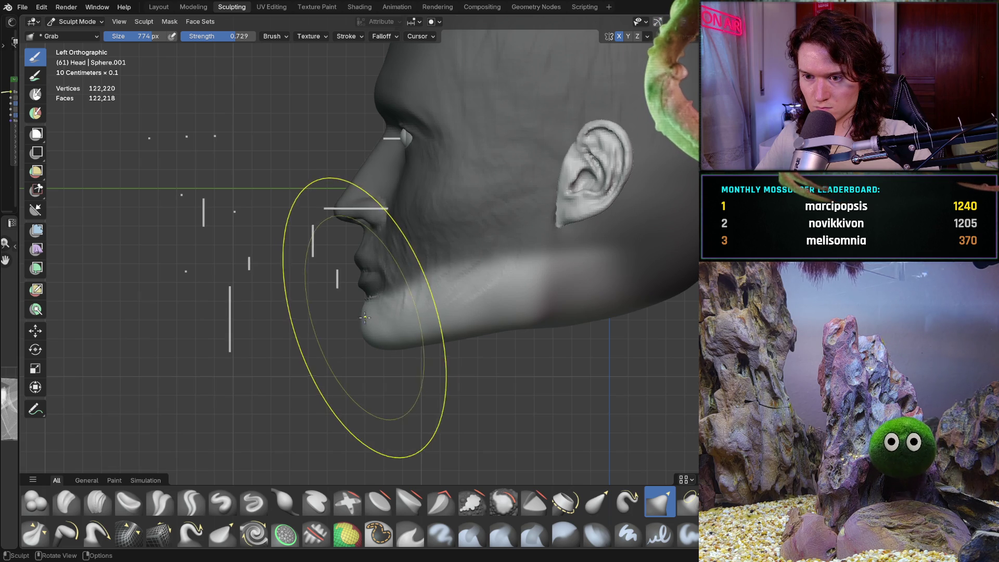
- Reduce the Grab brush to 408 px and move to a close left profile of the face
{"action": "scroll", "coordinate": [361, 322], "scroll_direction": "up", "scroll_amount": 3}
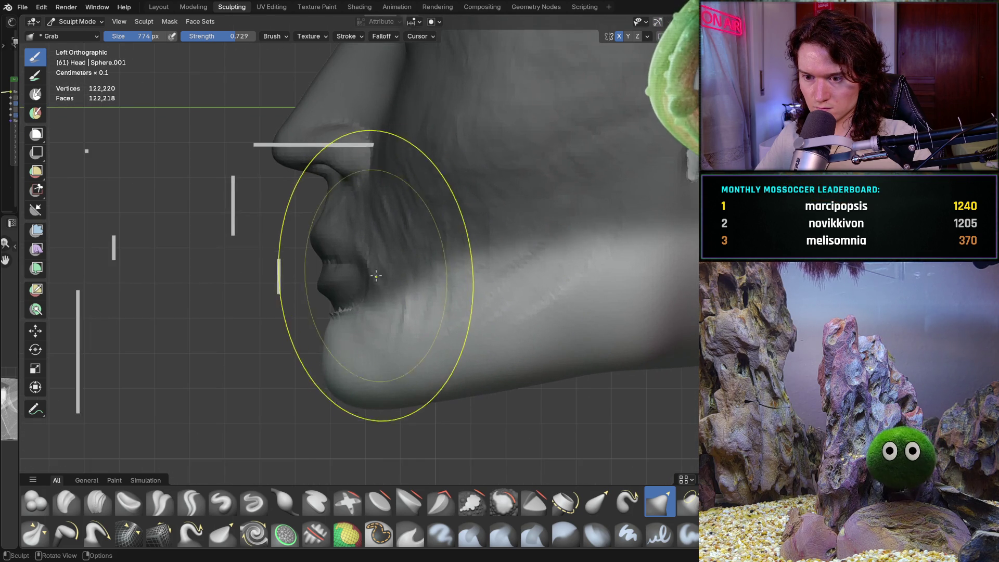
{"action": "scroll", "coordinate": [337, 354], "scroll_direction": "up", "scroll_amount": 3}
{"action": "key", "text": "f"}
{"action": "left_click", "coordinate": [291, 379]}
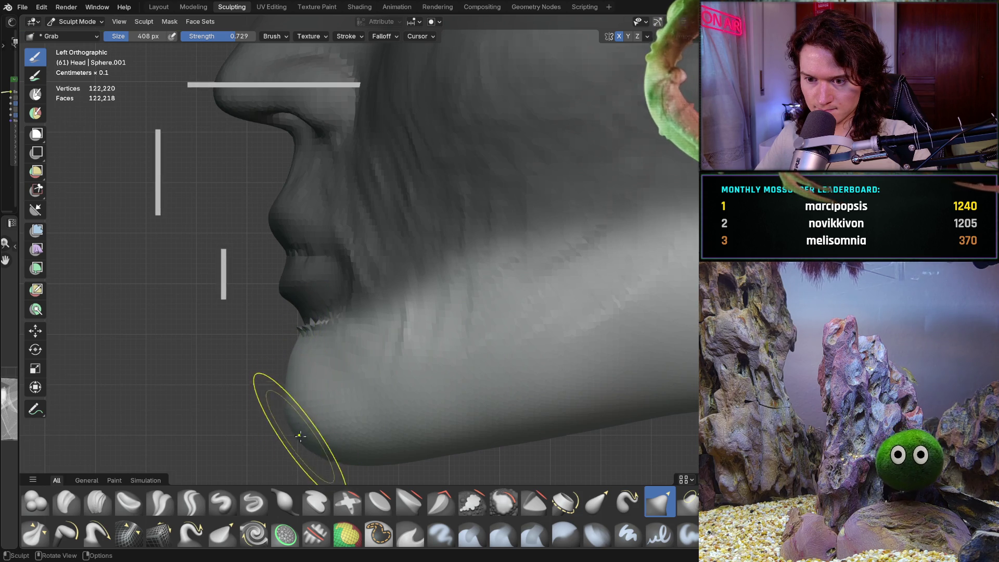
{"action": "mouse_move", "coordinate": [412, 211]}
{"action": "middle_mouse_down"}
{"action": "mouse_move", "coordinate": [330, 318]}
{"action": "mouse_move", "coordinate": [296, 338]}
{"action": "mouse_move", "coordinate": [510, 358]}
{"action": "mouse_move", "coordinate": [345, 357]}
{"action": "mouse_move", "coordinate": [352, 401]}
{"action": "mouse_move", "coordinate": [383, 345]}
{"action": "mouse_move", "coordinate": [525, 337]}
{"action": "mouse_move", "coordinate": [506, 345]}
{"action": "middle_mouse_up"}
{"action": "scroll", "coordinate": [514, 364], "scroll_direction": "up", "scroll_amount": 6}
{"action": "mouse_move", "coordinate": [500, 249]}
{"action": "middle_mouse_down"}
{"action": "mouse_move", "coordinate": [353, 268]}
{"action": "mouse_move", "coordinate": [381, 248]}
{"action": "middle_mouse_up"}
{"action": "scroll", "coordinate": [318, 365], "scroll_direction": "up", "scroll_amount": 2}
- Shrink the brush to 266 px and reshape the chin's outline in profile
{"action": "key", "text": "f"}
{"action": "left_click", "coordinate": [296, 352]}
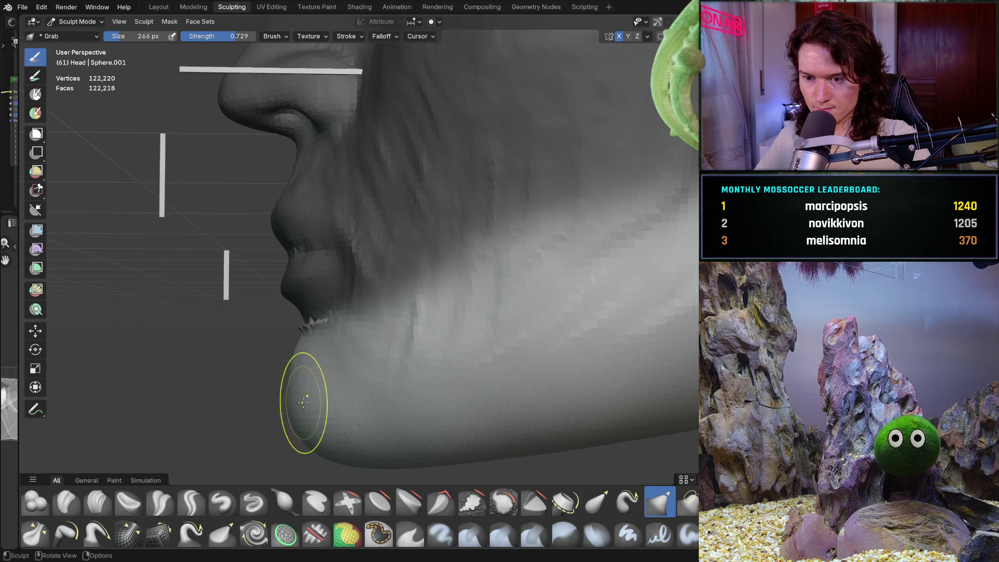
{"action": "mouse_move", "coordinate": [287, 419]}
{"action": "left_mouse_down"}
{"action": "mouse_move", "coordinate": [294, 350]}
{"action": "mouse_move", "coordinate": [290, 368]}
{"action": "left_mouse_up"}
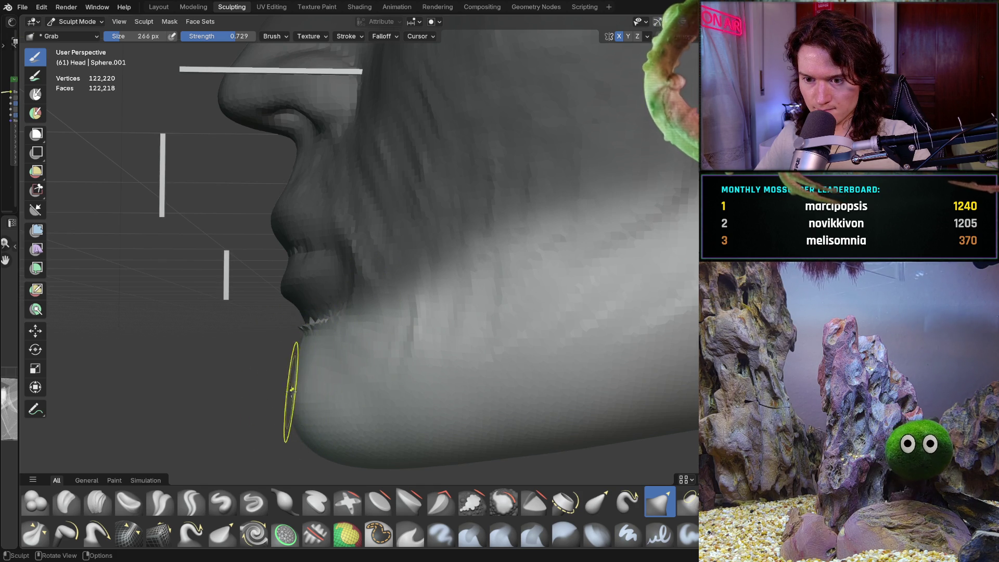
{"action": "left_click_drag", "start_coordinate": [289, 357], "coordinate": [294, 401]}
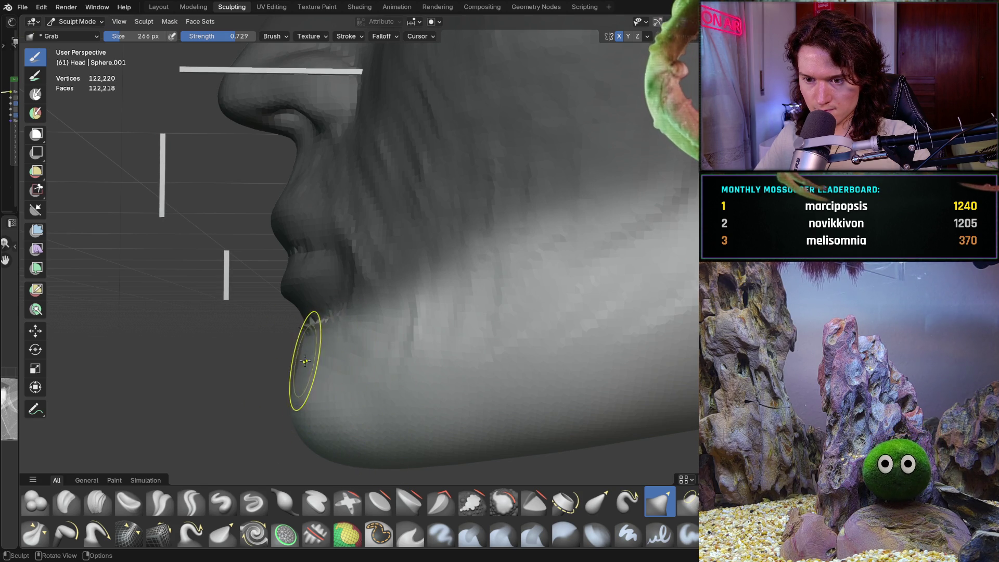
- Move in close on the mouth and chin and pull the chin's left underside slightly
{"action": "scroll", "coordinate": [282, 375], "scroll_direction": "down", "scroll_amount": 5}
{"action": "mouse_move", "coordinate": [282, 375]}
{"action": "middle_mouse_down"}
{"action": "mouse_move", "coordinate": [364, 338]}
{"action": "mouse_move", "coordinate": [567, 299]}
{"action": "mouse_move", "coordinate": [312, 354]}
{"action": "mouse_move", "coordinate": [289, 330]}
{"action": "middle_mouse_up"}
{"action": "scroll", "coordinate": [278, 369], "scroll_direction": "up", "scroll_amount": 4}
{"action": "scroll", "coordinate": [289, 330], "scroll_direction": "up", "scroll_amount": 3}
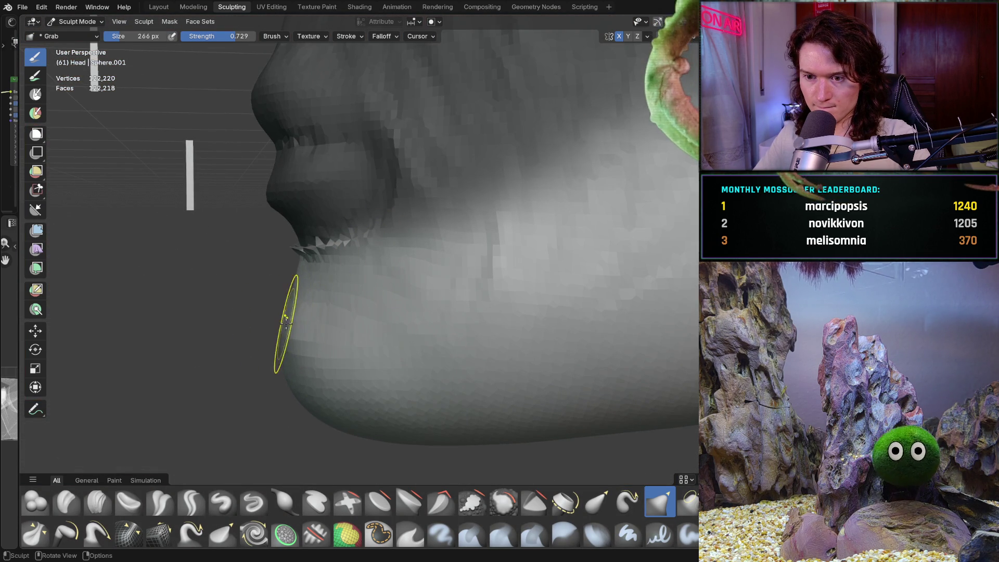
{"action": "mouse_move", "coordinate": [297, 383]}
{"action": "middle_mouse_down"}
{"action": "mouse_move", "coordinate": [272, 404]}
{"action": "mouse_move", "coordinate": [254, 373]}
{"action": "mouse_move", "coordinate": [263, 350]}
{"action": "mouse_move", "coordinate": [356, 326]}
{"action": "middle_mouse_up"}
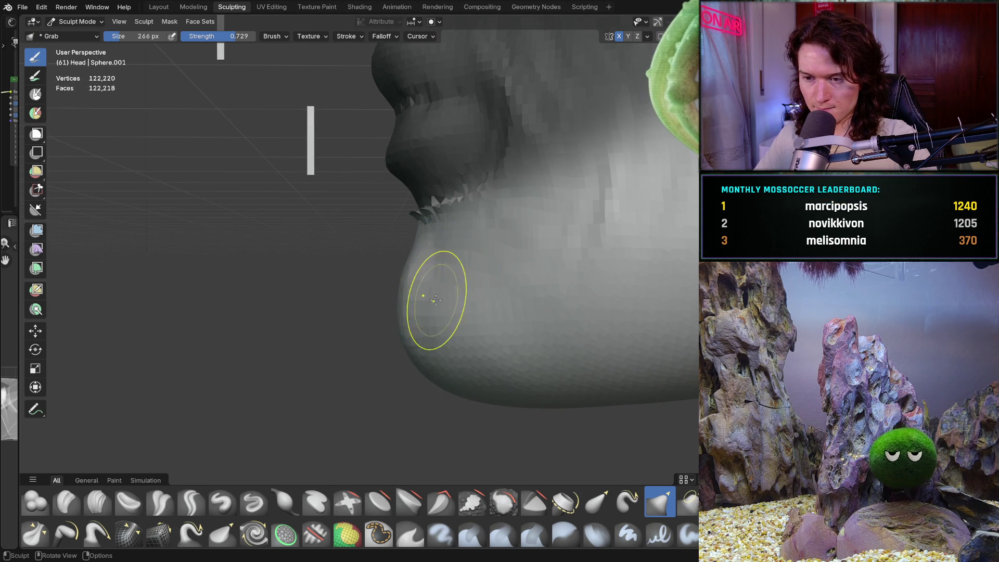
{"action": "middle_click_drag", "start_coordinate": [424, 314], "coordinate": [462, 332]}
{"action": "left_click_drag", "start_coordinate": [334, 335], "coordinate": [337, 327]}
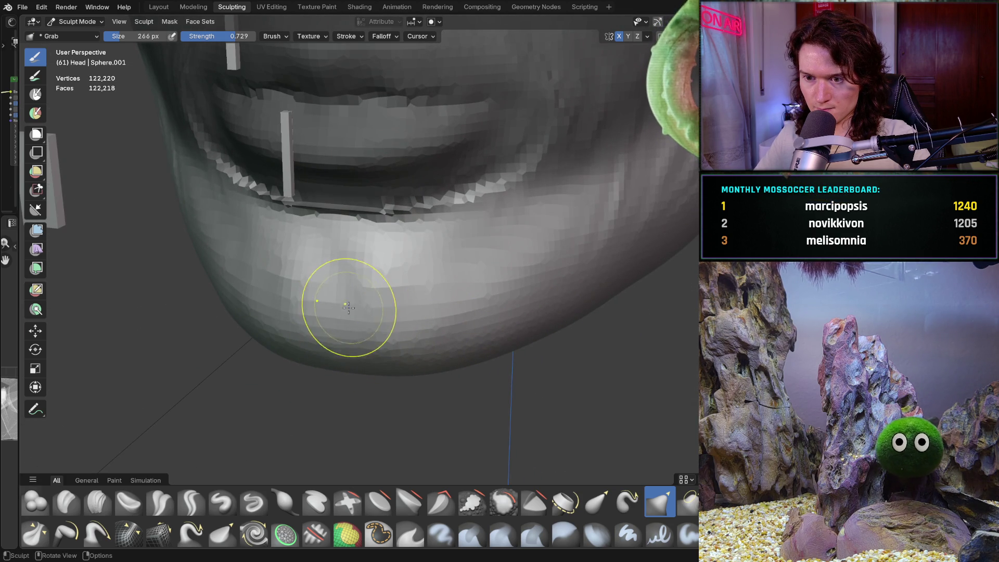
- Check the symmetry settings and clear the mask from the head
{"action": "mouse_move", "coordinate": [345, 296]}
{"action": "middle_mouse_down"}
{"action": "mouse_move", "coordinate": [355, 381]}
{"action": "mouse_move", "coordinate": [319, 317]}
{"action": "mouse_move", "coordinate": [279, 312]}
{"action": "mouse_move", "coordinate": [323, 346]}
{"action": "mouse_move", "coordinate": [457, 378]}
{"action": "mouse_move", "coordinate": [395, 343]}
{"action": "mouse_move", "coordinate": [352, 339]}
{"action": "mouse_move", "coordinate": [356, 357]}
{"action": "mouse_move", "coordinate": [370, 352]}
{"action": "mouse_move", "coordinate": [591, 145]}
{"action": "middle_mouse_up"}
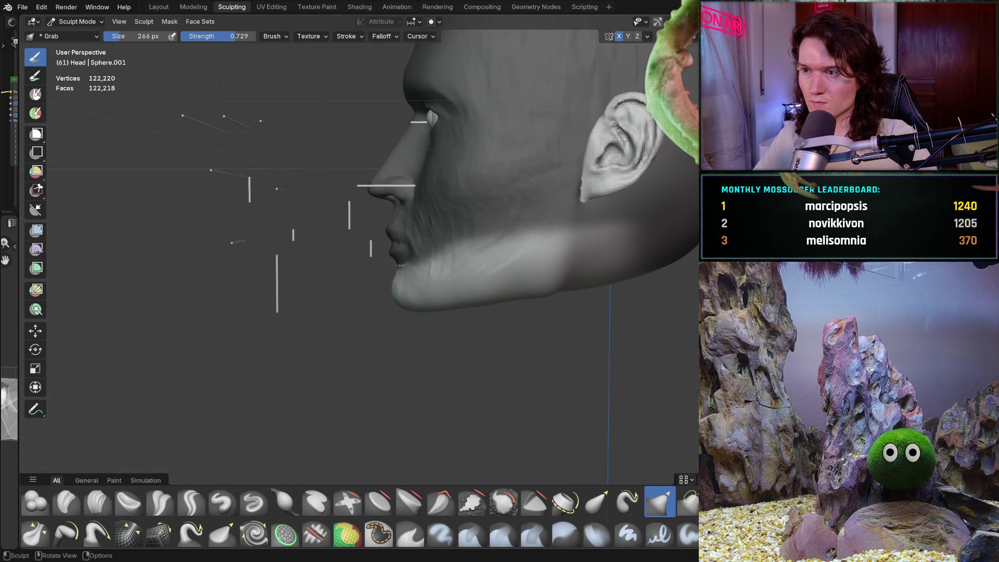
{"action": "left_click", "coordinate": [647, 35]}
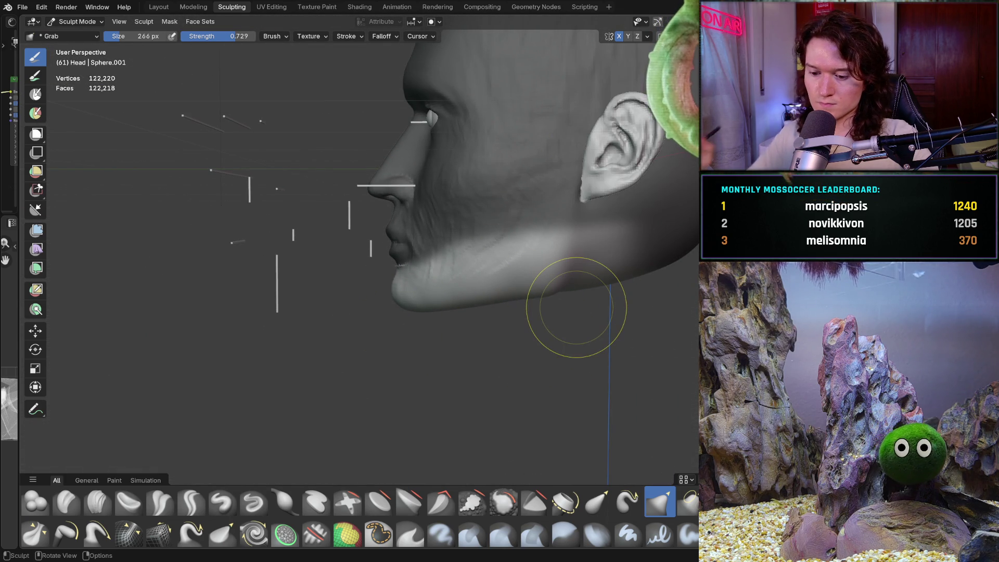
{"action": "key", "text": "alt+m"}
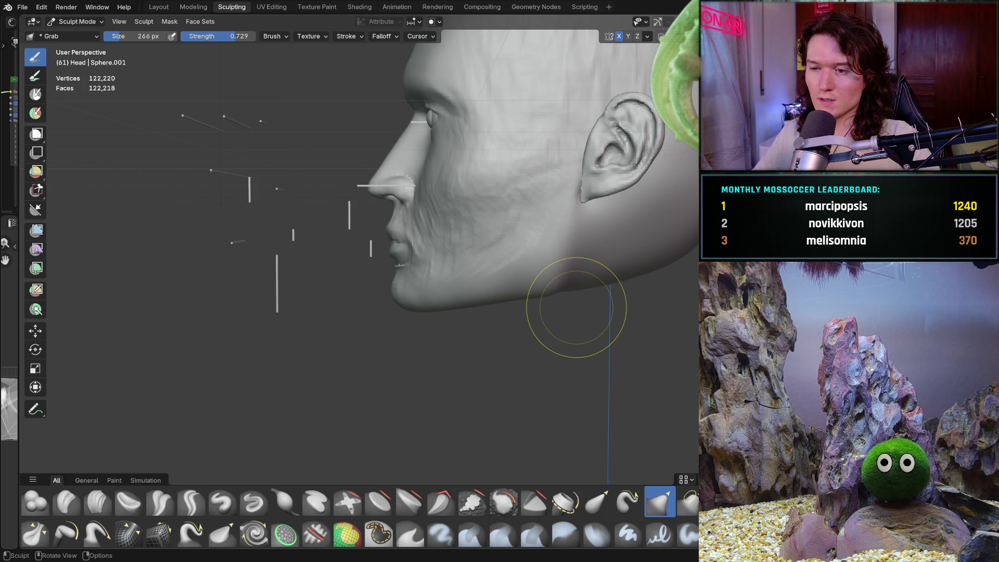
{"action": "middle_click_drag", "start_coordinate": [453, 272], "coordinate": [592, 267]}
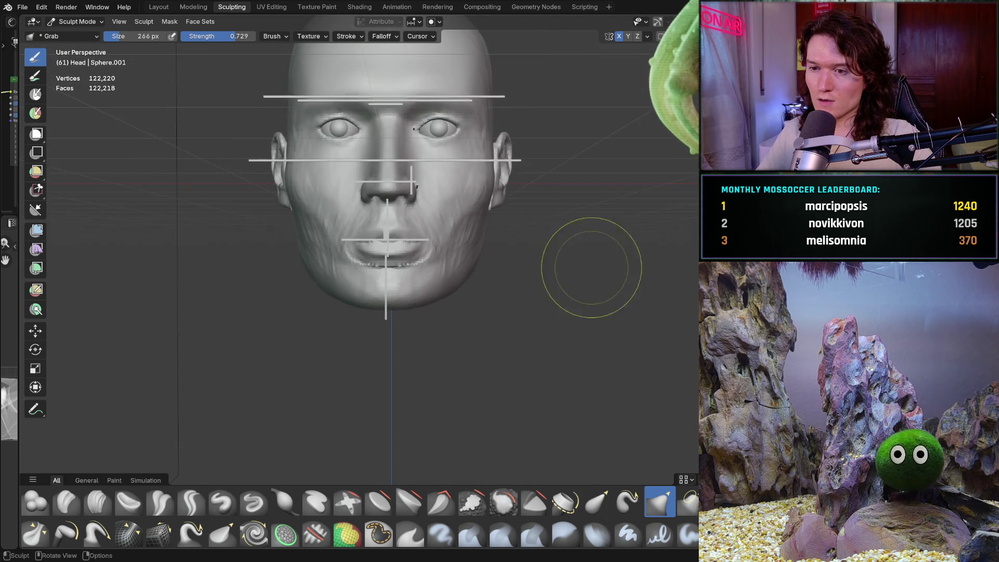
{"action": "scroll", "coordinate": [475, 290], "scroll_direction": "down", "scroll_amount": 3}
{"action": "middle_click_drag", "start_coordinate": [475, 290], "coordinate": [509, 335]}
{"action": "scroll", "coordinate": [542, 313], "scroll_direction": "up", "scroll_amount": 3}
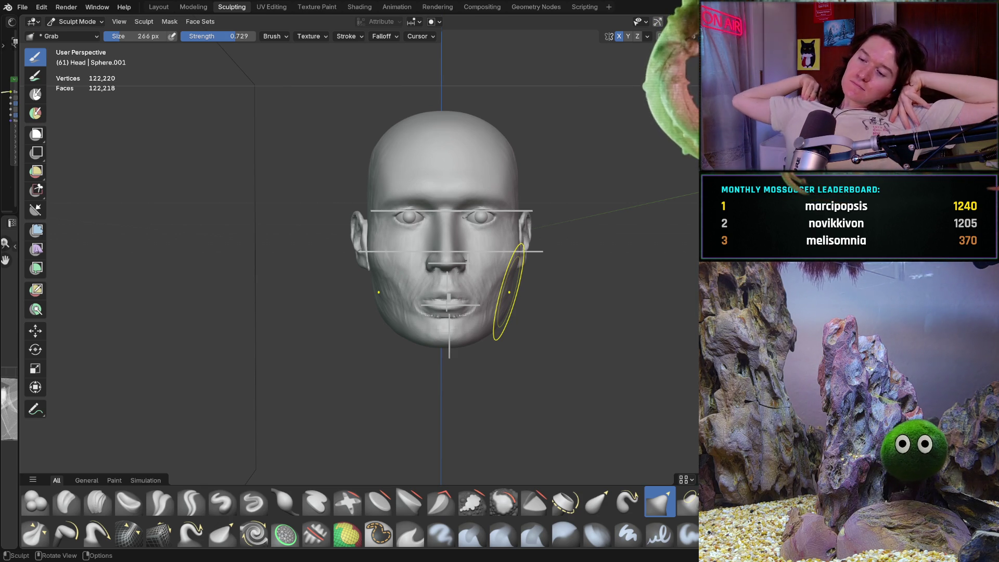
{"action": "key", "text": "ctrl+KP_1"}
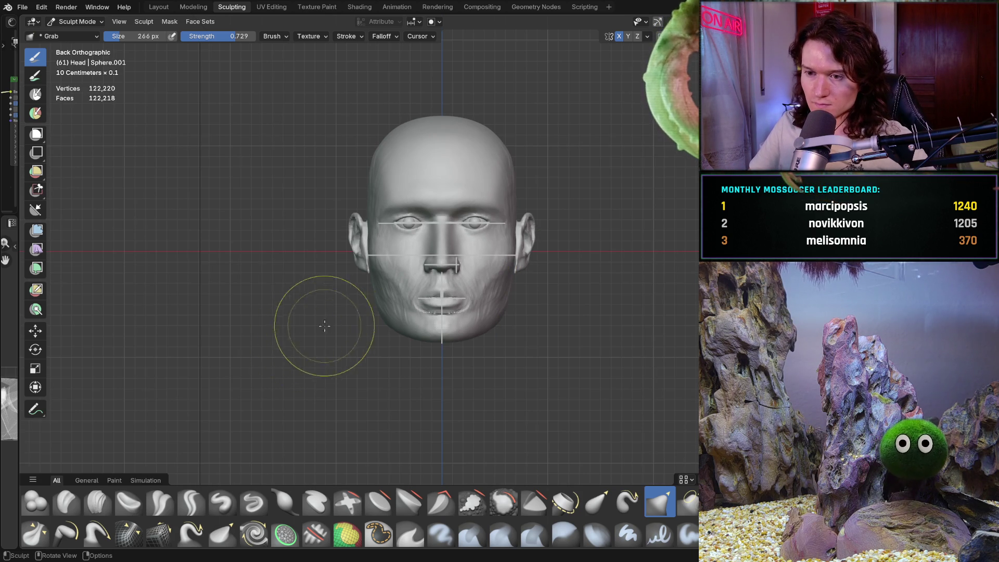
{"action": "scroll", "coordinate": [344, 323], "scroll_direction": "up", "scroll_amount": 5}
{"action": "middle_click_drag", "start_coordinate": [368, 270], "coordinate": [396, 276]}
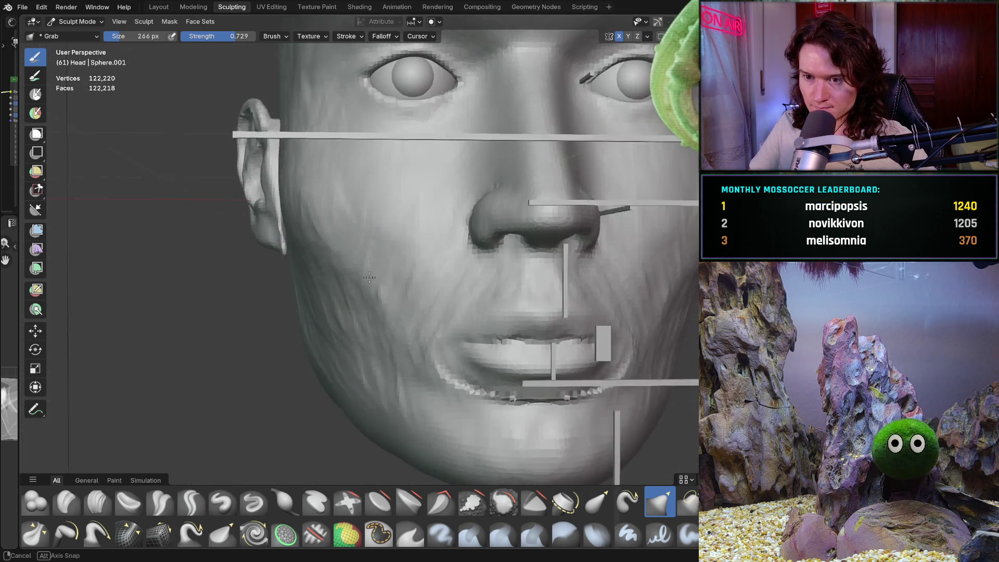
{"action": "scroll", "coordinate": [426, 281], "scroll_direction": "up", "scroll_amount": 10}
{"action": "scroll", "coordinate": [422, 243], "scroll_direction": "down", "scroll_amount": 10}
{"action": "mouse_move", "coordinate": [422, 243]}
{"action": "middle_mouse_down"}
{"action": "mouse_move", "coordinate": [267, 290]}
{"action": "mouse_move", "coordinate": [304, 329]}
{"action": "mouse_move", "coordinate": [286, 286]}
{"action": "mouse_move", "coordinate": [276, 319]}
{"action": "mouse_move", "coordinate": [333, 307]}
{"action": "mouse_move", "coordinate": [381, 315]}
{"action": "middle_mouse_up"}
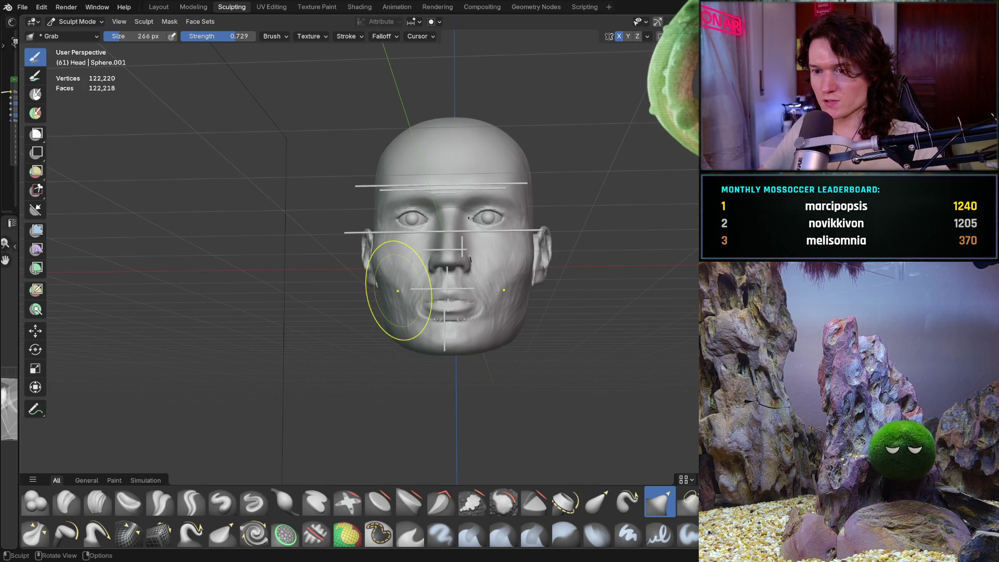
- Orbit the view slightly away from the front of the head
{"action": "mouse_move", "coordinate": [401, 347]}
{"action": "middle_mouse_down"}
{"action": "mouse_move", "coordinate": [419, 362]}
{"action": "mouse_move", "coordinate": [401, 345]}
{"action": "middle_mouse_up"}
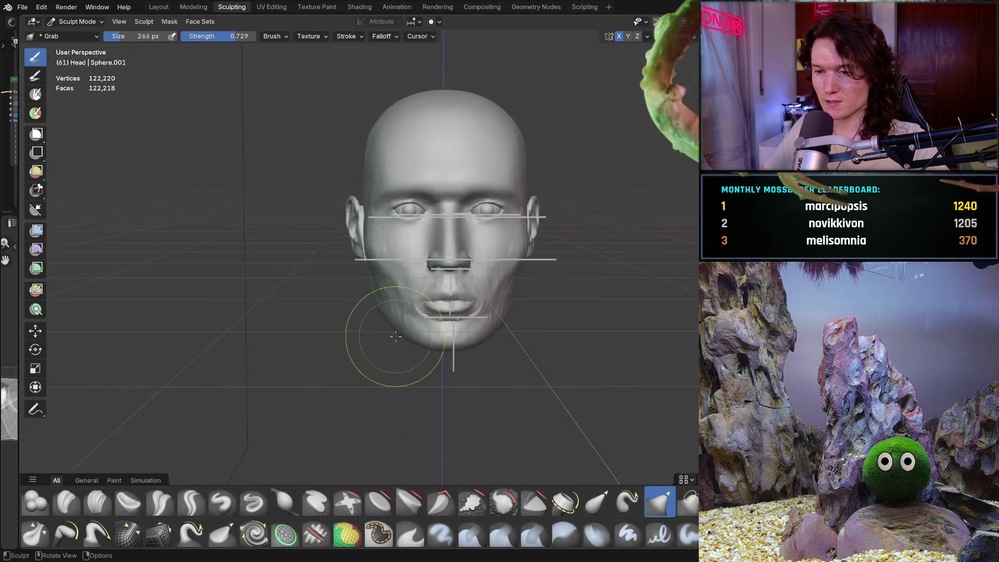
{"action": "scroll", "coordinate": [396, 338], "scroll_direction": "down", "scroll_amount": 3}
{"action": "middle_click_drag", "start_coordinate": [396, 345], "coordinate": [314, 346]}
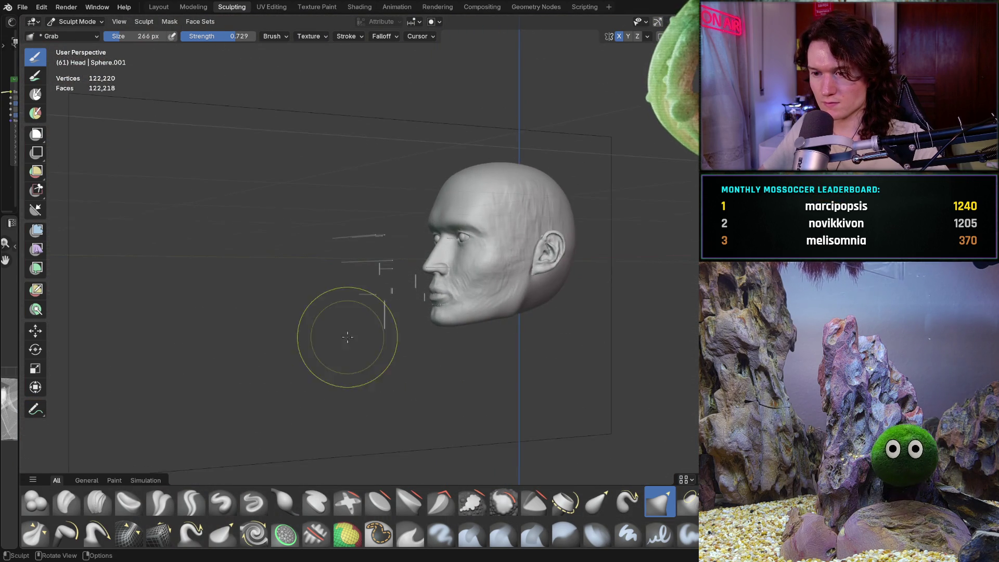
{"action": "scroll", "coordinate": [345, 330], "scroll_direction": "up", "scroll_amount": 4}
{"action": "middle_click_drag", "start_coordinate": [390, 318], "coordinate": [339, 317]}
{"action": "scroll", "coordinate": [334, 335], "scroll_direction": "down", "scroll_amount": 3}
{"action": "mouse_move", "coordinate": [308, 379]}
{"action": "middle_mouse_down"}
{"action": "mouse_move", "coordinate": [486, 346]}
{"action": "mouse_move", "coordinate": [399, 353]}
{"action": "middle_mouse_up"}
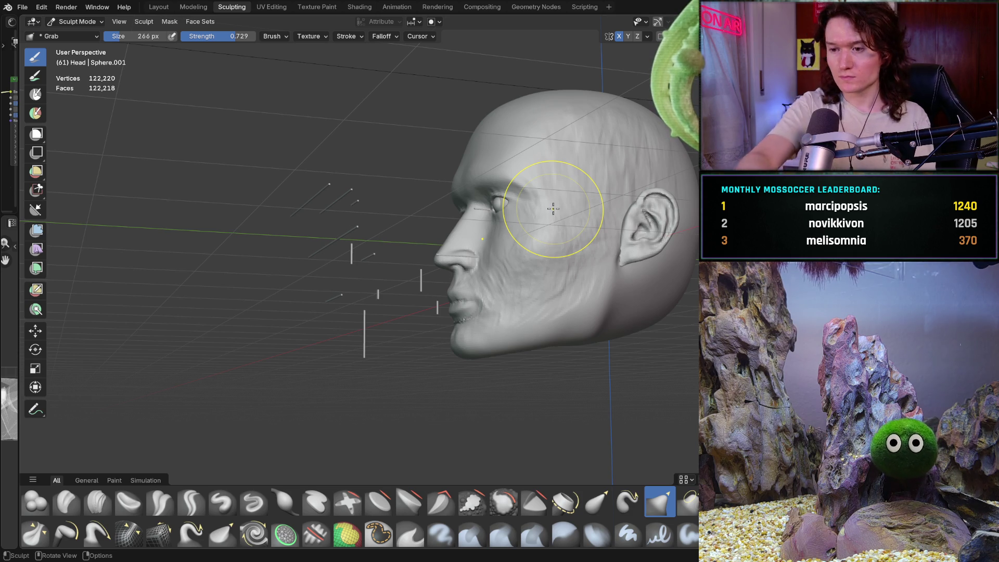
- Return to a straight-on front view of the head and open the interaction mode list
{"action": "mouse_move", "coordinate": [457, 307]}
{"action": "middle_mouse_down"}
{"action": "mouse_move", "coordinate": [414, 348]}
{"action": "mouse_move", "coordinate": [496, 312]}
{"action": "mouse_move", "coordinate": [486, 309]}
{"action": "middle_mouse_up"}
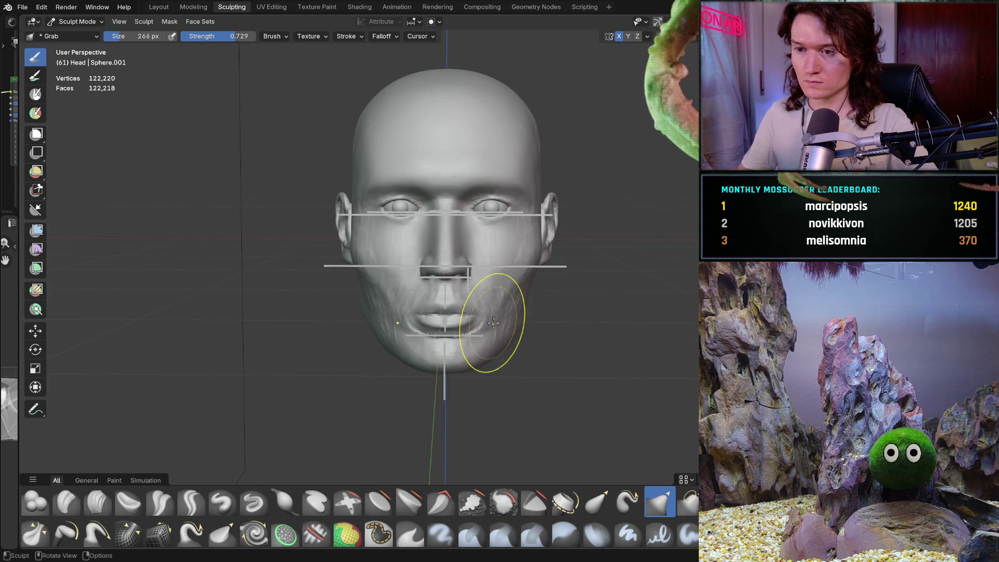
{"action": "scroll", "coordinate": [494, 305], "scroll_direction": "up", "scroll_amount": 2}
{"action": "middle_click_drag", "start_coordinate": [486, 344], "coordinate": [449, 325]}
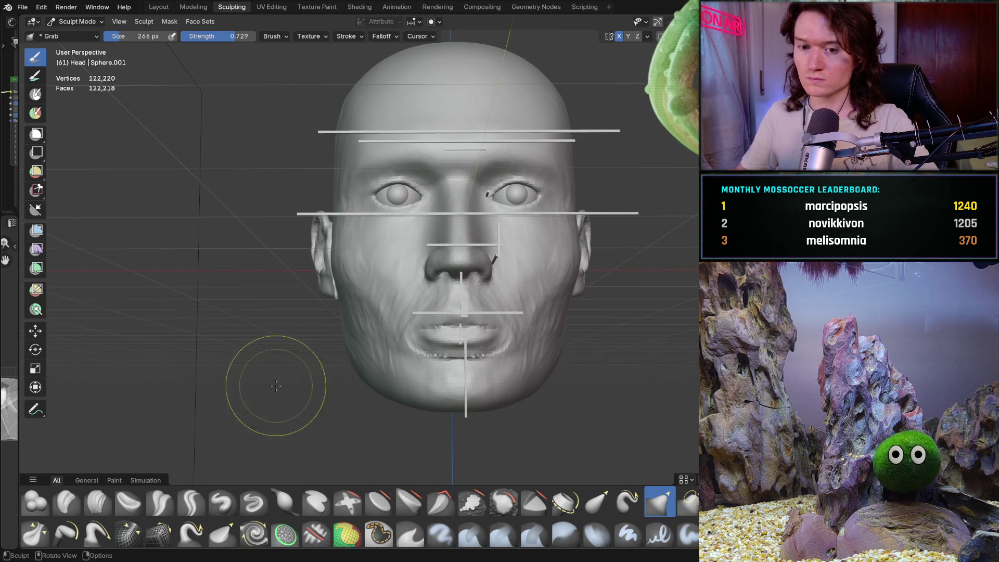
{"action": "left_click", "coordinate": [78, 21]}
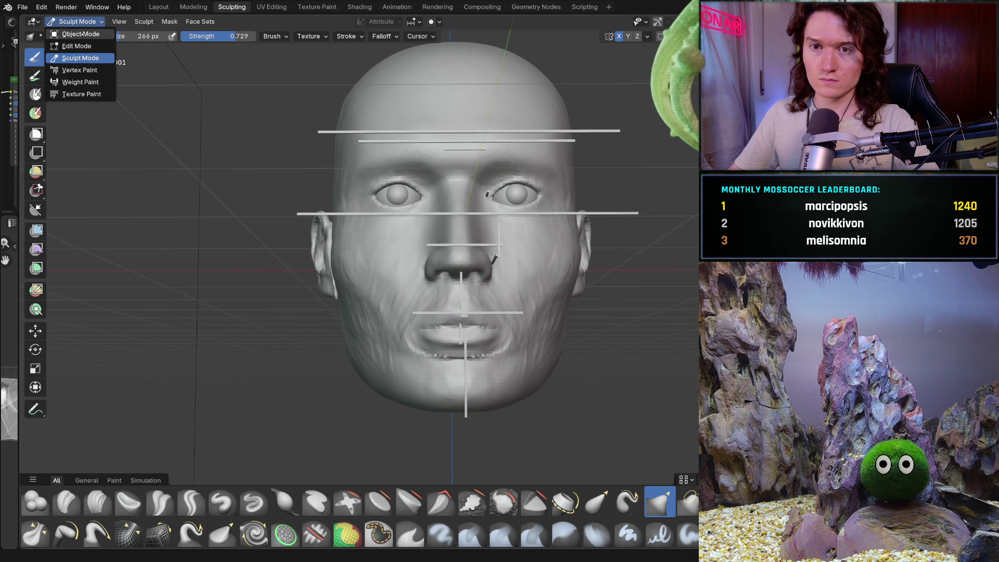
- Switch to Object Mode and draw a new cube beside the mouth in orthographic front view
{"action": "left_click", "coordinate": [73, 33]}
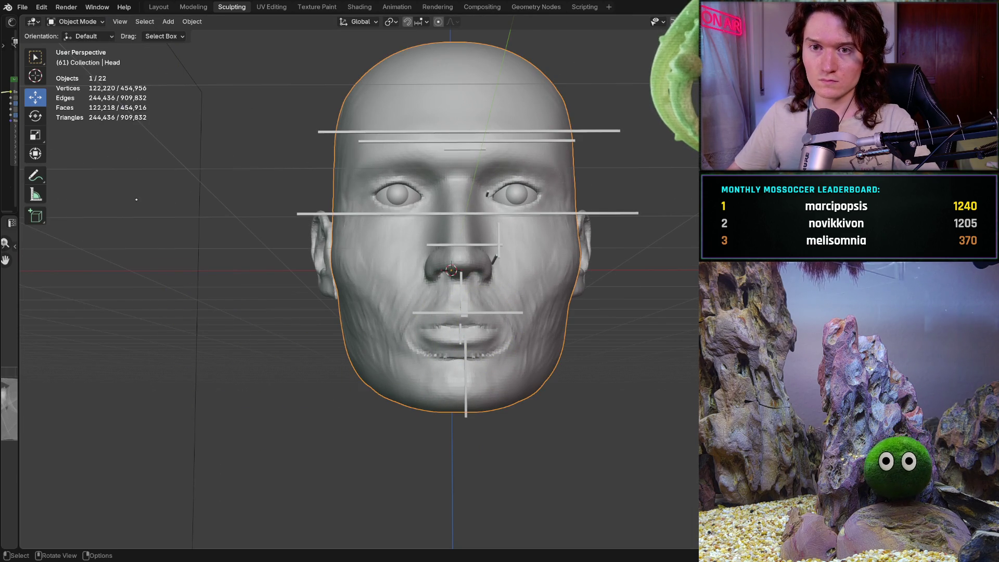
{"action": "left_click", "coordinate": [35, 215]}
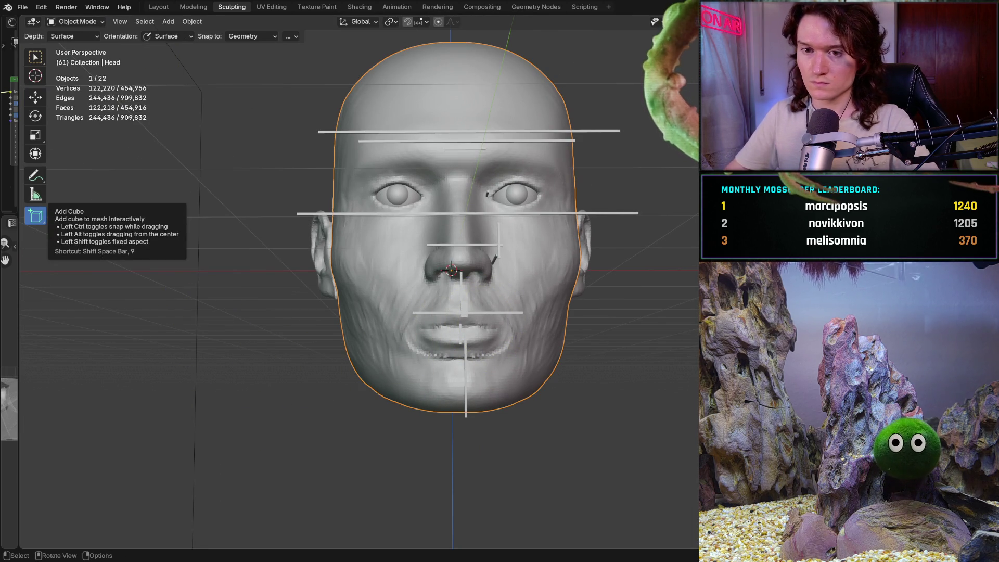
{"action": "key", "text": "ctrl+KP_1"}
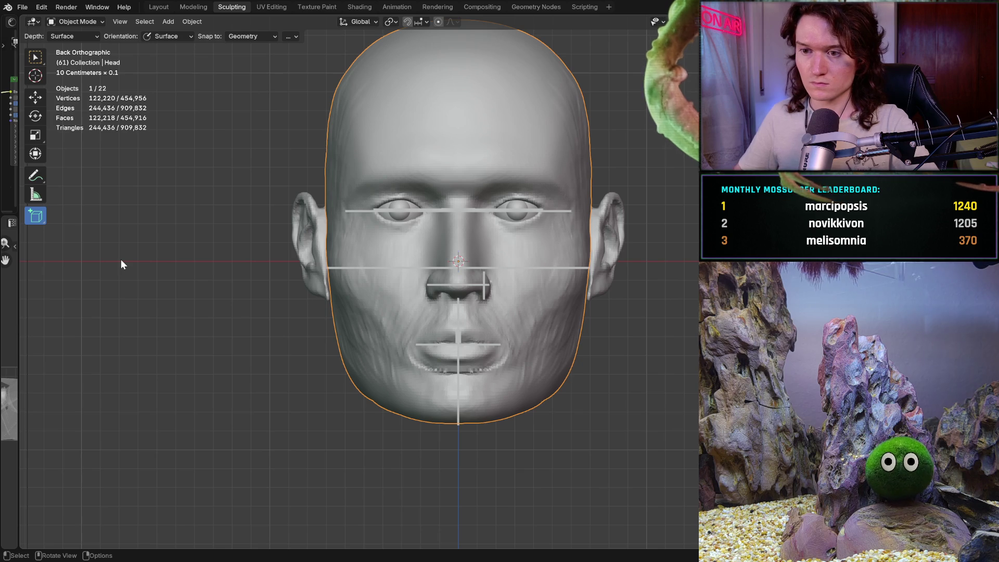
{"action": "mouse_move", "coordinate": [225, 339]}
{"action": "left_mouse_down"}
{"action": "mouse_move", "coordinate": [278, 338]}
{"action": "mouse_move", "coordinate": [288, 391]}
{"action": "left_mouse_up"}
{"action": "left_click", "coordinate": [305, 390]}
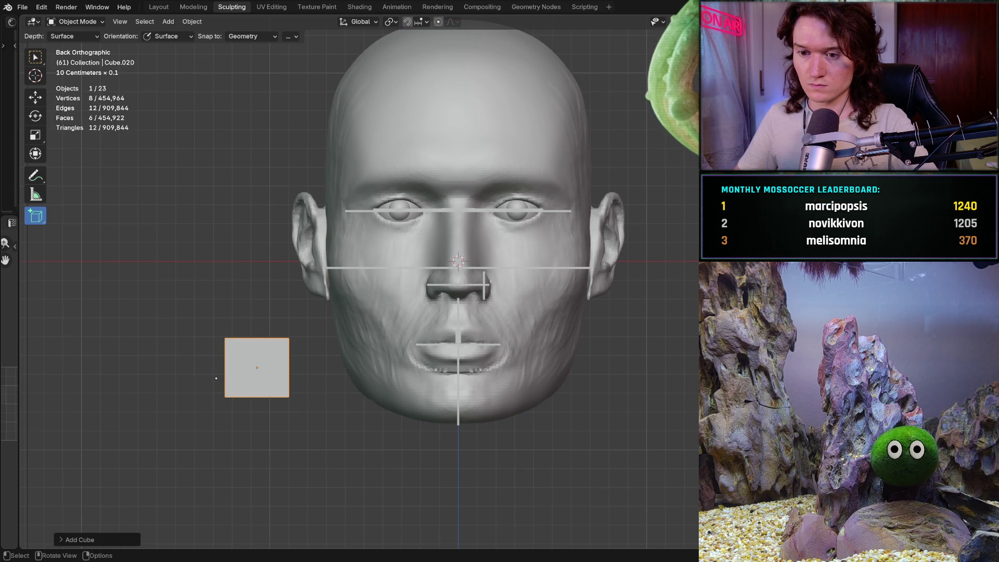
- Set the cube's dimensions to 0.12 × 0.001 × 0.001 in the N panel, making a thin bar
{"action": "key", "text": "n"}
{"action": "left_click", "coordinate": [676, 273]}
{"action": "type", "text": "0.12"}
{"action": "key", "text": "Return"}
{"action": "left_click", "coordinate": [658, 287]}
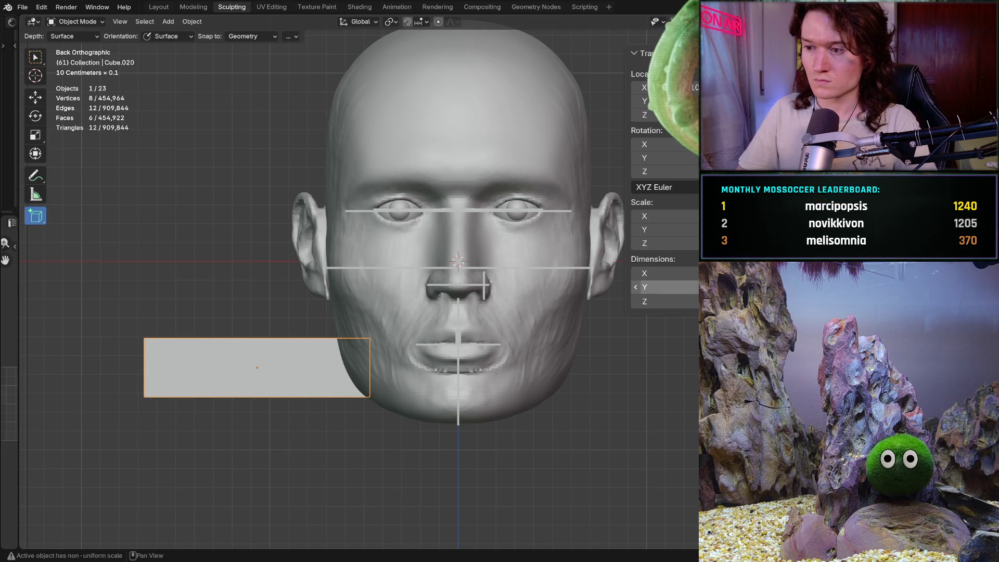
{"action": "type", "text": "0.001"}
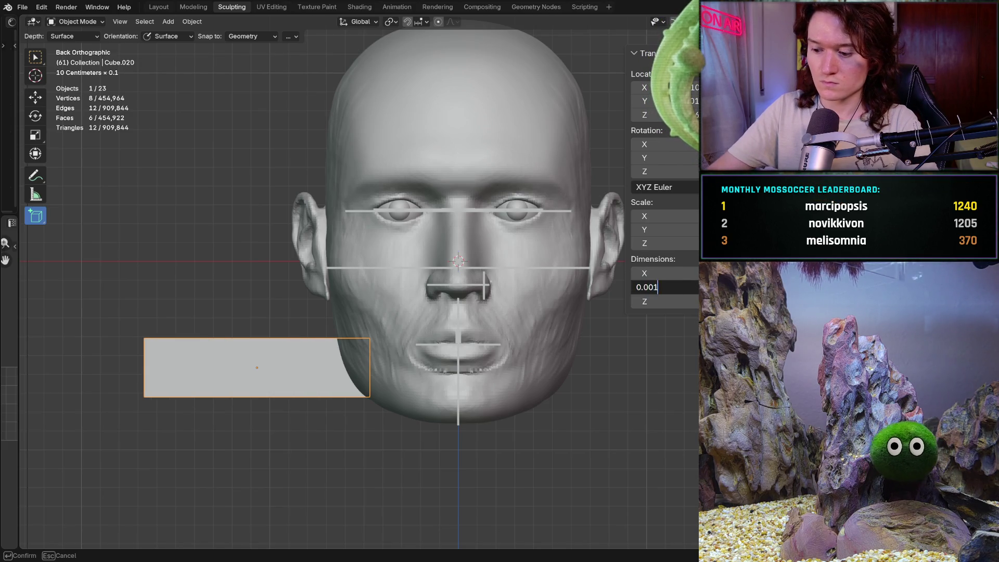
{"action": "key", "text": "Return"}
{"action": "left_click", "coordinate": [658, 301]}
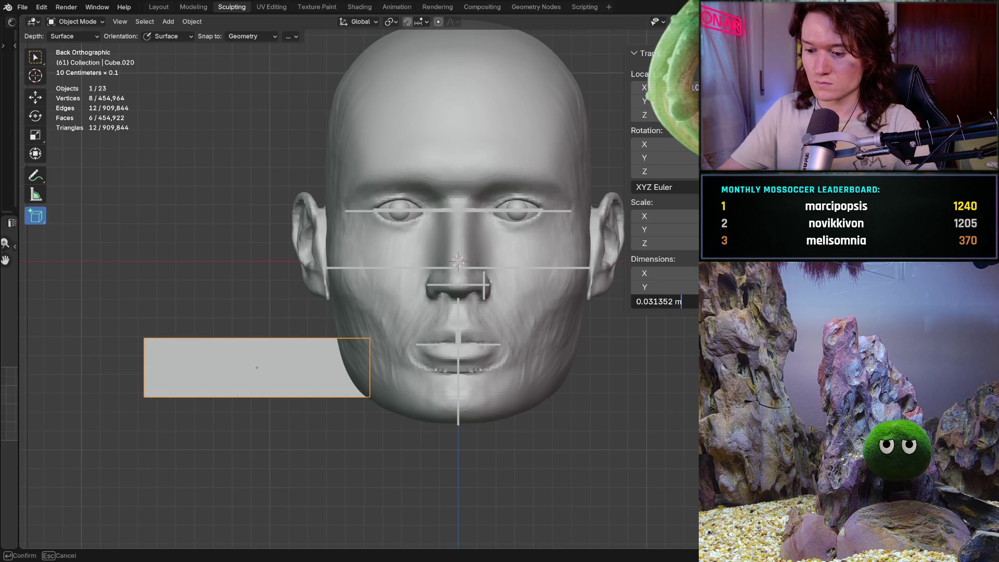
{"action": "key", "text": "BackSpace"}
{"action": "key", "text": "BackSpace"}
{"action": "key", "text": "BackSpace"}
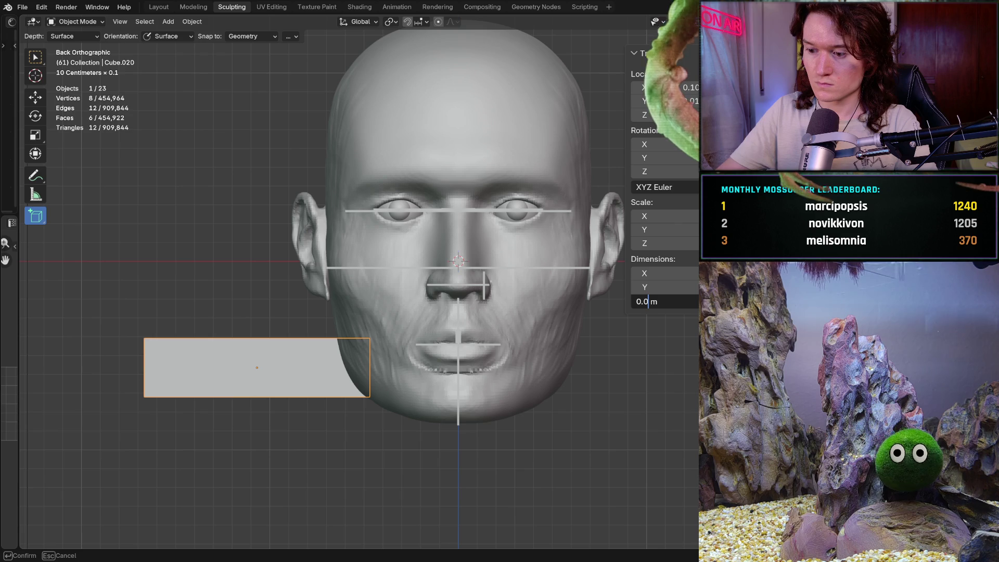
{"action": "type", "text": "0"}
{"action": "type", "text": "1"}
{"action": "key", "text": "Return"}
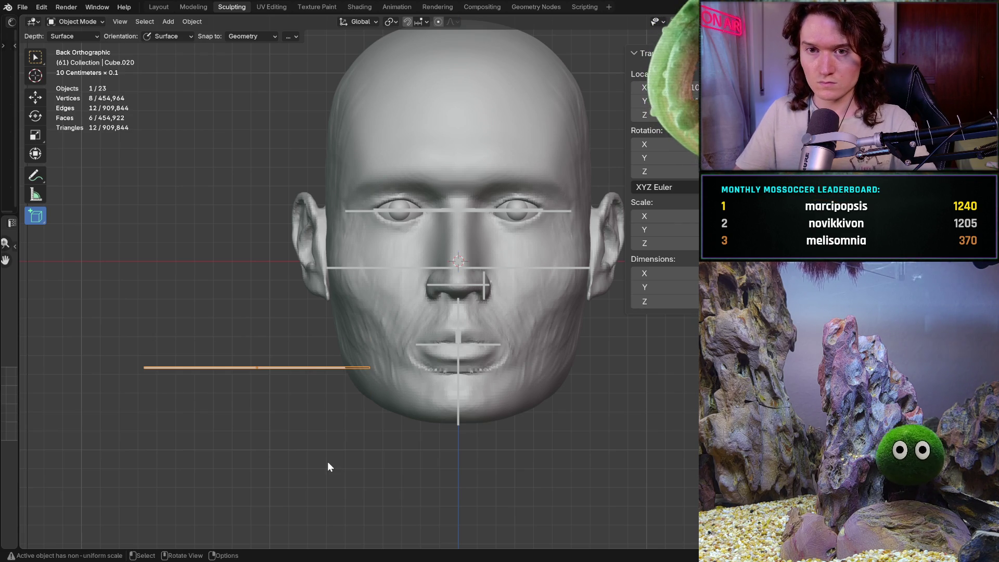
- Move the bar under the lips and centre it at X = 0
{"action": "key", "text": "shift+space"}
{"action": "key", "text": "g"}
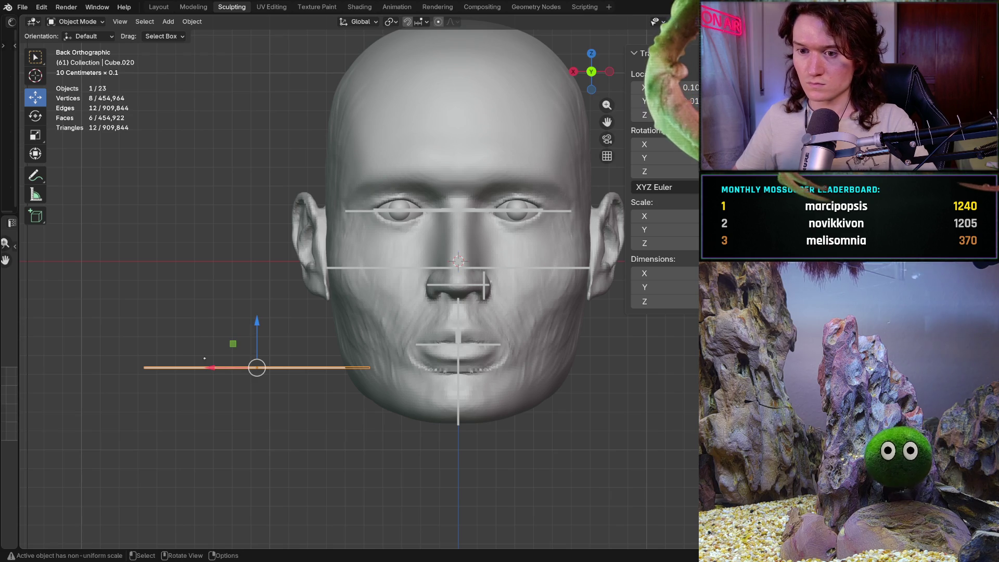
{"action": "left_click_drag", "start_coordinate": [212, 368], "coordinate": [419, 373]}
{"action": "left_click", "coordinate": [645, 87]}
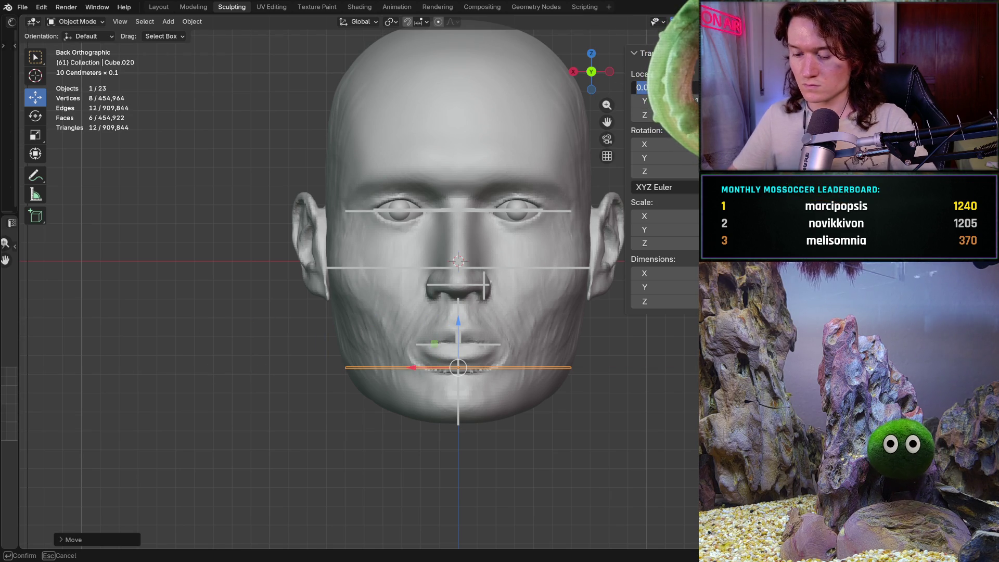
{"action": "type", "text": "0"}
{"action": "key", "text": "Return"}
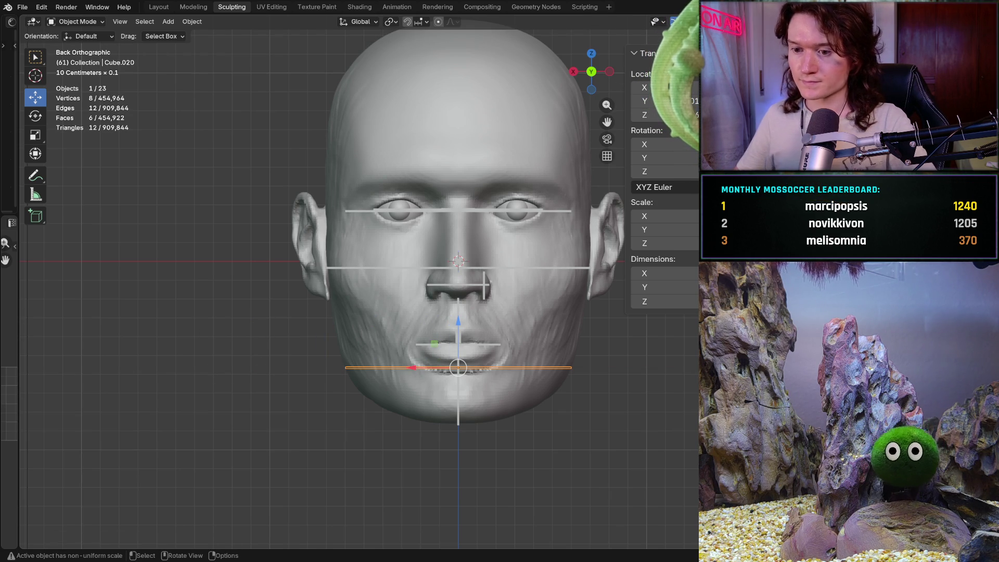
- From a side view, move the bar along Y to sit in front of the face
{"action": "left_click", "coordinate": [277, 406]}
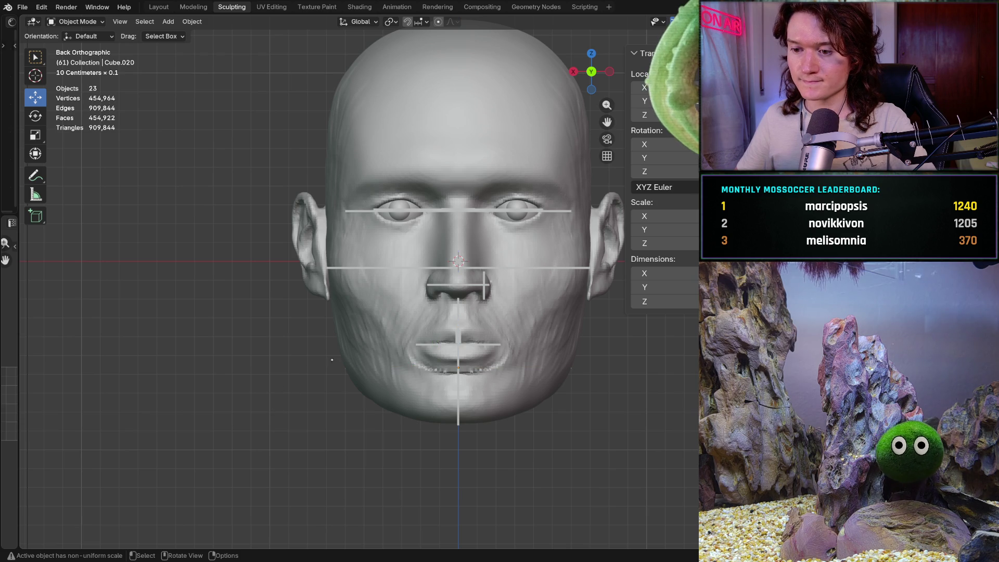
{"action": "middle_click_drag", "start_coordinate": [319, 363], "coordinate": [150, 352]}
{"action": "left_click", "coordinate": [499, 370]}
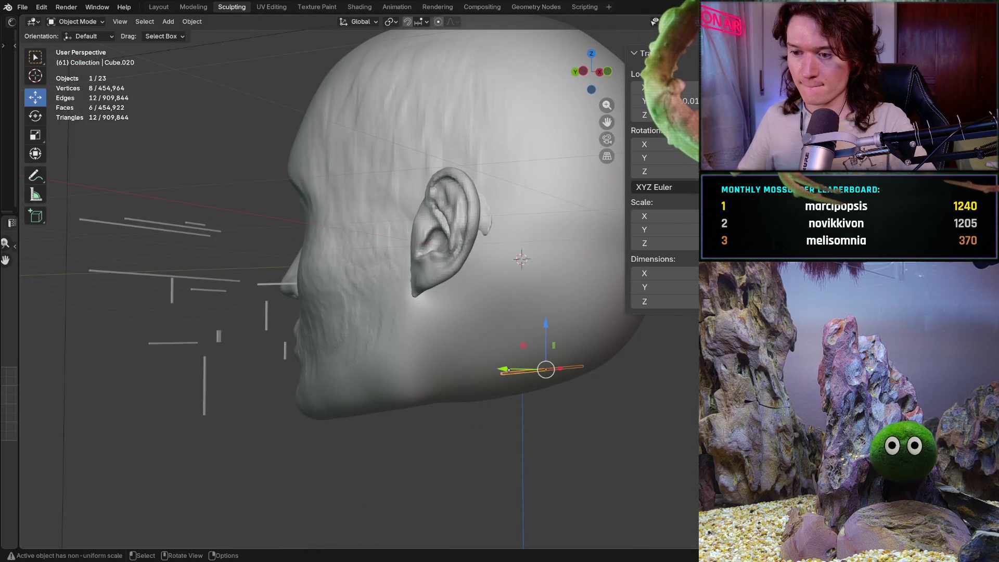
{"action": "key", "text": "g"}
{"action": "key", "text": "y"}
{"action": "left_click", "coordinate": [103, 378]}
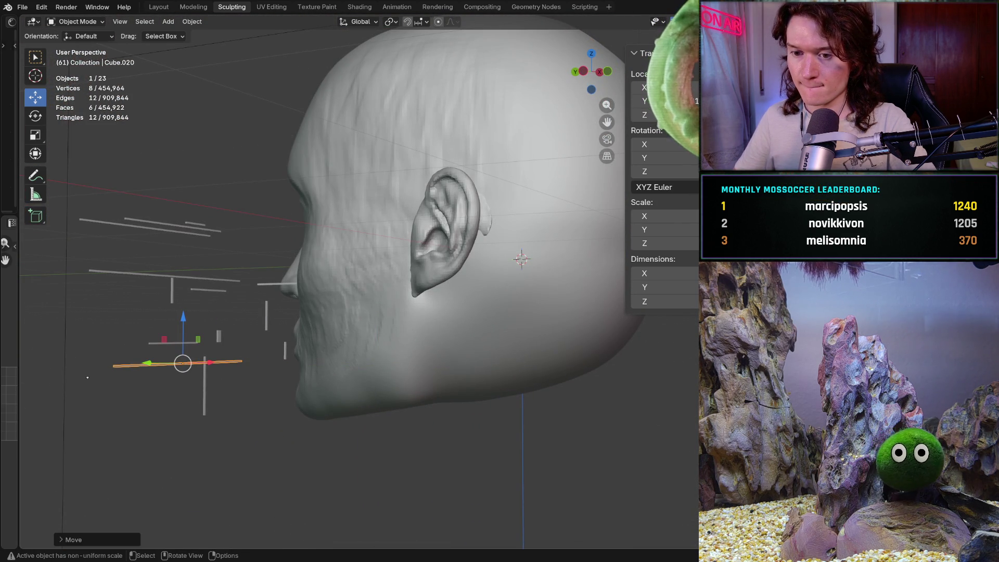
- Return to the orthographic front view centred on the face and open the mode list
{"action": "key", "text": "ctrl+KP_1"}
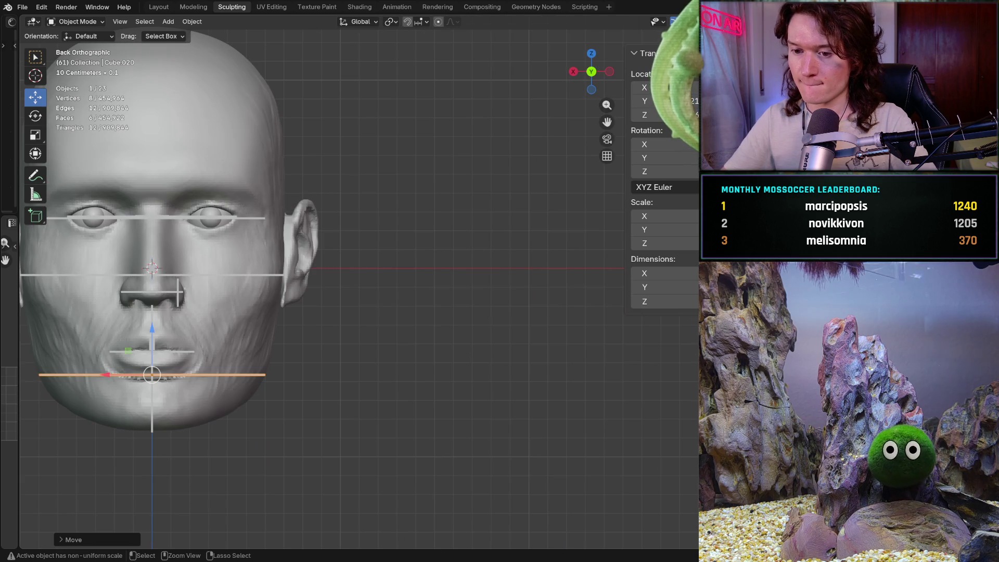
{"action": "scroll", "coordinate": [194, 340], "scroll_direction": "up", "scroll_amount": 2}
{"action": "middle_click_drag", "start_coordinate": [194, 341], "coordinate": [425, 346], "text": "shift"}
{"action": "scroll", "coordinate": [291, 340], "scroll_direction": "up", "scroll_amount": 2}
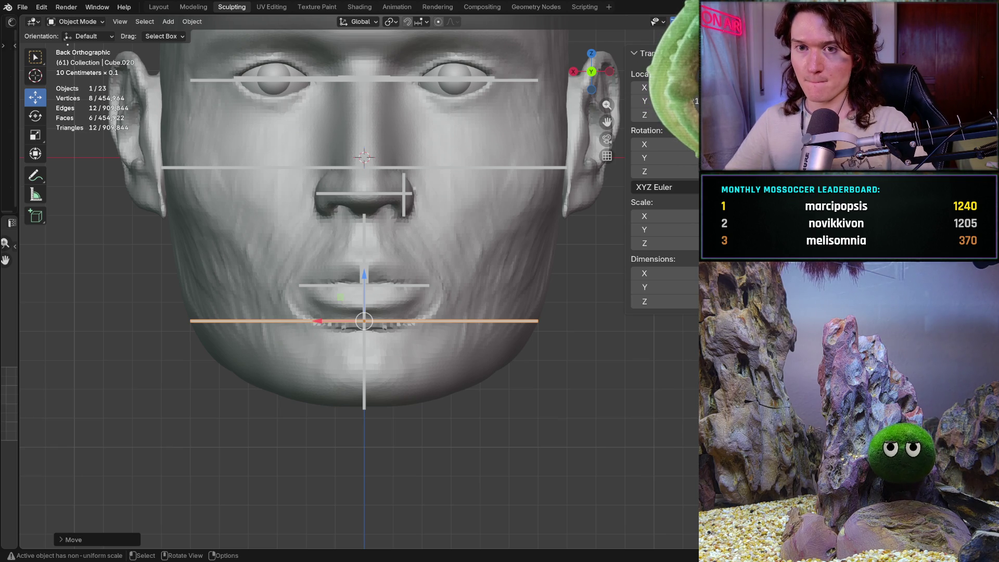
{"action": "left_click", "coordinate": [77, 21]}
- Return to Sculpt Mode on the head with the Grab brush set to 448 px
{"action": "left_click", "coordinate": [83, 58]}
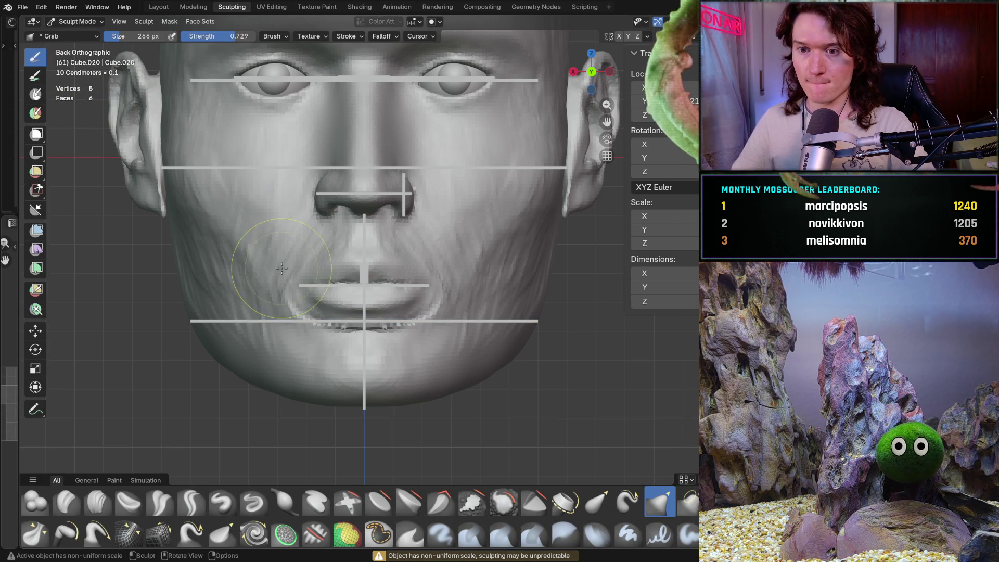
{"action": "key", "text": "alt+q"}
{"action": "key", "text": "f"}
{"action": "left_click", "coordinate": [214, 354]}
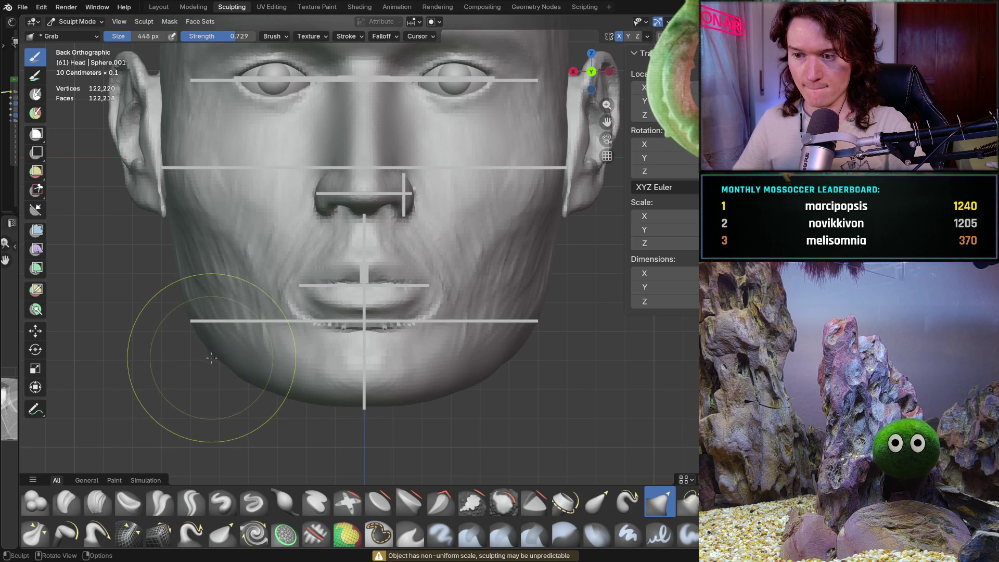
- Pull the left jaw outline and lower jaw line into shape
{"action": "left_click_drag", "start_coordinate": [212, 412], "coordinate": [200, 338]}
{"action": "mouse_move", "coordinate": [205, 384]}
{"action": "left_mouse_down"}
{"action": "mouse_move", "coordinate": [183, 283]}
{"action": "mouse_move", "coordinate": [187, 294]}
{"action": "left_mouse_up"}
{"action": "mouse_move", "coordinate": [234, 359]}
{"action": "left_mouse_down"}
{"action": "mouse_move", "coordinate": [239, 375]}
{"action": "mouse_move", "coordinate": [259, 379]}
{"action": "mouse_move", "coordinate": [206, 338]}
{"action": "mouse_move", "coordinate": [194, 306]}
{"action": "left_mouse_up"}
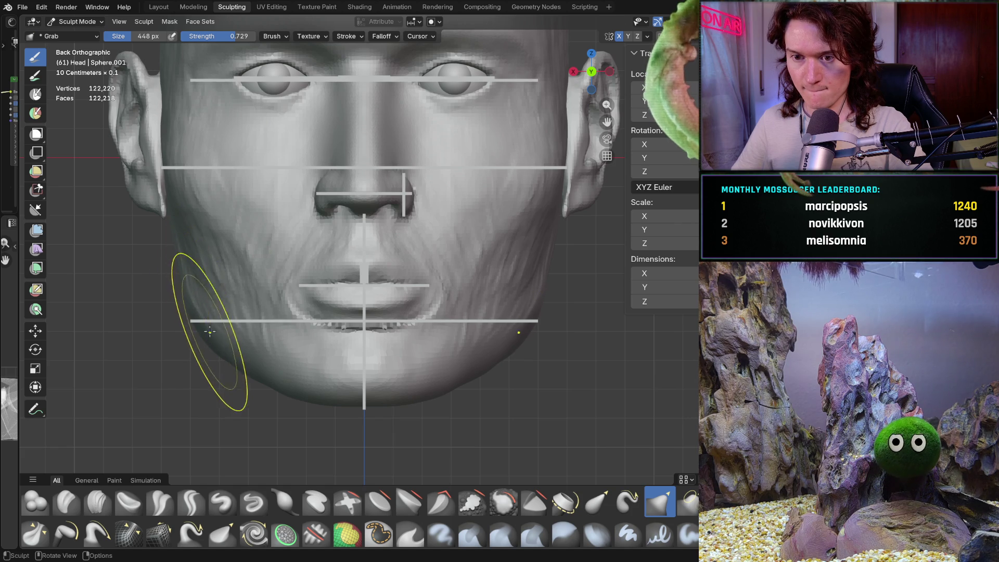
{"action": "left_click_drag", "start_coordinate": [201, 330], "coordinate": [202, 327]}
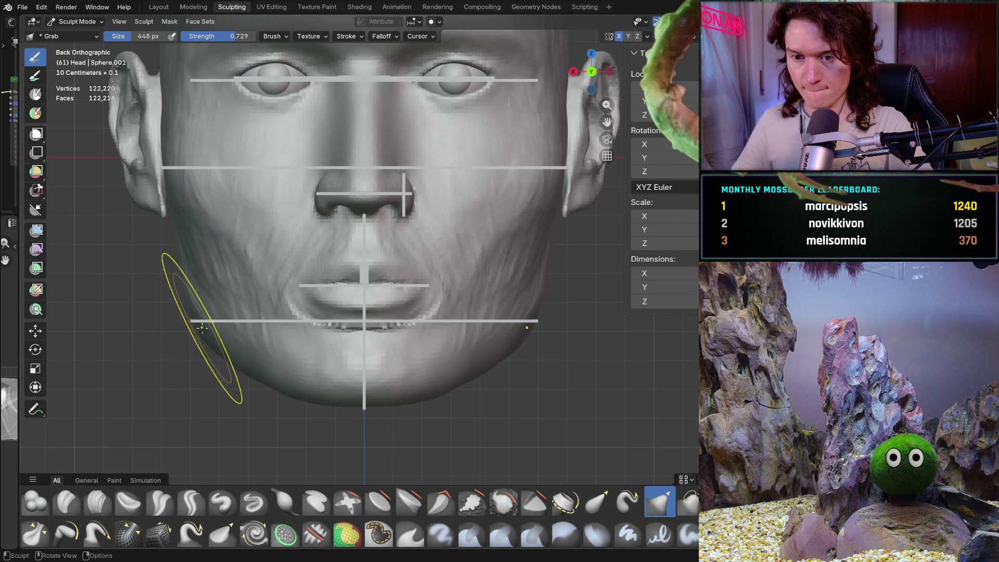
{"action": "mouse_move", "coordinate": [236, 364]}
{"action": "left_mouse_down"}
{"action": "mouse_move", "coordinate": [260, 401]}
{"action": "mouse_move", "coordinate": [218, 354]}
{"action": "left_mouse_up"}
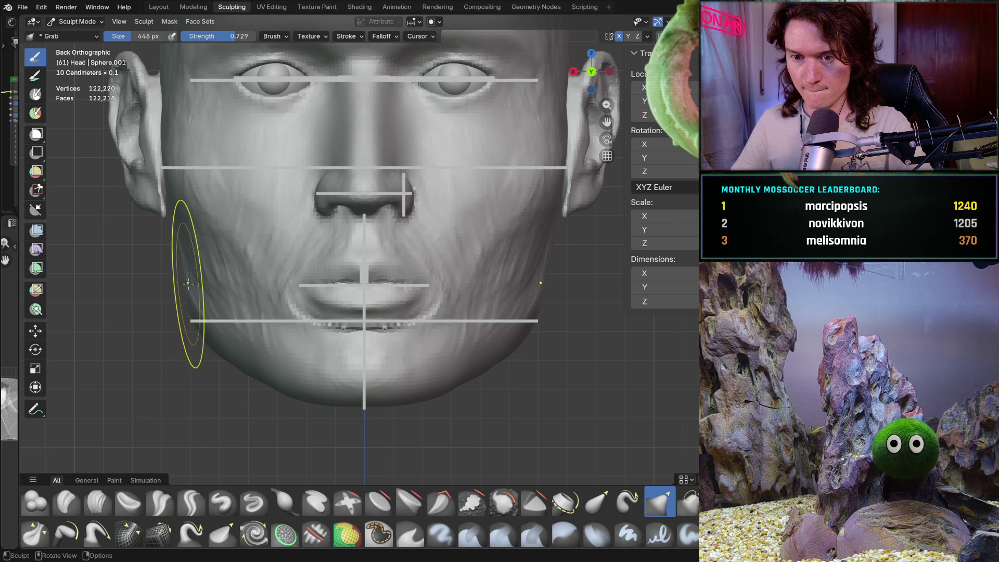
{"action": "scroll", "coordinate": [172, 353], "scroll_direction": "down", "scroll_amount": 5}
{"action": "mouse_move", "coordinate": [179, 346]}
{"action": "middle_mouse_down"}
{"action": "mouse_move", "coordinate": [228, 326]}
{"action": "mouse_move", "coordinate": [103, 311]}
{"action": "mouse_move", "coordinate": [224, 311]}
{"action": "mouse_move", "coordinate": [187, 351]}
{"action": "mouse_move", "coordinate": [156, 364]}
{"action": "mouse_move", "coordinate": [83, 353]}
{"action": "mouse_move", "coordinate": [134, 322]}
{"action": "mouse_move", "coordinate": [206, 335]}
{"action": "mouse_move", "coordinate": [254, 303]}
{"action": "mouse_move", "coordinate": [229, 368]}
{"action": "mouse_move", "coordinate": [156, 343]}
{"action": "mouse_move", "coordinate": [123, 345]}
{"action": "mouse_move", "coordinate": [151, 330]}
{"action": "mouse_move", "coordinate": [302, 329]}
{"action": "middle_mouse_up"}
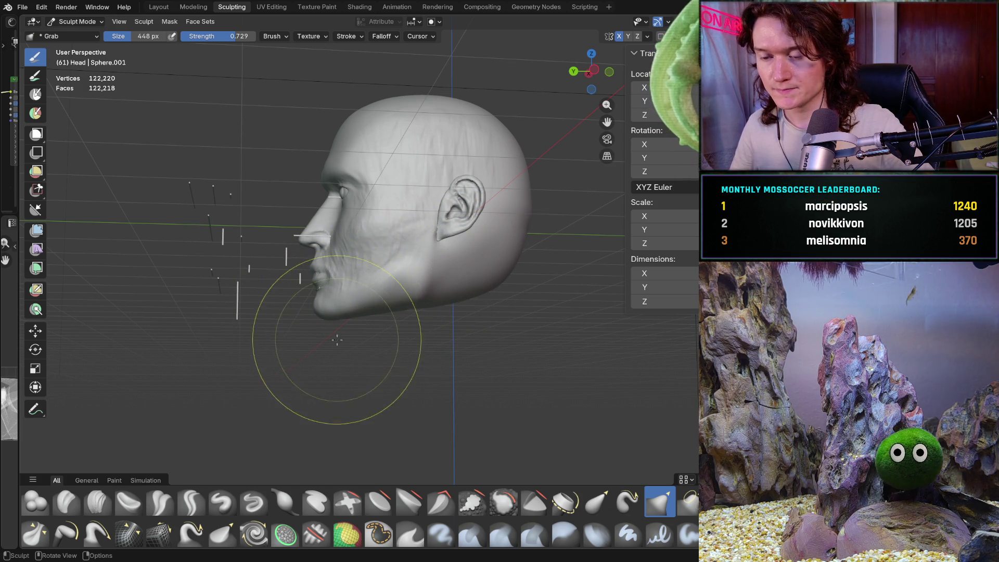
- Compare the head with the guide bars in orthographic front and side views, then open the mode list
{"action": "middle_click_drag", "start_coordinate": [439, 361], "coordinate": [400, 350]}
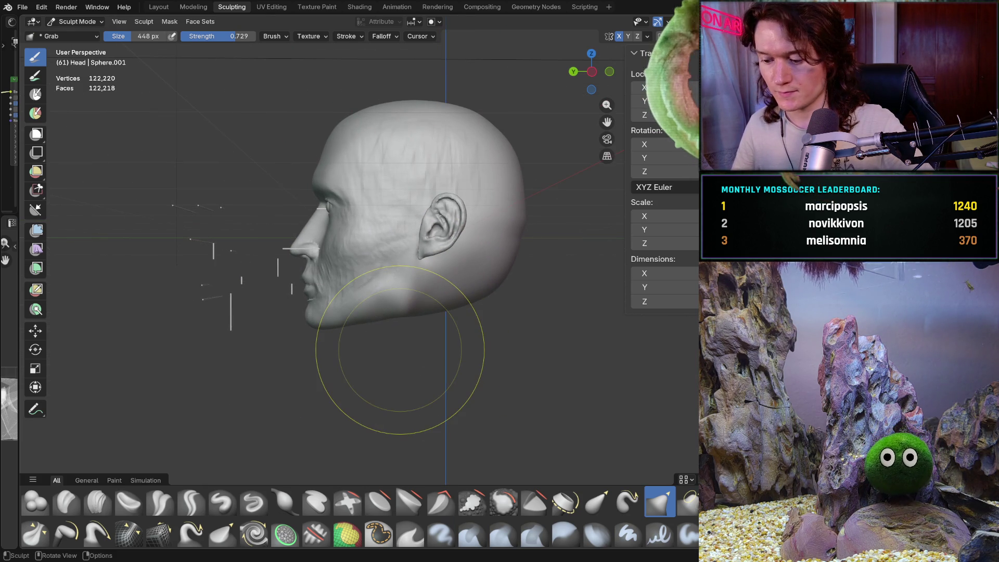
{"action": "key", "text": "ctrl+KP_1"}
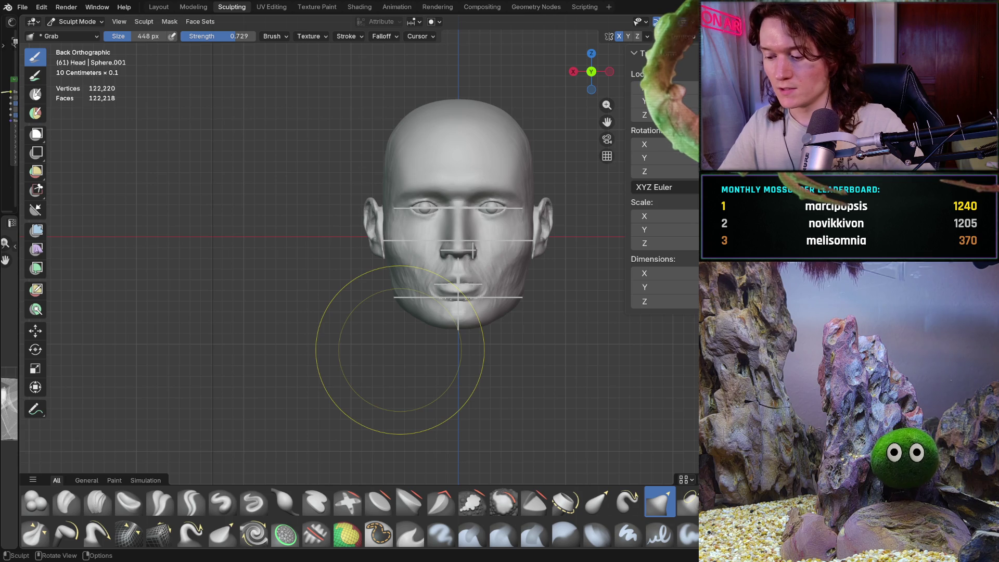
{"action": "key", "text": "KP_3"}
{"action": "key", "text": "ctrl+KP_1"}
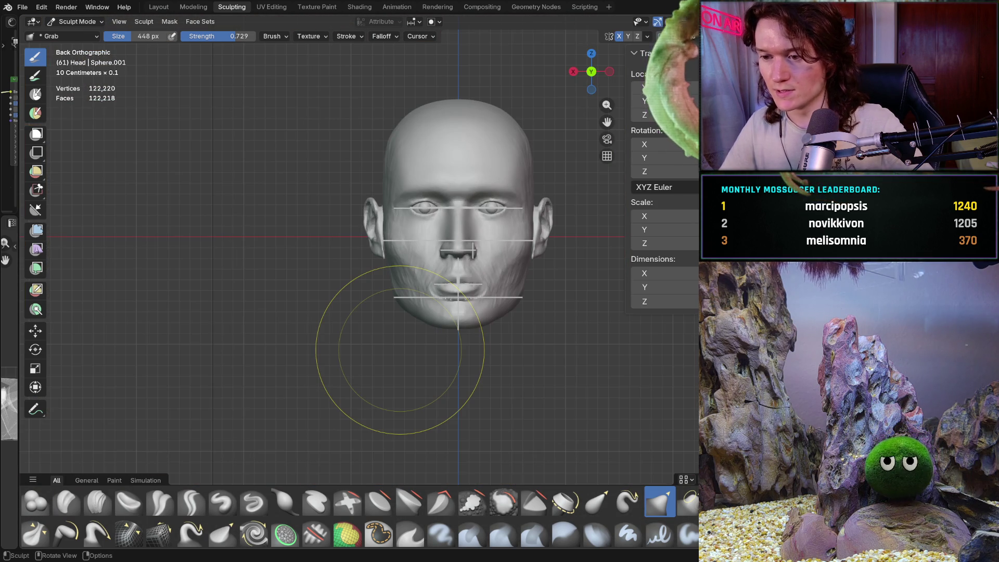
{"action": "middle_click_drag", "start_coordinate": [338, 359], "coordinate": [279, 338]}
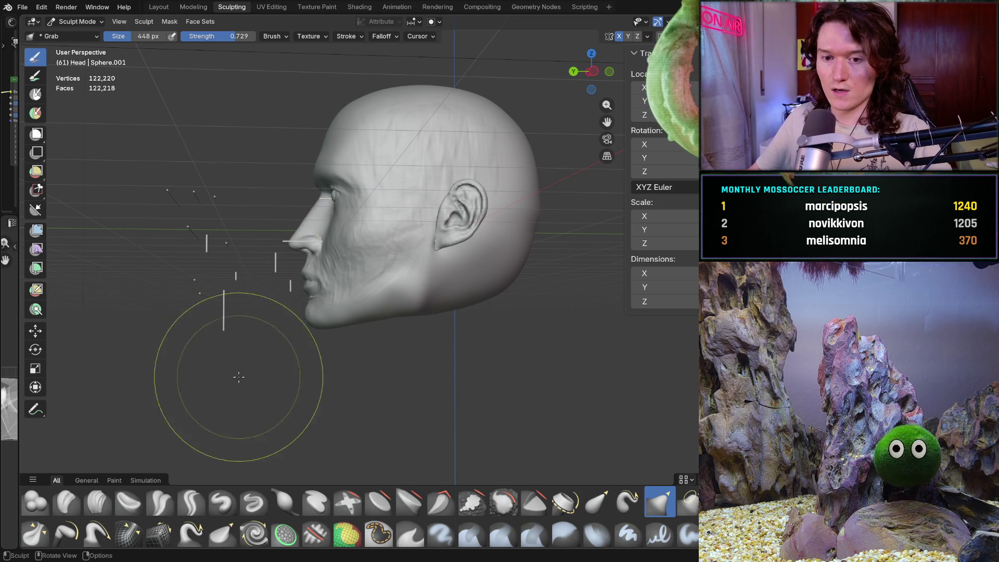
{"action": "left_click", "coordinate": [78, 21]}
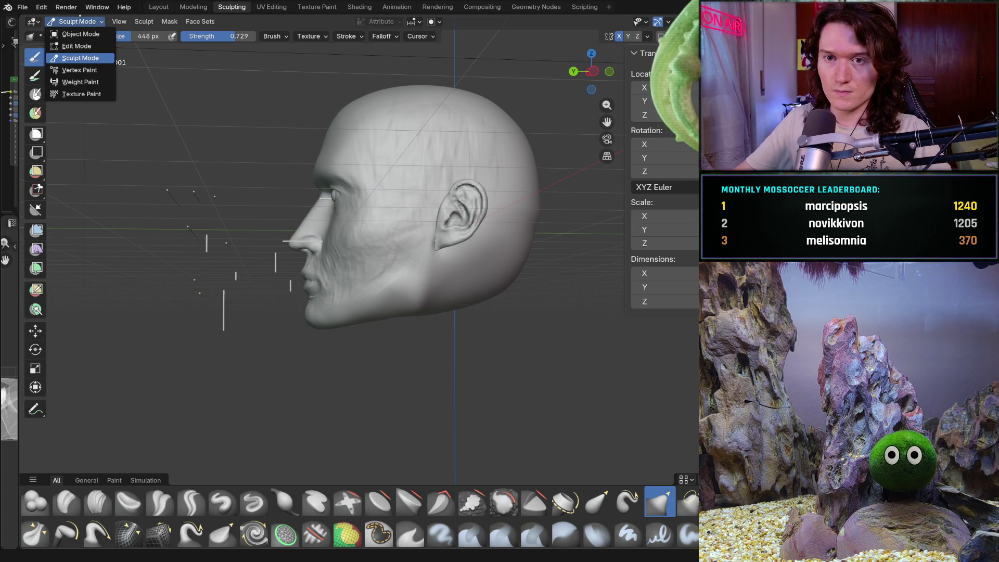
- In Object Mode and left side view, draw a new box below the head
{"action": "left_click", "coordinate": [73, 32]}
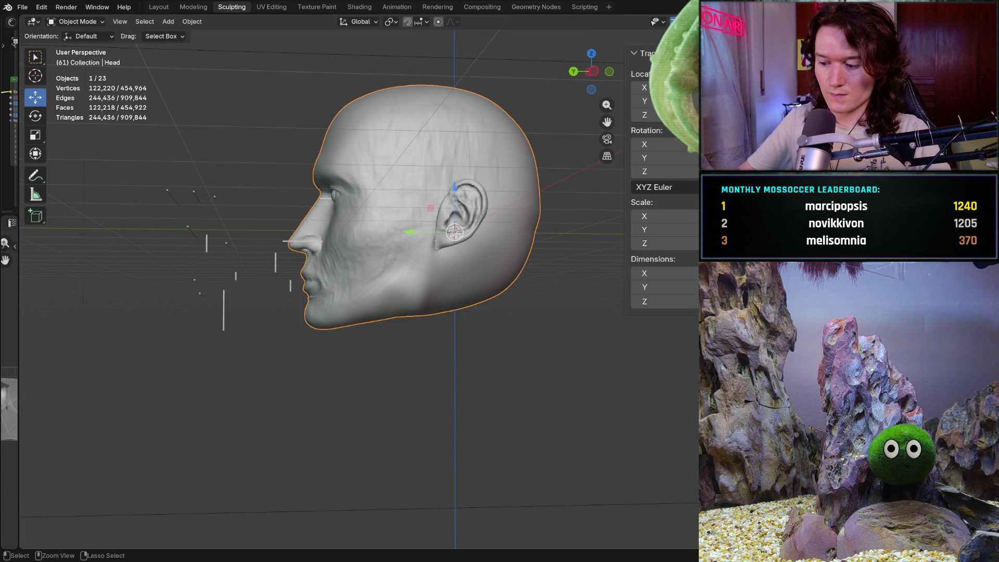
{"action": "key", "text": "ctrl+KP_3"}
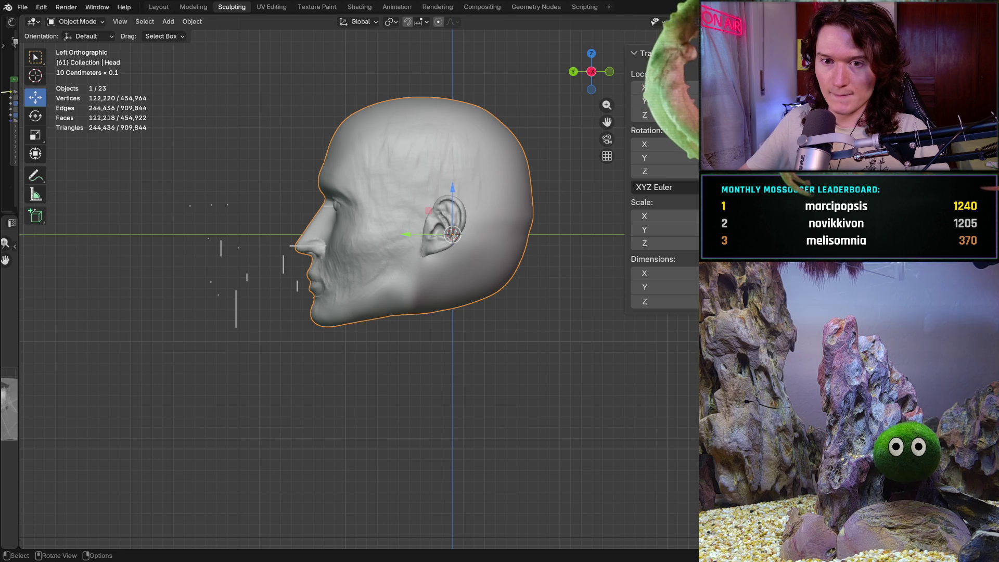
{"action": "left_click", "coordinate": [36, 215]}
{"action": "mouse_move", "coordinate": [232, 377]}
{"action": "left_mouse_down"}
{"action": "mouse_move", "coordinate": [298, 379]}
{"action": "mouse_move", "coordinate": [438, 435]}
{"action": "left_mouse_up"}
{"action": "left_click", "coordinate": [463, 436]}
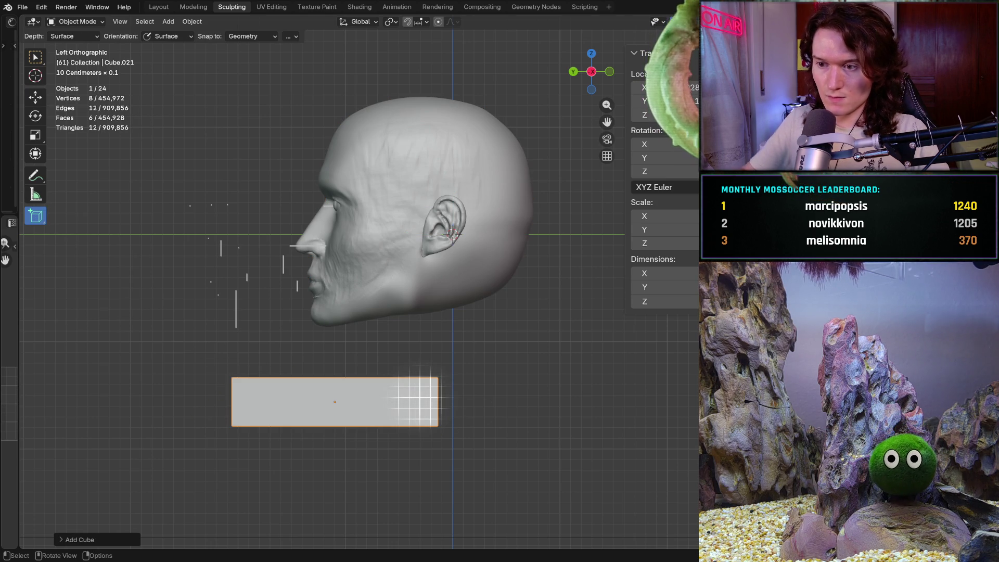
- Flatten the box into a thin bar by editing its X, Y and Z dimensions
{"action": "double_click", "coordinate": [658, 273]}
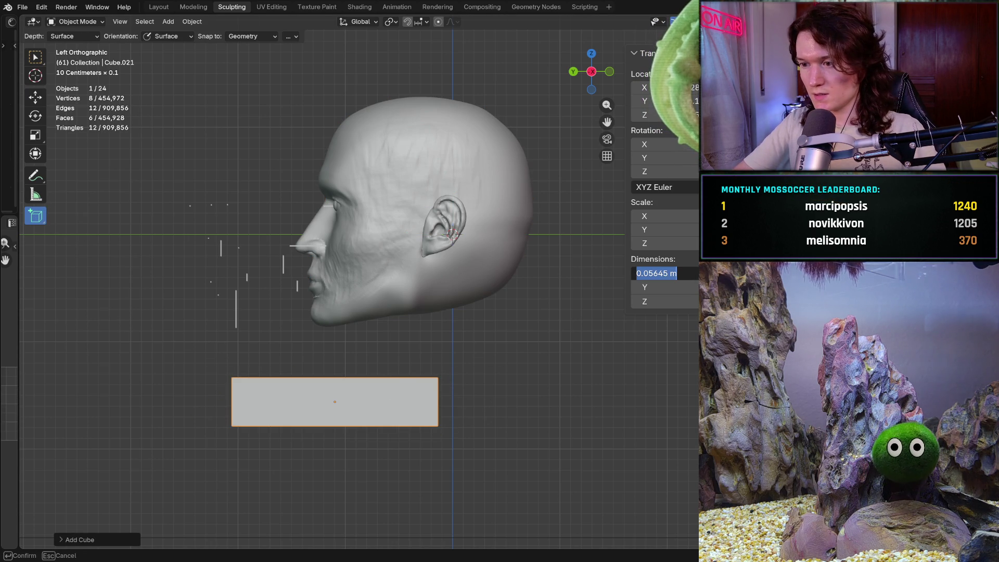
{"action": "type", "text": "0"}
{"action": "key", "text": "Return"}
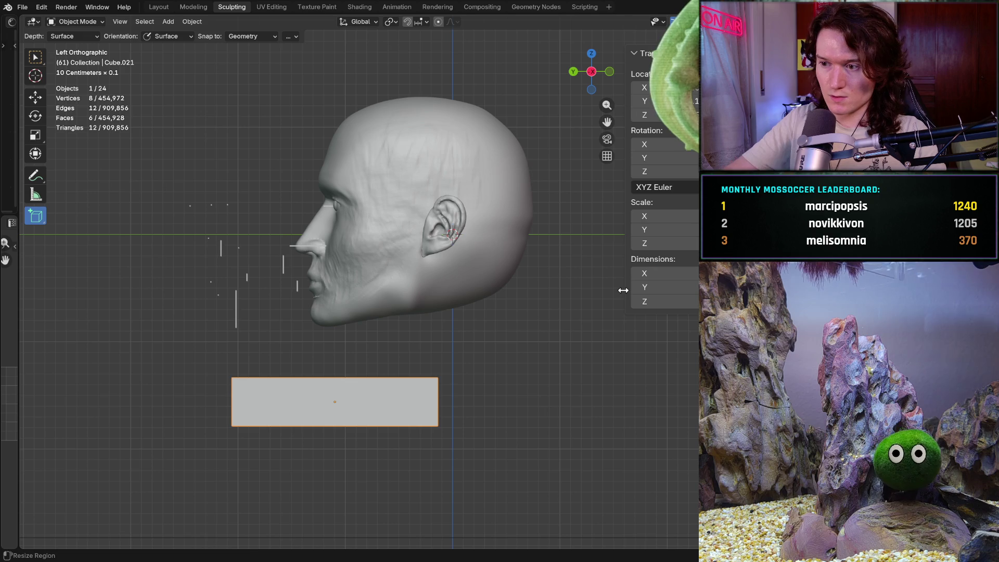
{"action": "double_click", "coordinate": [658, 287]}
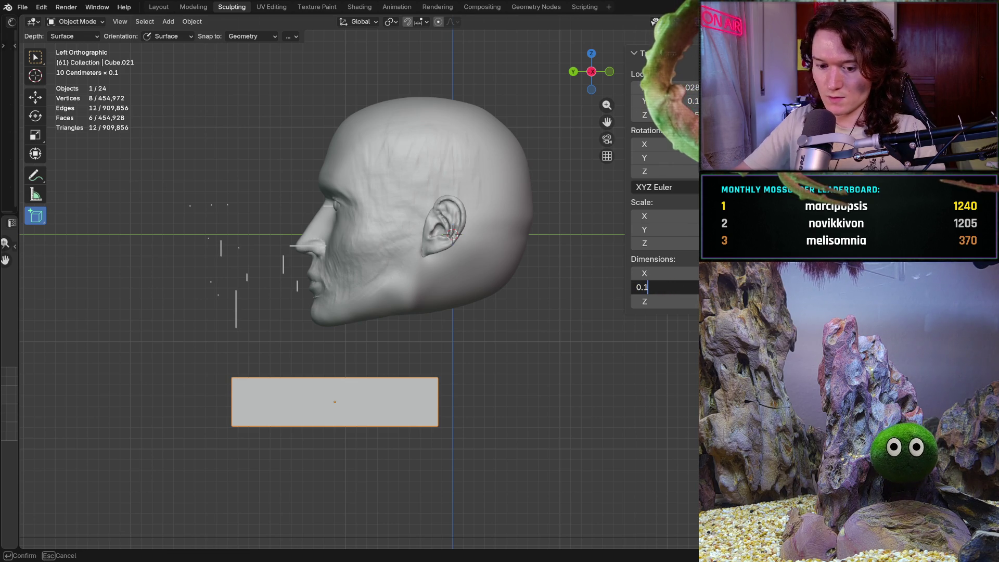
{"action": "key", "text": "Return"}
{"action": "double_click", "coordinate": [658, 301]}
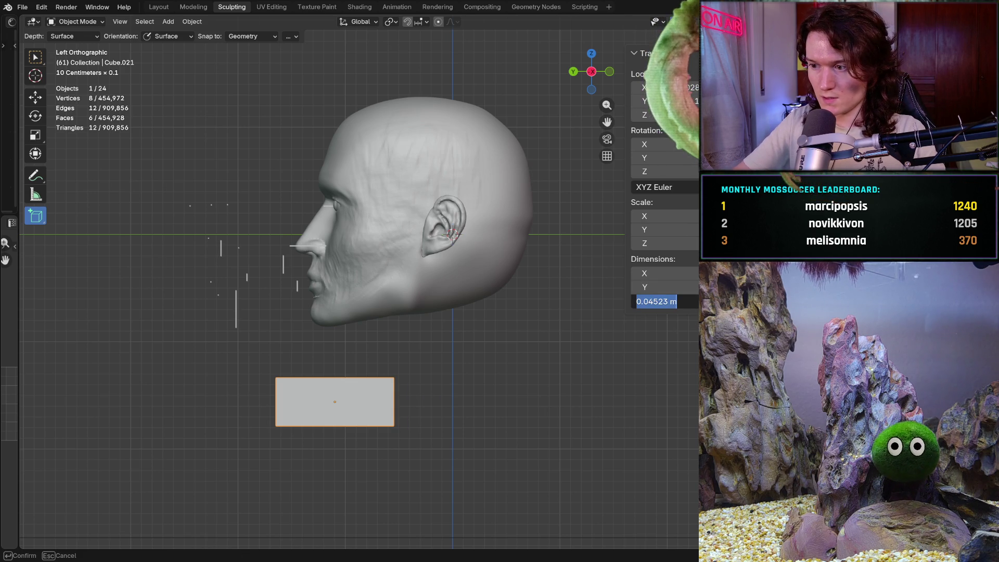
{"action": "type", "text": "0.001"}
{"action": "key", "text": "Return"}
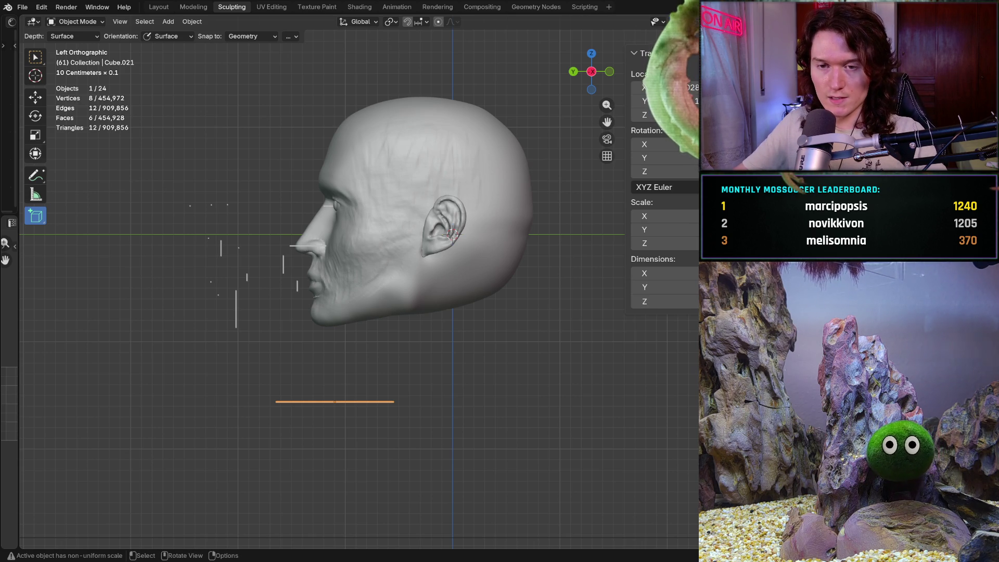
- Move the flat bar up under the jaw, then draw another box below it
{"action": "left_click", "coordinate": [35, 115]}
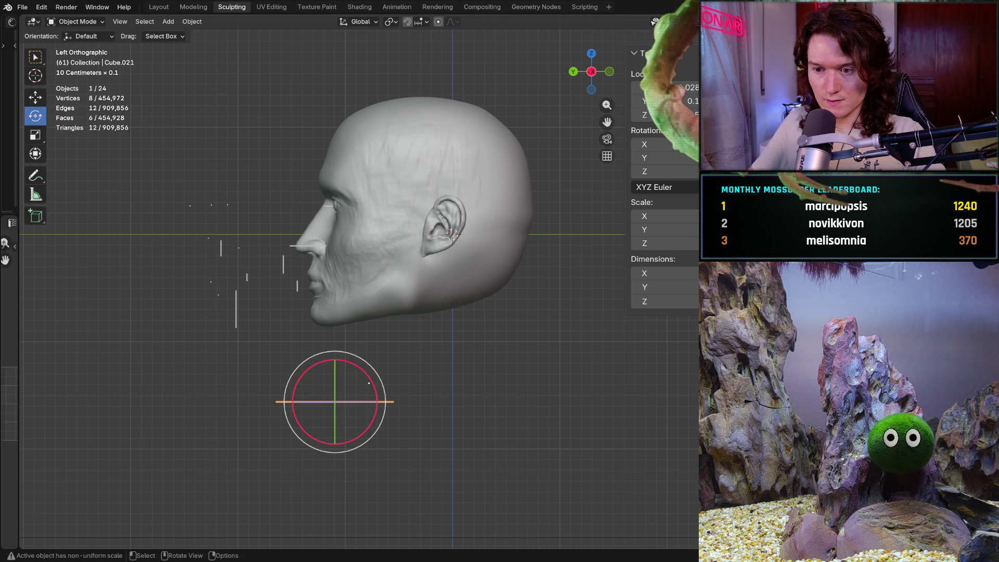
{"action": "mouse_move", "coordinate": [336, 395]}
{"action": "left_mouse_down"}
{"action": "mouse_move", "coordinate": [338, 364]}
{"action": "mouse_move", "coordinate": [351, 366]}
{"action": "left_mouse_up"}
{"action": "right_click", "coordinate": [345, 364]}
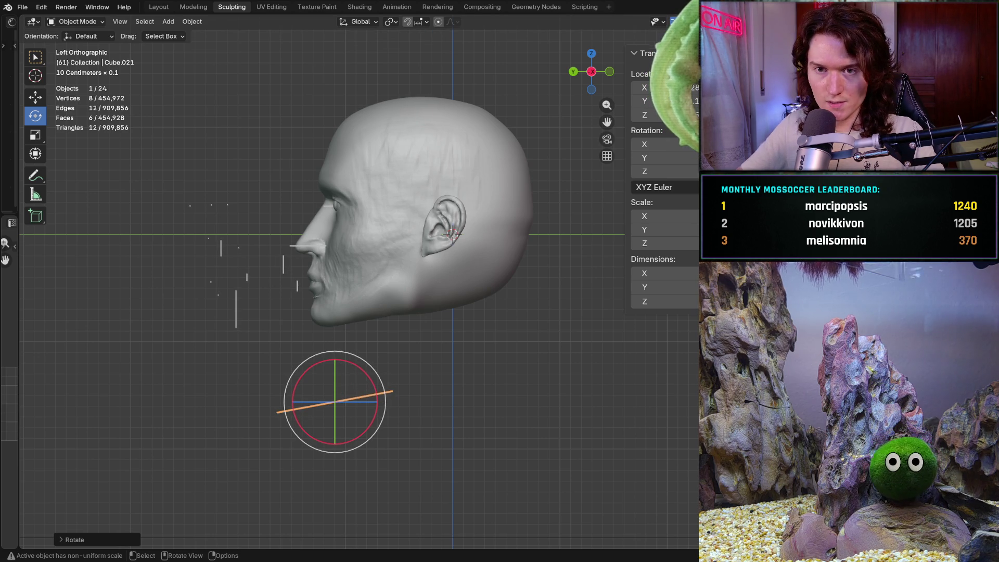
{"action": "key", "text": "shift+space"}
{"action": "key", "text": "g"}
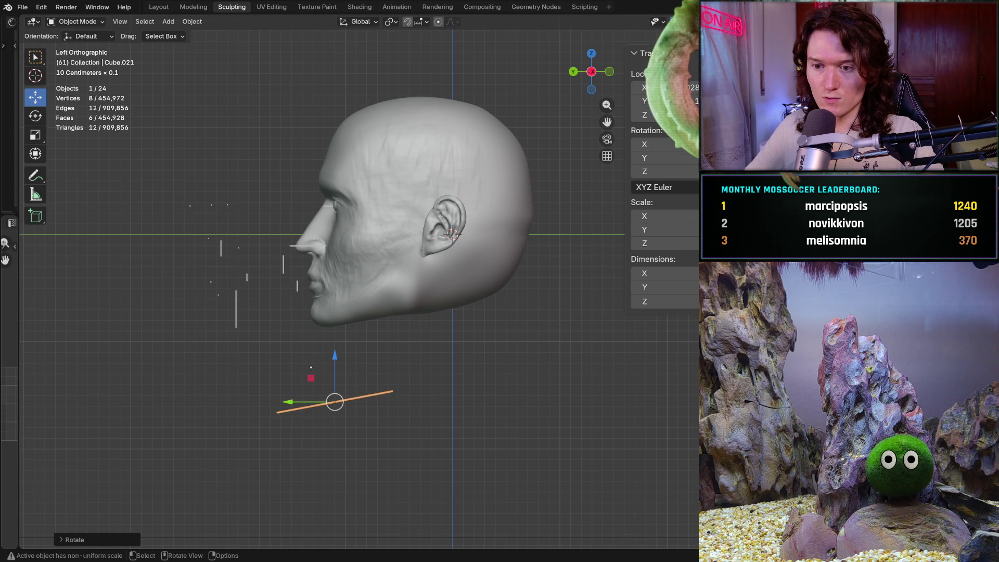
{"action": "mouse_move", "coordinate": [310, 378]}
{"action": "left_mouse_down"}
{"action": "mouse_move", "coordinate": [336, 344]}
{"action": "mouse_move", "coordinate": [348, 297]}
{"action": "left_mouse_up"}
{"action": "scroll", "coordinate": [347, 296], "scroll_direction": "up", "scroll_amount": 2}
{"action": "middle_click_drag", "start_coordinate": [321, 272], "coordinate": [288, 322], "text": "ctrl"}
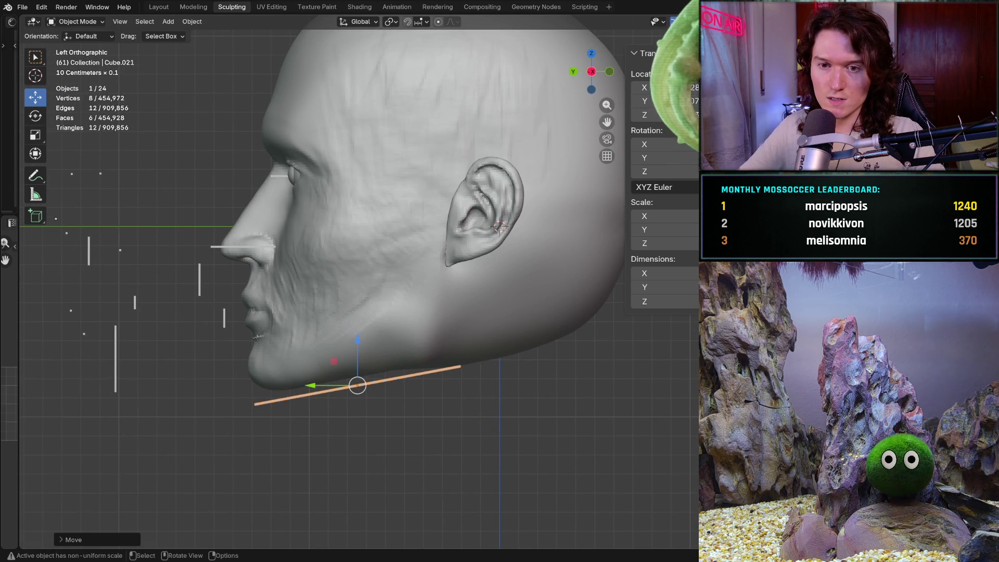
{"action": "left_click", "coordinate": [35, 215]}
{"action": "mouse_move", "coordinate": [249, 440]}
{"action": "left_mouse_down"}
{"action": "mouse_move", "coordinate": [263, 437]}
{"action": "mouse_move", "coordinate": [319, 502]}
{"action": "mouse_move", "coordinate": [325, 525]}
{"action": "left_mouse_up"}
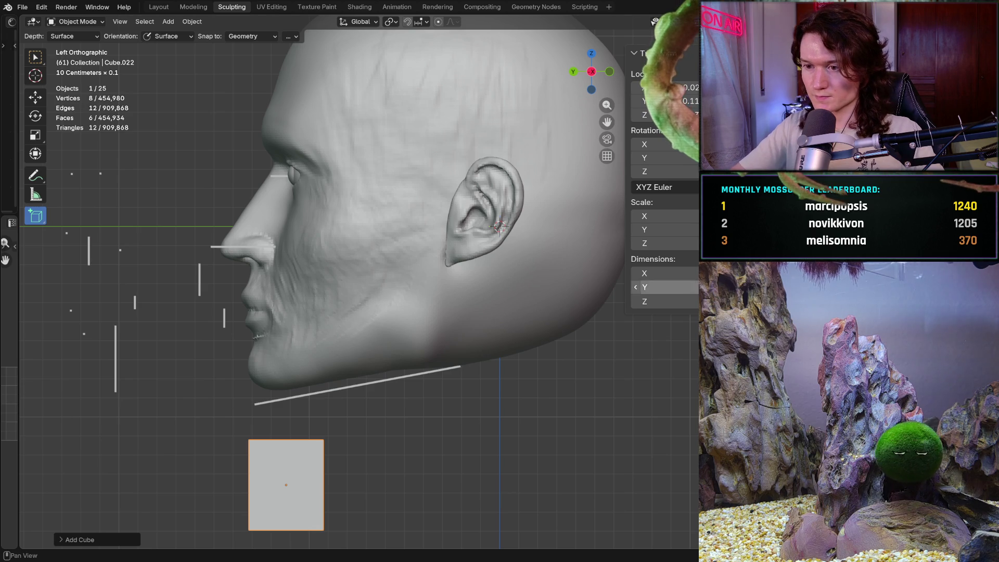
- Set Cube.022's X dimension to 0.05 and adjust Y and Z into a thin upright bar
{"action": "left_click", "coordinate": [655, 273]}
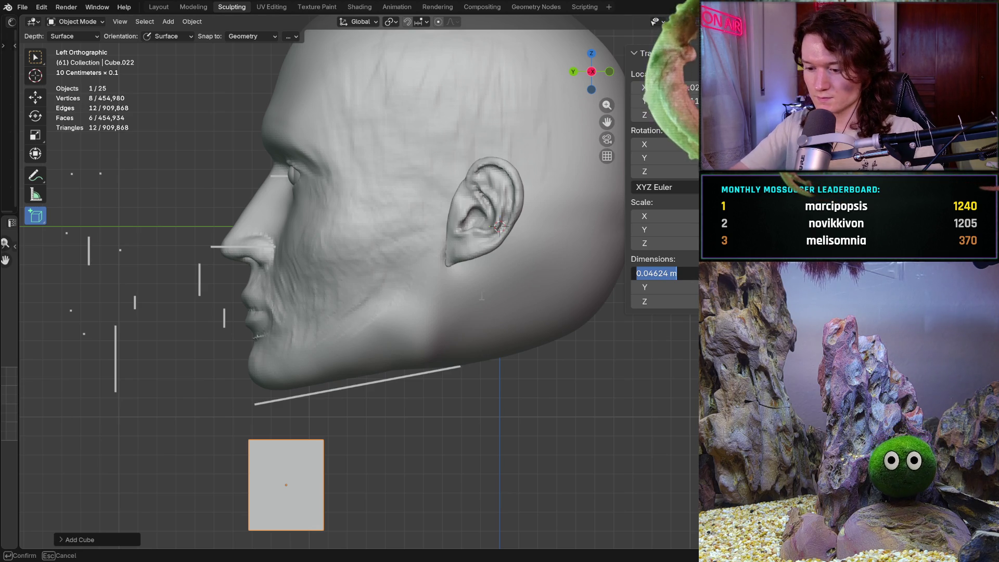
{"action": "type", "text": "0.05"}
{"action": "key", "text": "Return"}
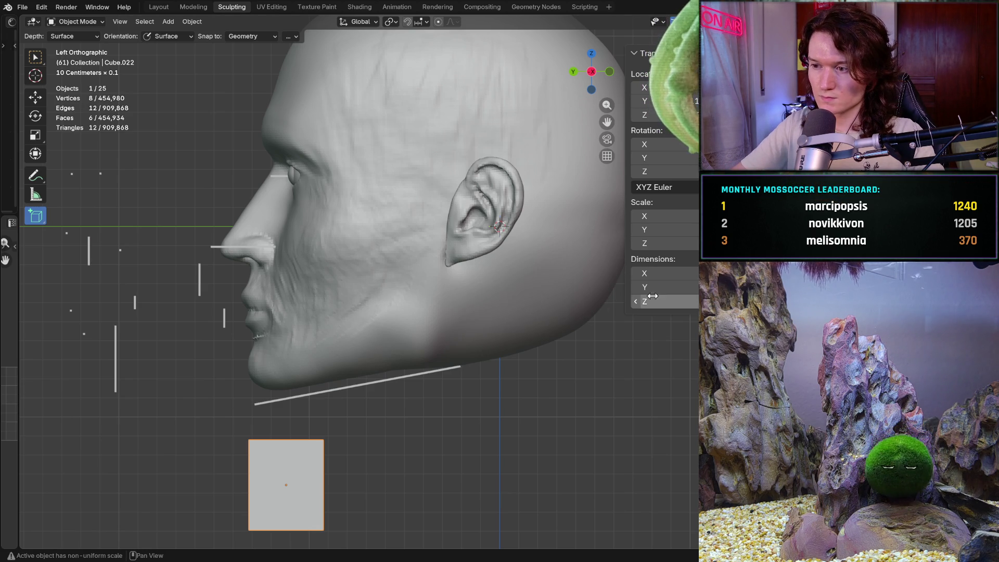
{"action": "left_click", "coordinate": [661, 287]}
{"action": "key", "text": "End"}
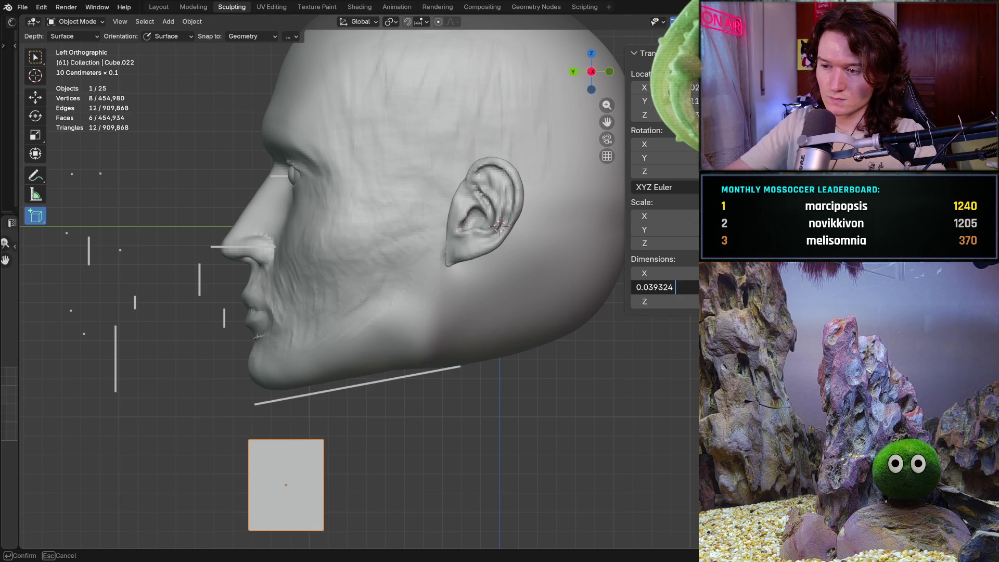
{"action": "type", "text": "01"}
{"action": "key", "text": "Return"}
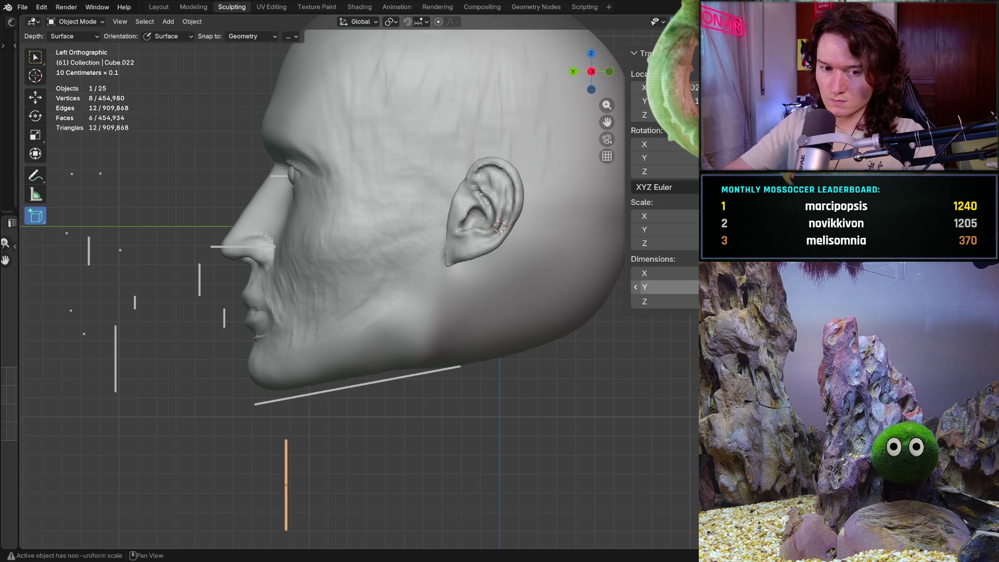
{"action": "left_click", "coordinate": [661, 301]}
{"action": "key", "text": "End"}
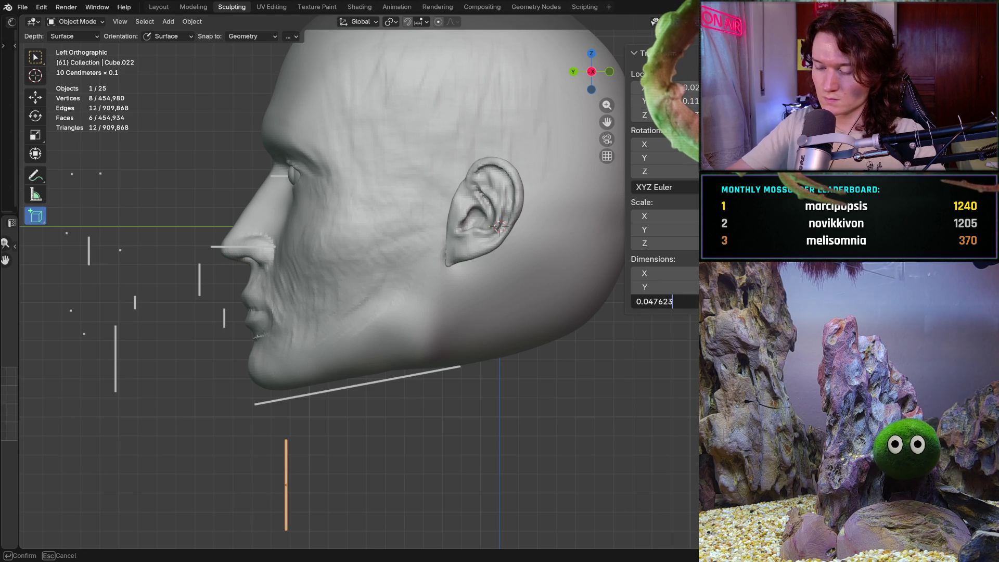
{"action": "type", "text": "5"}
{"action": "key", "text": "Return"}
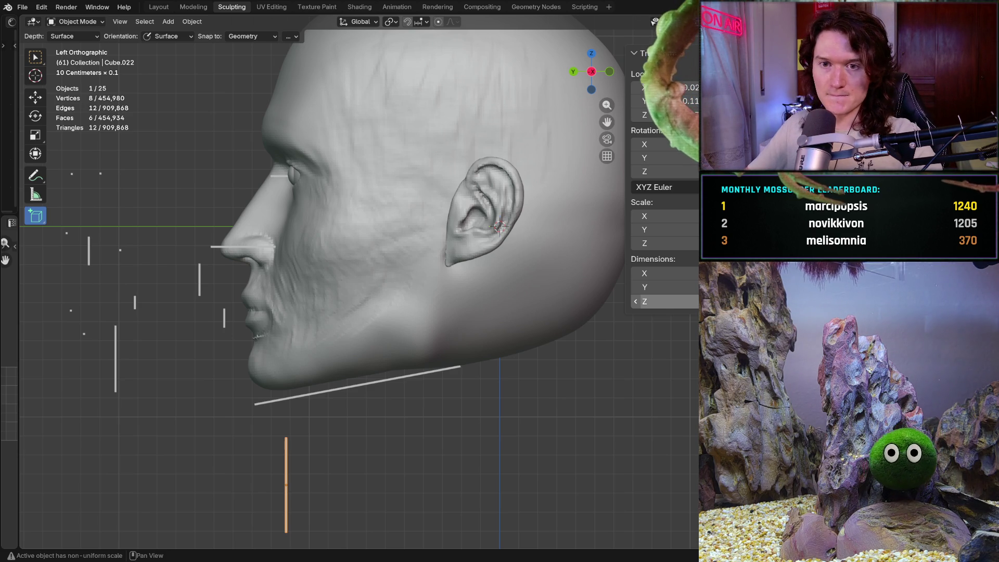
{"action": "left_click", "coordinate": [35, 97]}
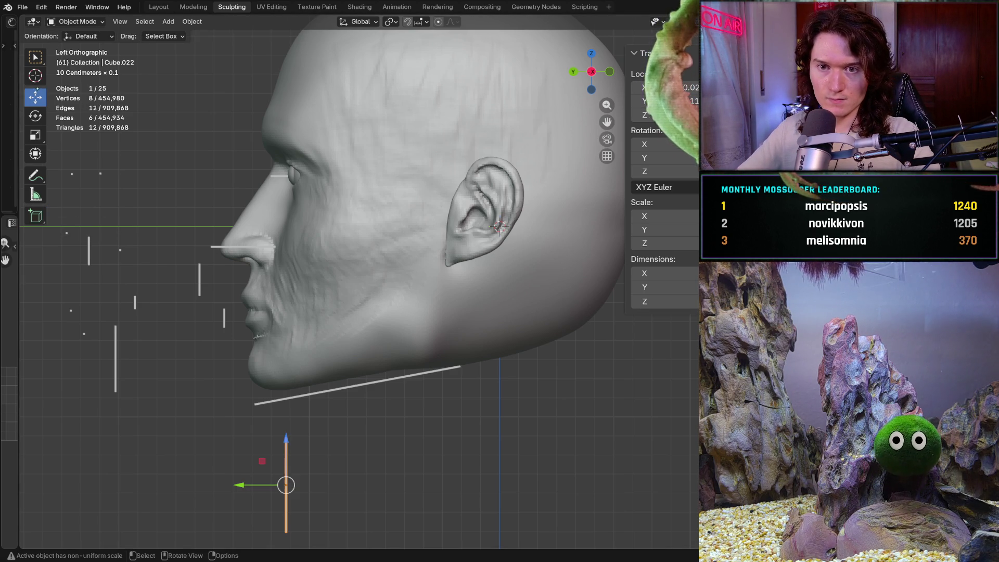
- From the front, shift the angled jaw bar sideways along X, undoing a stray chin-bar move
{"action": "middle_click_drag", "start_coordinate": [364, 260], "coordinate": [265, 260]}
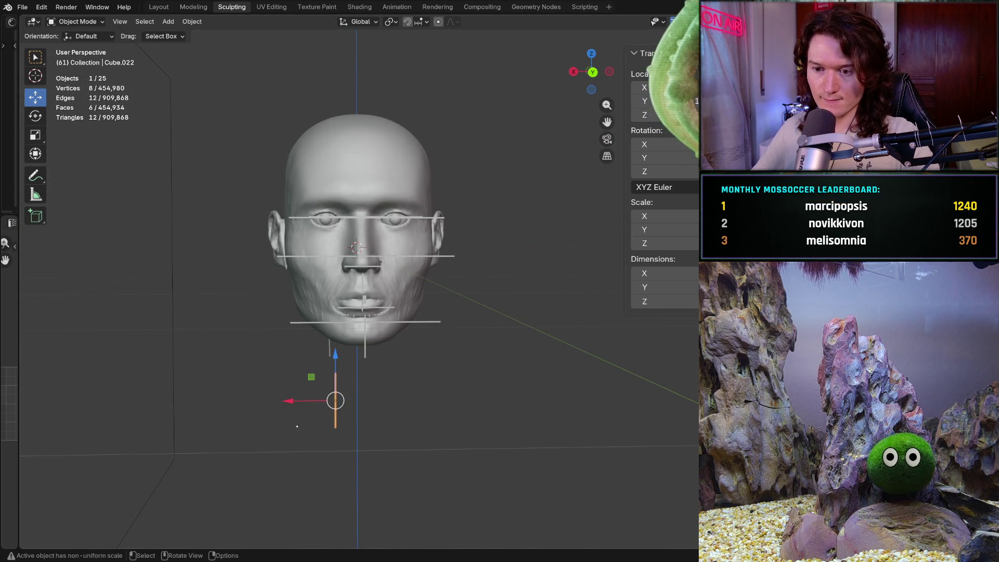
{"action": "left_click_drag", "start_coordinate": [289, 397], "coordinate": [480, 369]}
{"action": "left_click", "coordinate": [365, 350]}
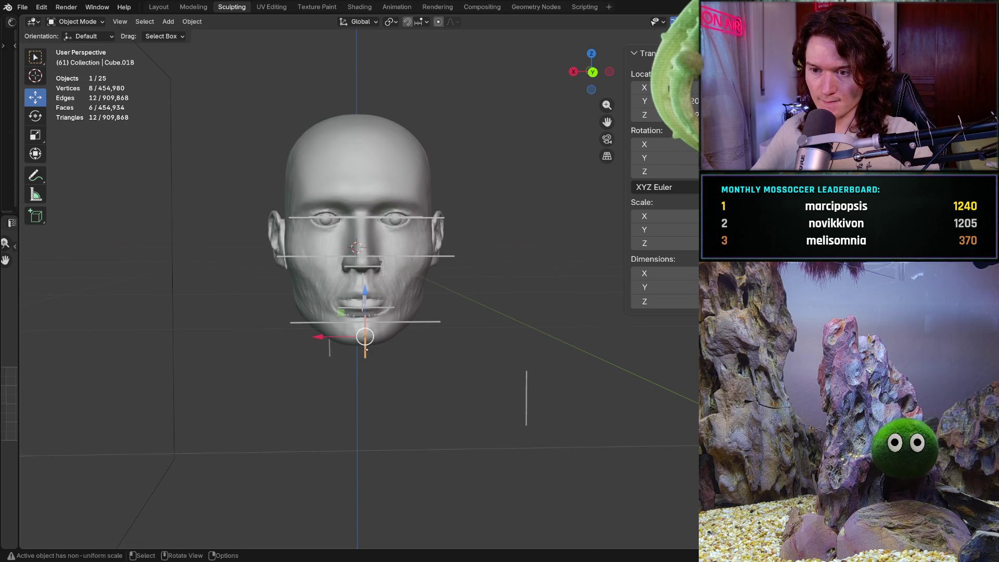
{"action": "left_click_drag", "start_coordinate": [327, 336], "coordinate": [432, 337]}
{"action": "key", "text": "ctrl+z"}
{"action": "left_click", "coordinate": [330, 350]}
{"action": "left_click_drag", "start_coordinate": [284, 339], "coordinate": [470, 342]}
- In the left side view, move the vertical guide bar to just under the ear lobe
{"action": "key", "text": "ctrl+KP_3"}
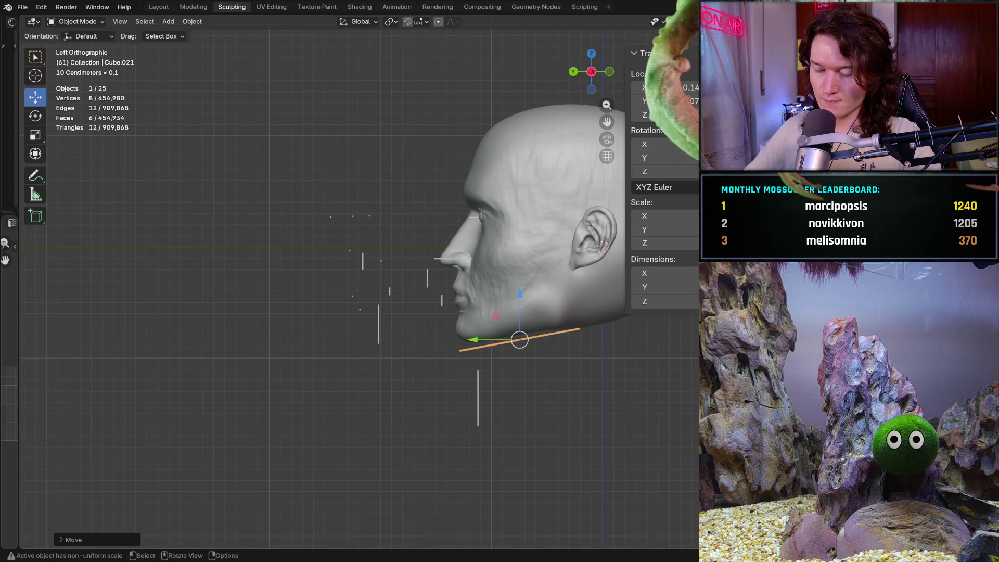
{"action": "scroll", "coordinate": [779, 269], "scroll_direction": "up", "scroll_amount": 1}
{"action": "scroll", "coordinate": [779, 269], "scroll_direction": "up", "scroll_amount": 1}
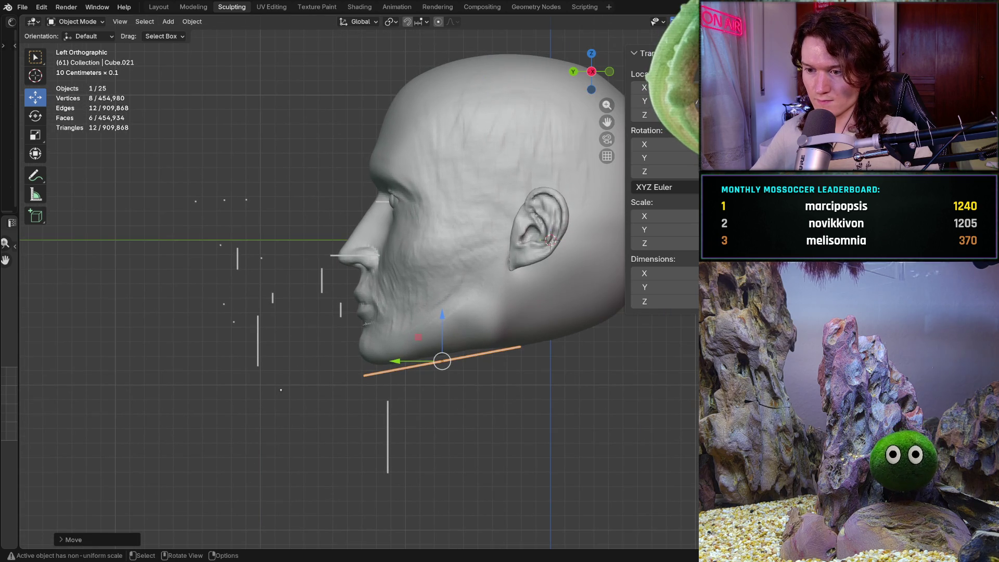
{"action": "left_click", "coordinate": [388, 420]}
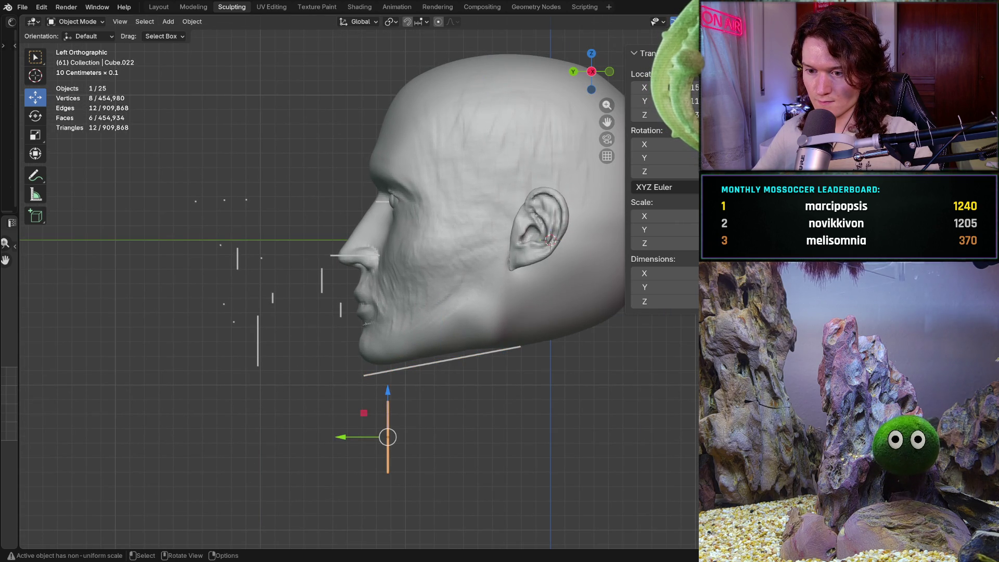
{"action": "key", "text": "g"}
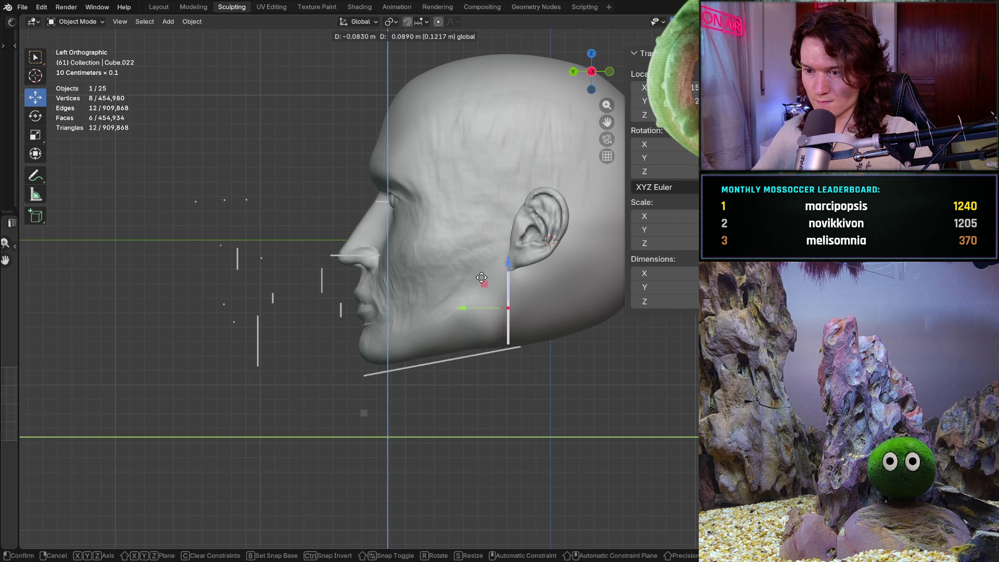
{"action": "left_click", "coordinate": [484, 277]}
{"action": "middle_click_drag", "start_coordinate": [502, 276], "coordinate": [414, 297], "text": "shift"}
{"action": "scroll", "coordinate": [416, 328], "scroll_direction": "up", "scroll_amount": 3}
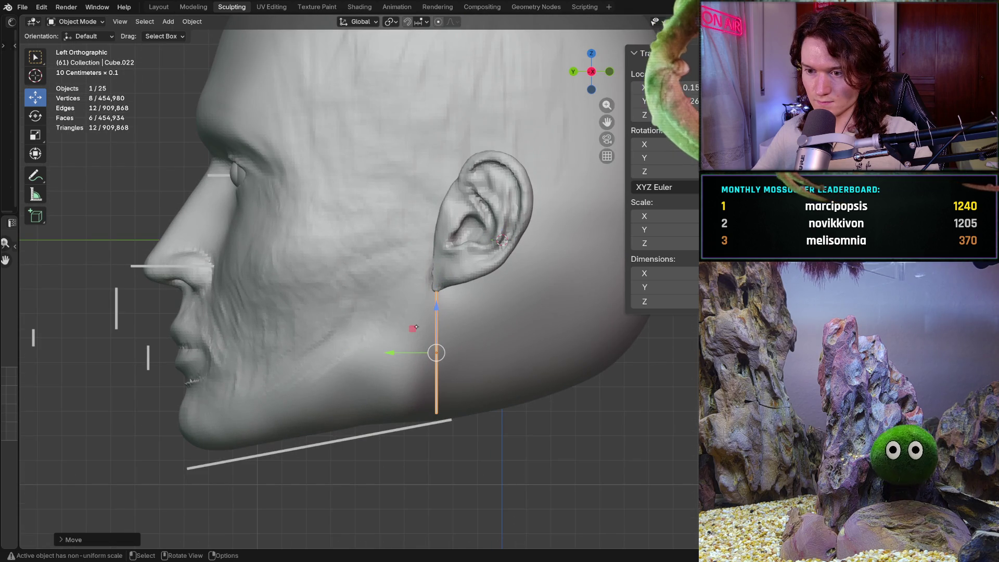
{"action": "key", "text": "g"}
{"action": "left_click", "coordinate": [396, 347]}
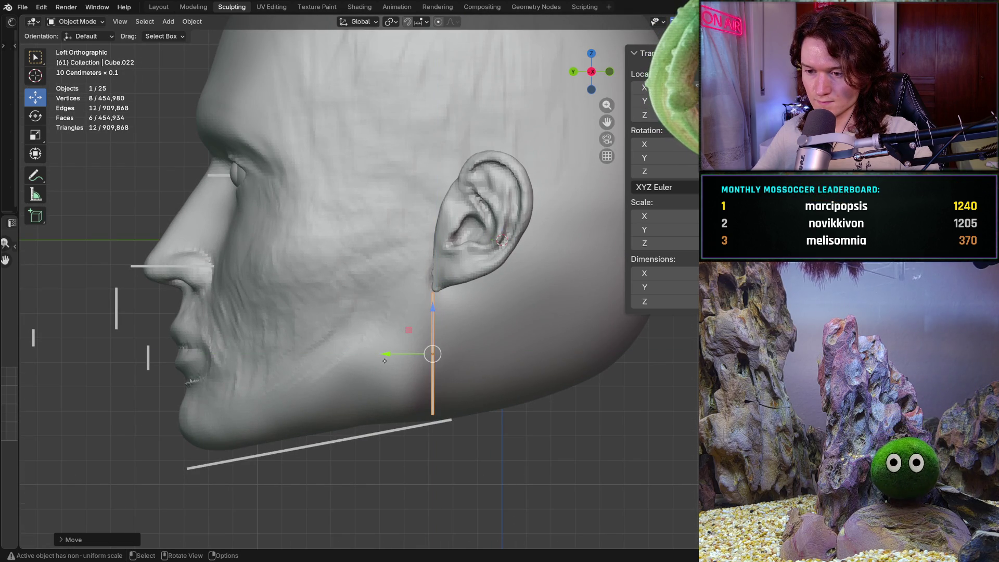
- Reframe the head and select the diagonal jaw guide Cube.021
{"action": "scroll", "coordinate": [366, 391], "scroll_direction": "down", "scroll_amount": 3}
{"action": "middle_click_drag", "start_coordinate": [346, 427], "coordinate": [408, 401], "text": "shift"}
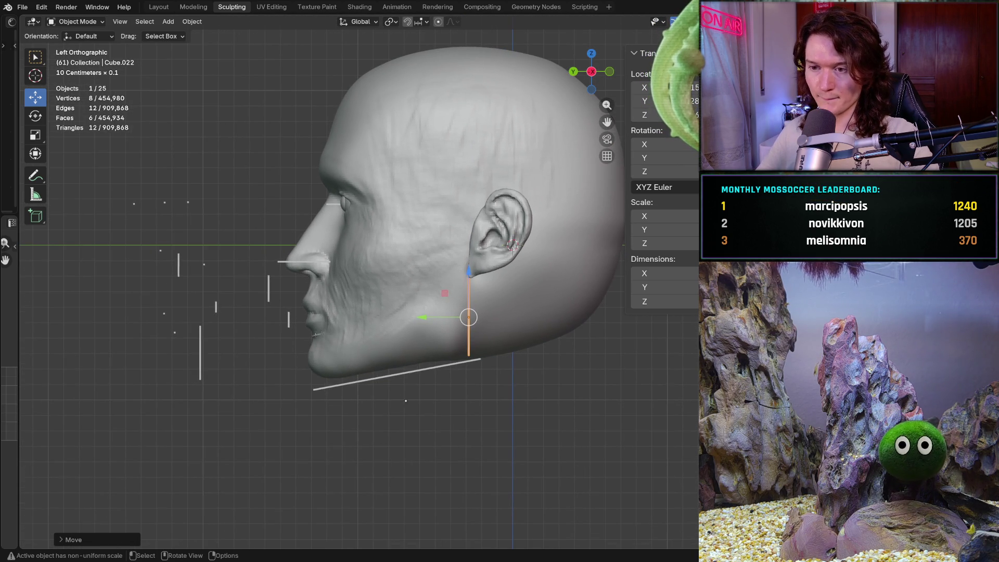
{"action": "left_click", "coordinate": [392, 374]}
{"action": "scroll", "coordinate": [359, 281], "scroll_direction": "up", "scroll_amount": 1}
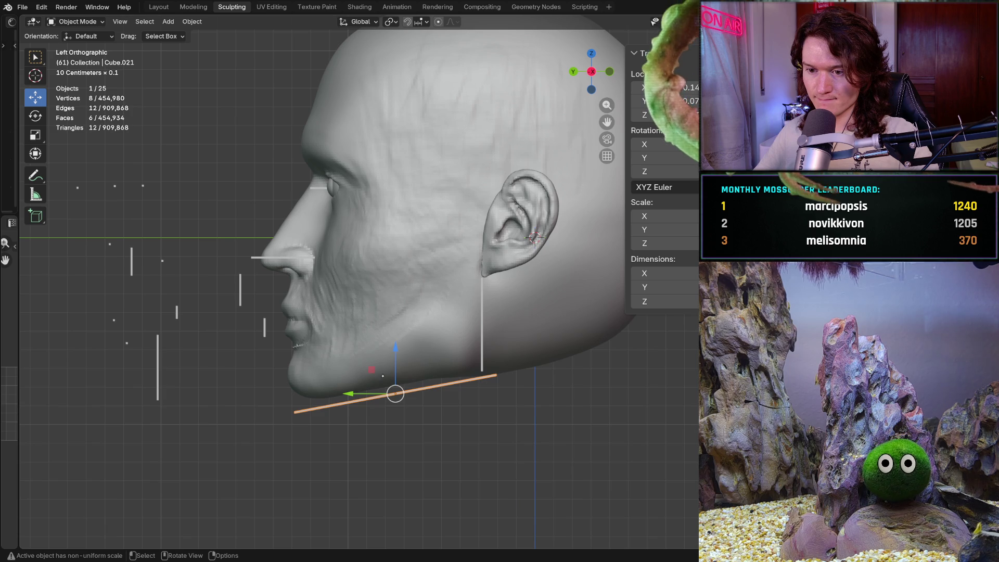
{"action": "mouse_move", "coordinate": [401, 386]}
{"action": "middle_mouse_down", "text": "shift"}
{"action": "mouse_move", "coordinate": [380, 389]}
{"action": "mouse_move", "coordinate": [389, 389]}
{"action": "middle_mouse_up", "text": "shift"}
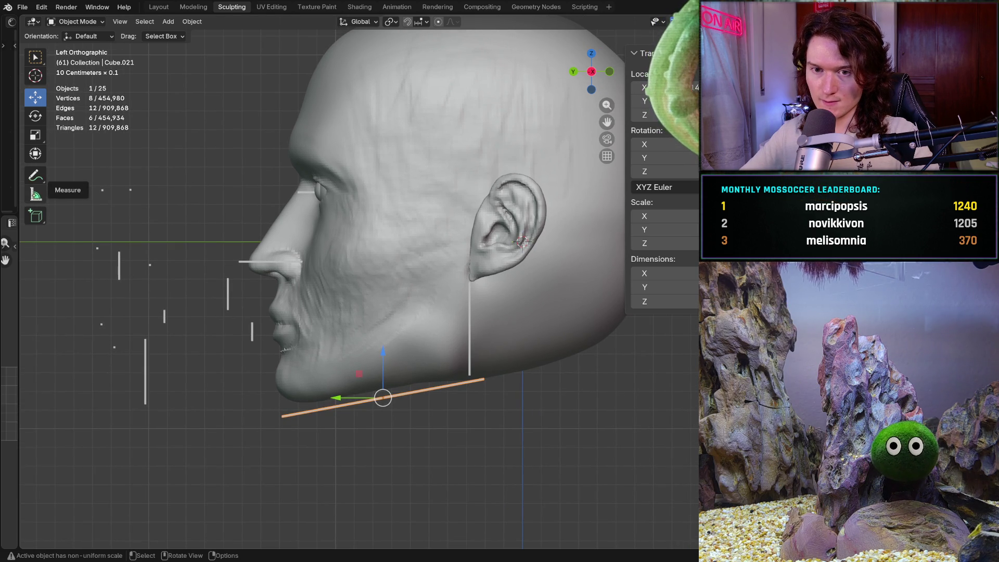
- Measure chin to jaw corner (about 0.091 m), clear the ruler, and return to Sculpt Mode
{"action": "left_click", "coordinate": [35, 194]}
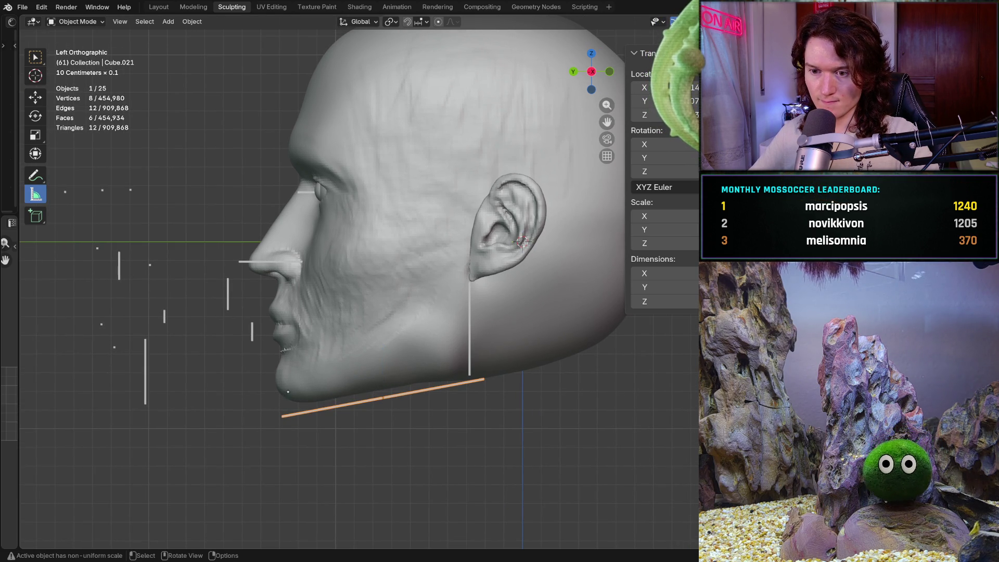
{"action": "left_click_drag", "start_coordinate": [290, 394], "coordinate": [460, 371]}
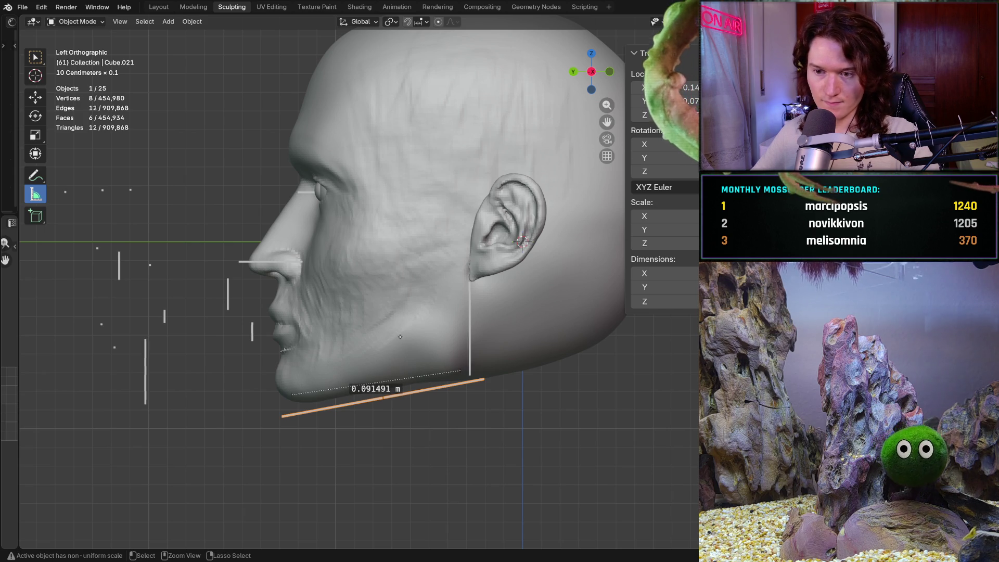
{"action": "left_click", "coordinate": [469, 328]}
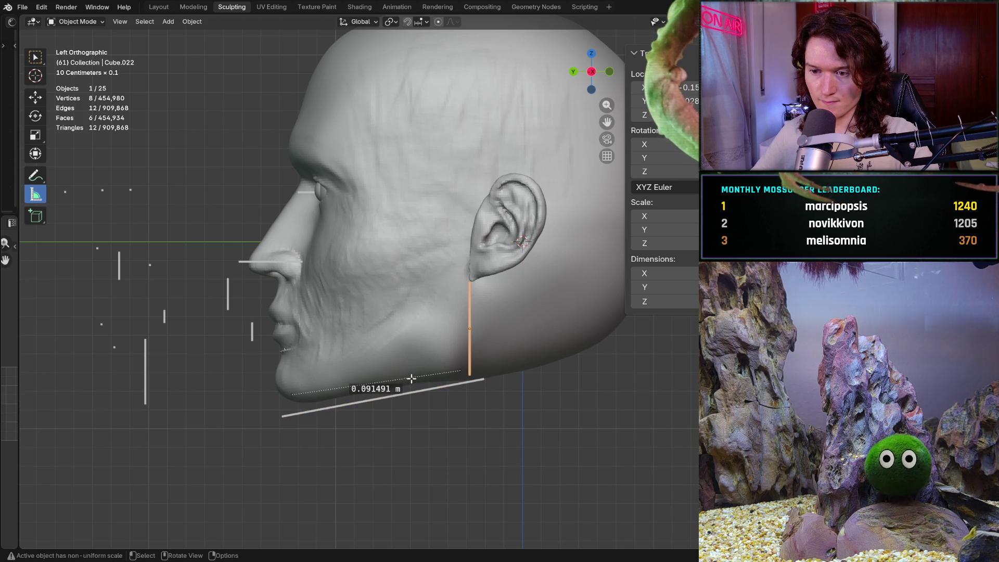
{"action": "left_click_drag", "start_coordinate": [376, 382], "coordinate": [413, 376], "text": "ctrl"}
{"action": "key", "text": "Delete"}
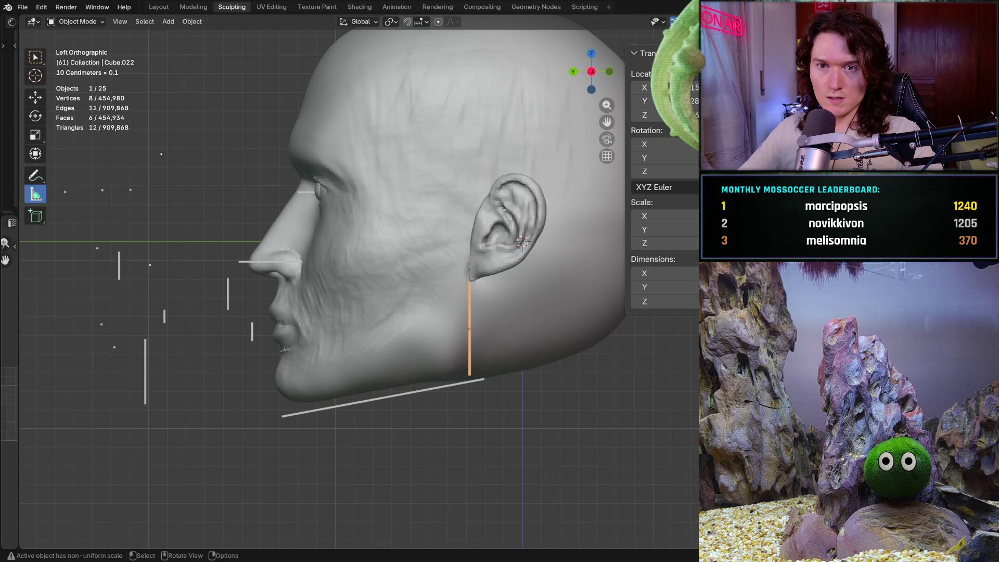
{"action": "left_click", "coordinate": [77, 21]}
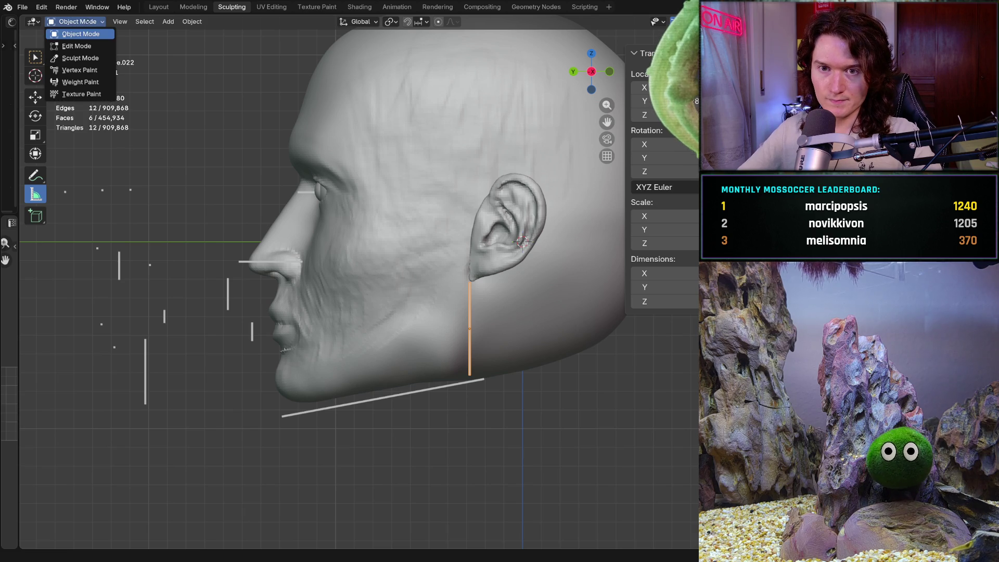
{"action": "left_click", "coordinate": [80, 57]}
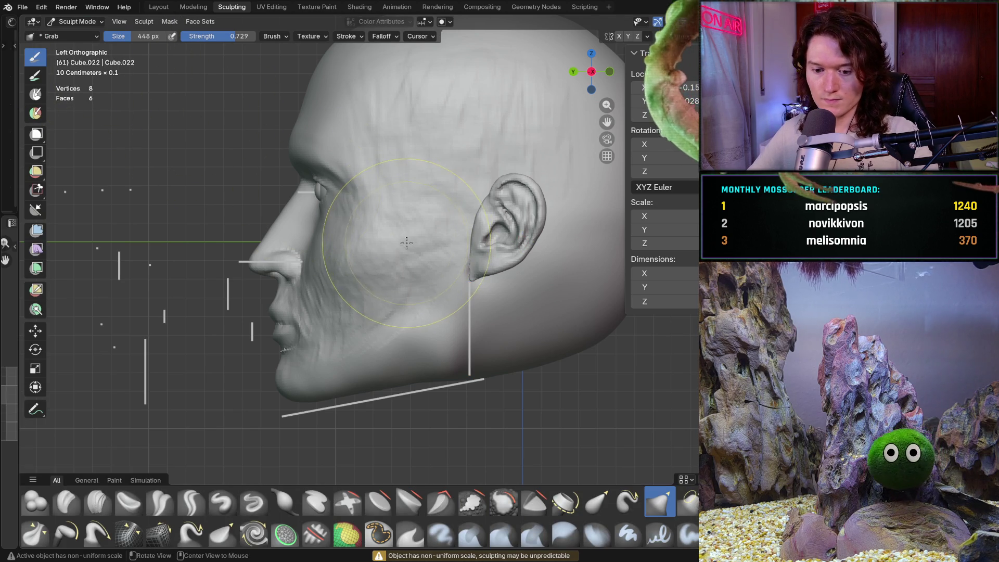
- Resize the Grab brush to 512 px and pull the jaw toward the guide bars
{"action": "scroll", "coordinate": [368, 312], "scroll_direction": "up", "scroll_amount": 2}
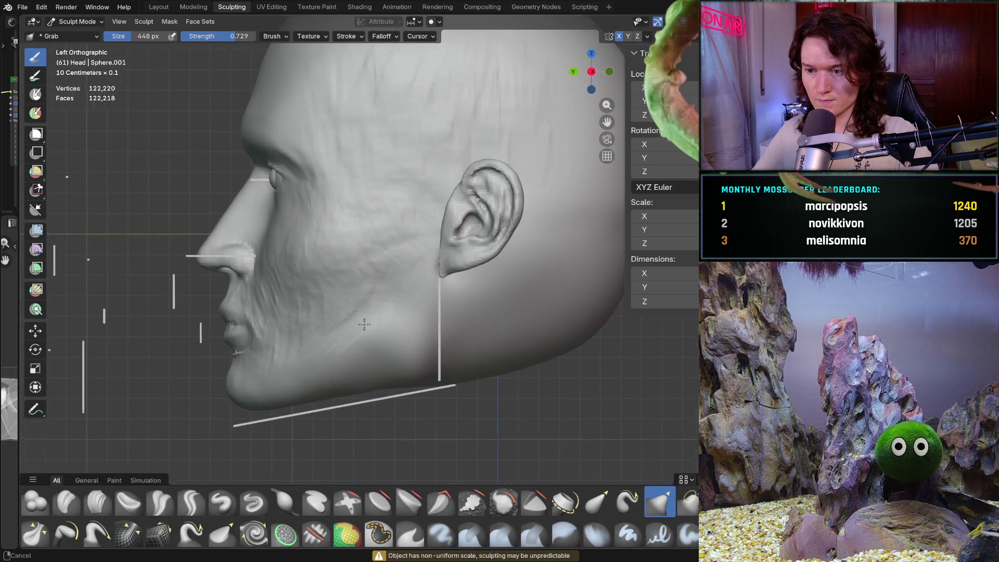
{"action": "scroll", "coordinate": [364, 307], "scroll_direction": "down", "scroll_amount": 2}
{"action": "key", "text": "f"}
{"action": "left_click", "coordinate": [389, 343]}
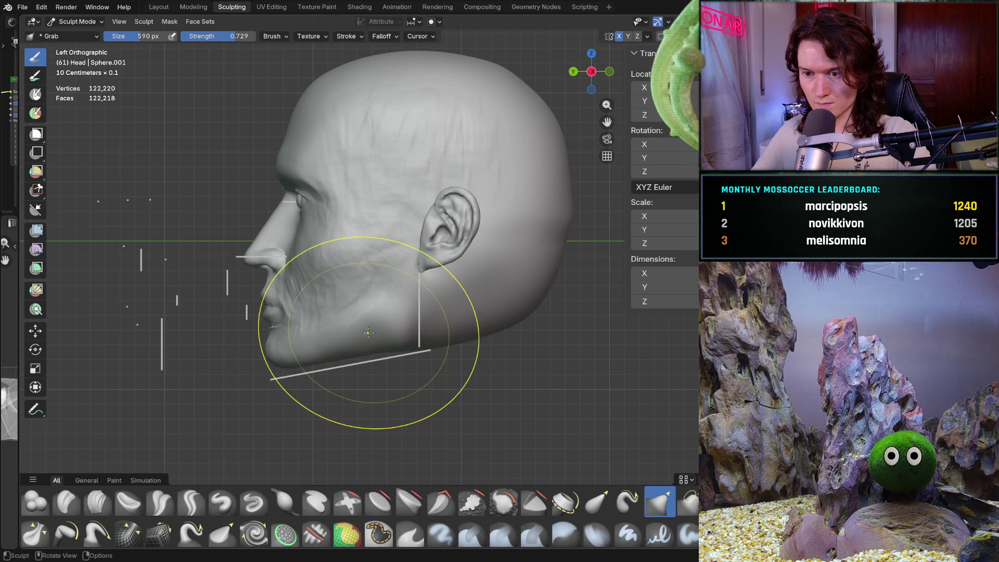
{"action": "key", "text": "f"}
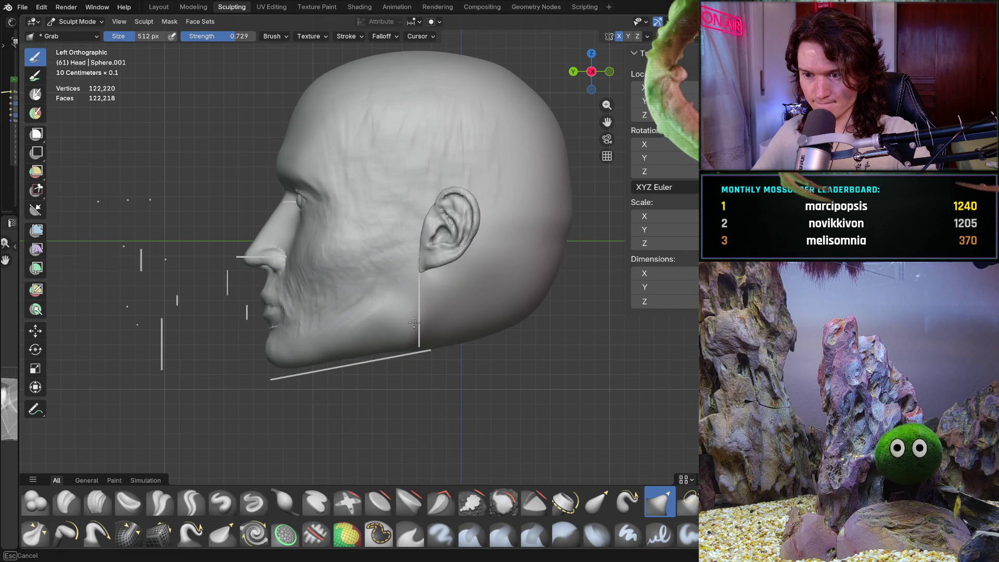
{"action": "left_click", "coordinate": [416, 322]}
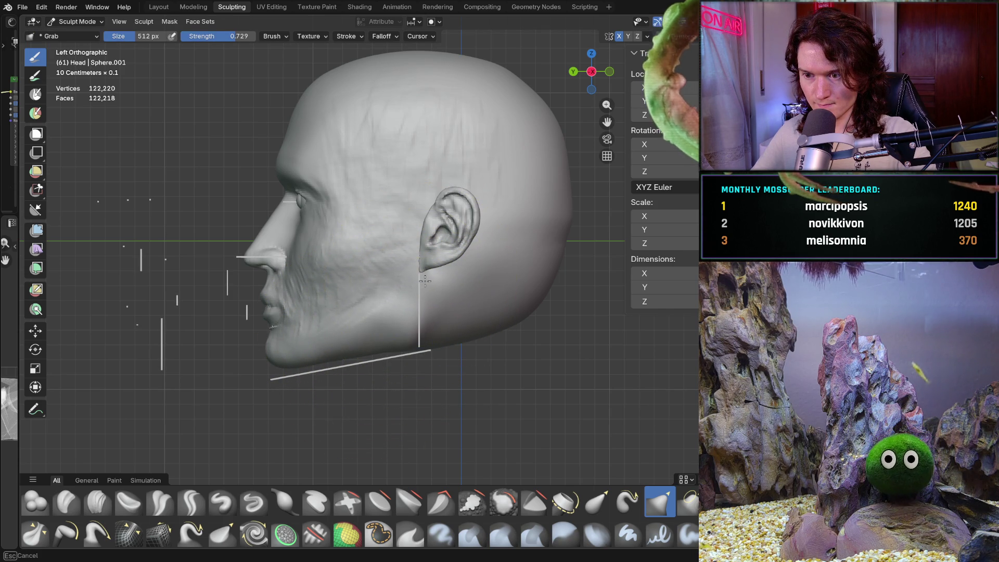
{"action": "mouse_move", "coordinate": [396, 328]}
{"action": "left_mouse_down"}
{"action": "mouse_move", "coordinate": [403, 332]}
{"action": "mouse_move", "coordinate": [350, 354]}
{"action": "mouse_move", "coordinate": [409, 352]}
{"action": "mouse_move", "coordinate": [424, 279]}
{"action": "left_mouse_up"}
{"action": "scroll", "coordinate": [395, 285], "scroll_direction": "up", "scroll_amount": 2}
{"action": "left_click_drag", "start_coordinate": [383, 364], "coordinate": [397, 301]}
{"action": "scroll", "coordinate": [397, 301], "scroll_direction": "down", "scroll_amount": 3}
{"action": "middle_click_drag", "start_coordinate": [363, 325], "coordinate": [496, 342]}
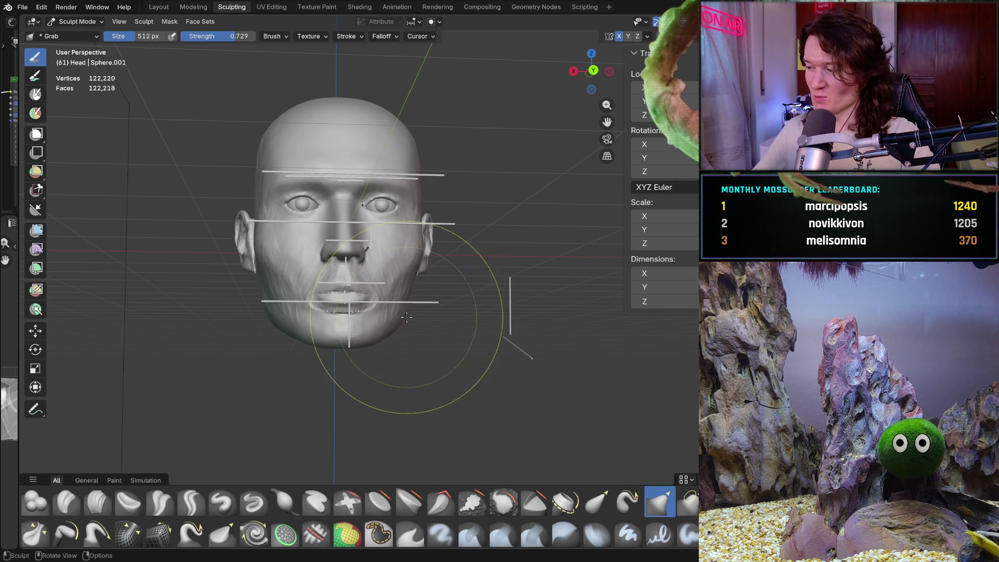
- In left side view, pull the chin underside along the jaw line with a 306 px Grab brush
{"action": "mouse_move", "coordinate": [412, 349]}
{"action": "middle_mouse_down"}
{"action": "mouse_move", "coordinate": [382, 349]}
{"action": "mouse_move", "coordinate": [407, 301]}
{"action": "middle_mouse_up"}
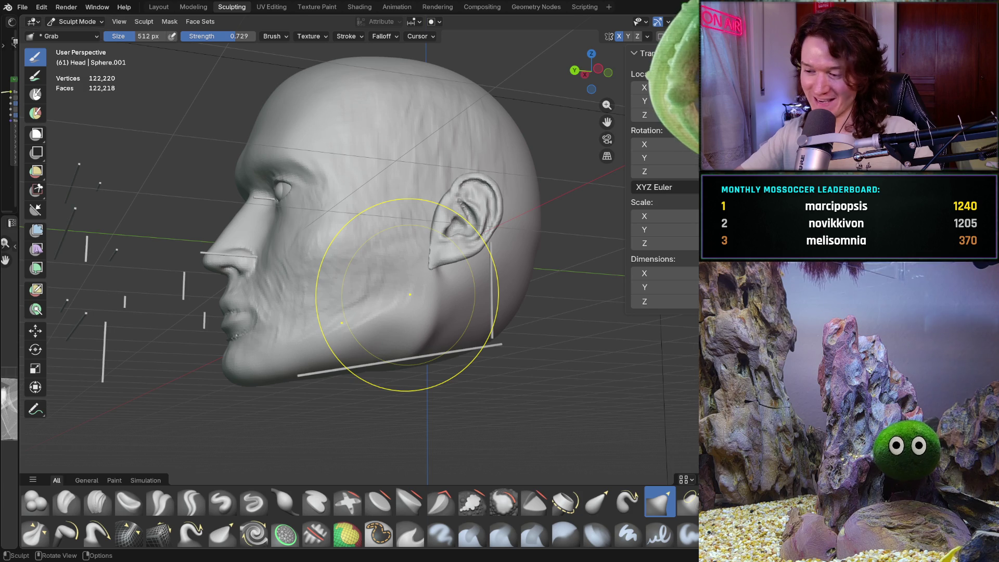
{"action": "key", "text": "ctrl+KP_3"}
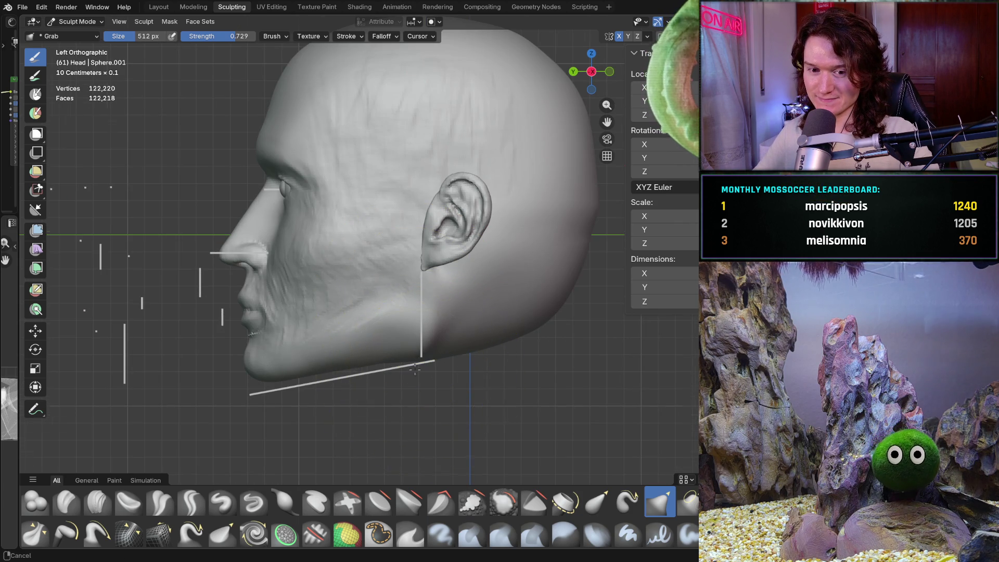
{"action": "scroll", "coordinate": [424, 372], "scroll_direction": "up", "scroll_amount": 1}
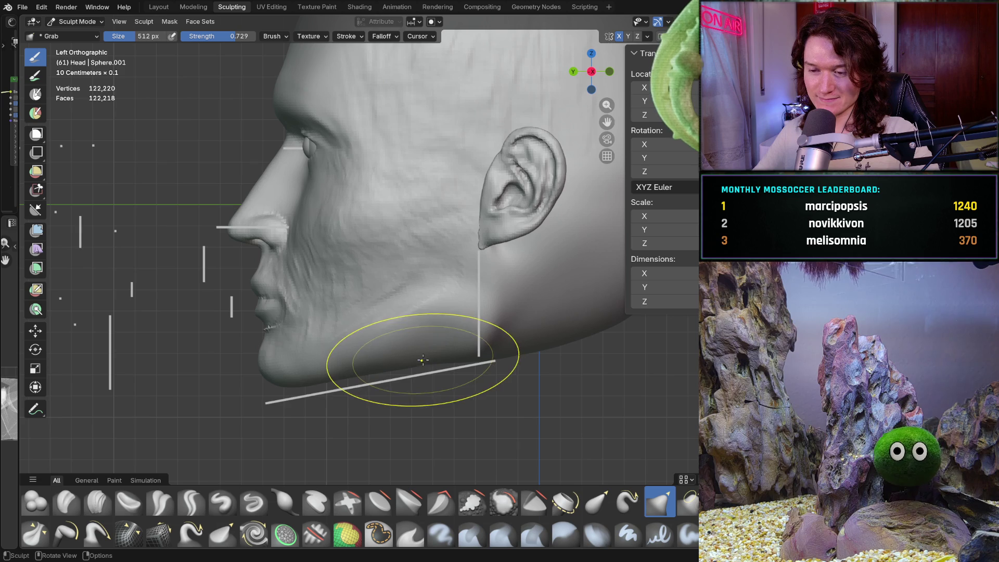
{"action": "key", "text": "f"}
{"action": "left_click", "coordinate": [364, 383]}
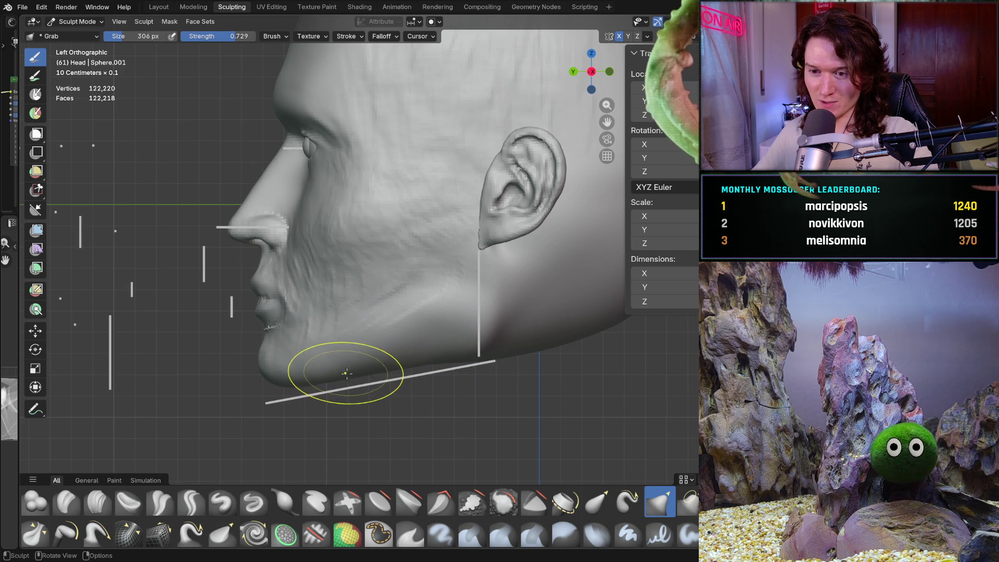
{"action": "left_click_drag", "start_coordinate": [378, 359], "coordinate": [416, 360]}
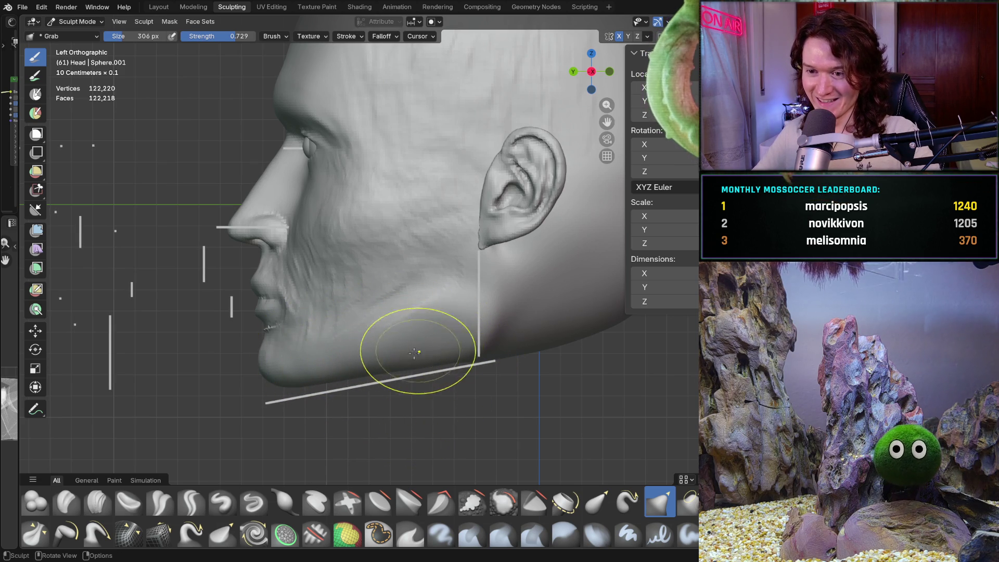
{"action": "middle_click_drag", "start_coordinate": [424, 323], "coordinate": [390, 357], "text": "shift"}
{"action": "mouse_move", "coordinate": [446, 342]}
{"action": "middle_mouse_down"}
{"action": "mouse_move", "coordinate": [477, 345]}
{"action": "mouse_move", "coordinate": [488, 370]}
{"action": "middle_mouse_up"}
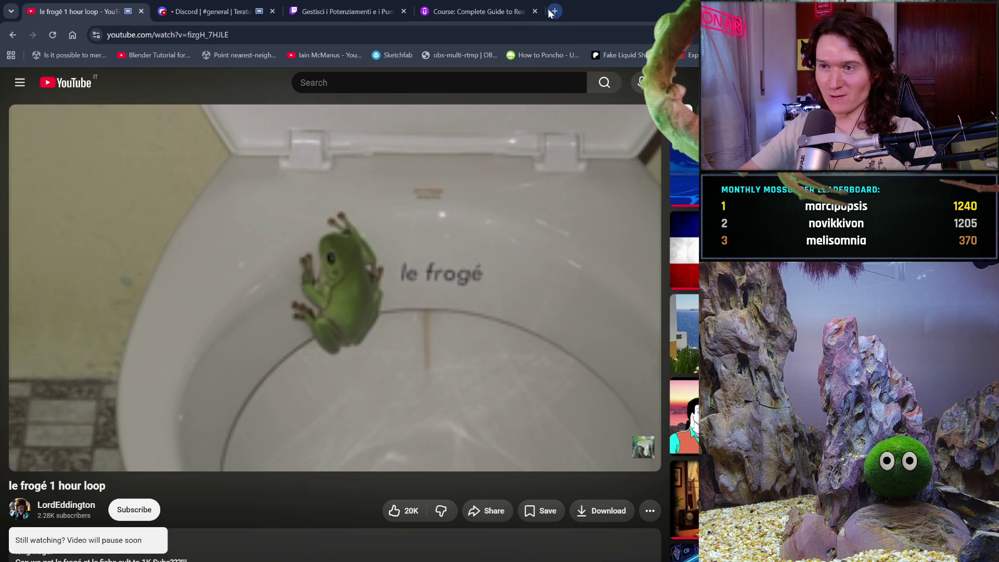
- Search Google Images for 'human skull' in a new browser tab
{"action": "left_click", "coordinate": [548, 13]}
{"action": "type", "text": "b"}
{"action": "key", "text": "BackSpace"}
{"action": "type", "text": "human skull"}
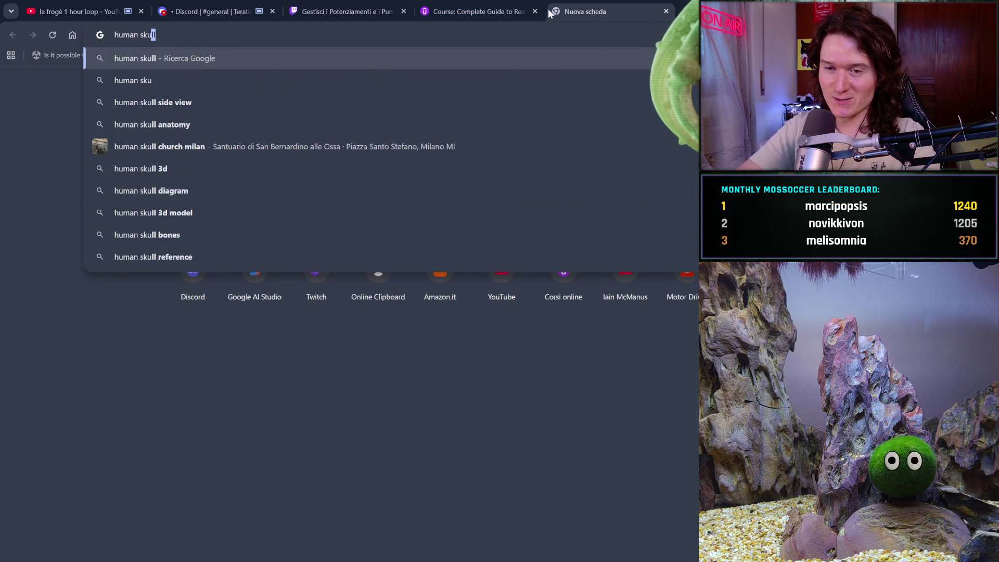
{"action": "key", "text": "Return"}
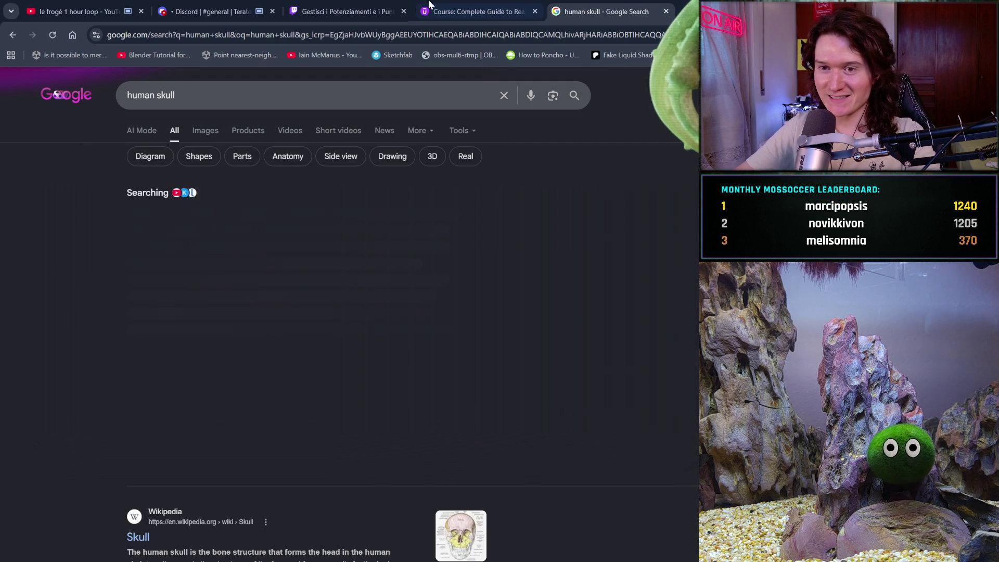
{"action": "left_click", "coordinate": [206, 131]}
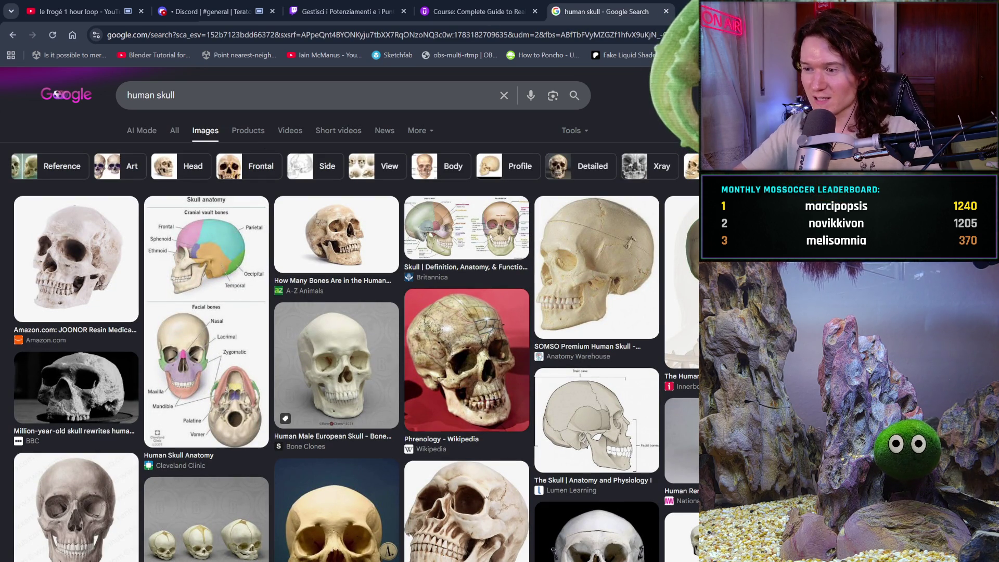
- Scroll through the human skull image results for skull shape reference
{"action": "scroll", "coordinate": [333, 312], "scroll_direction": "down", "scroll_amount": 3}
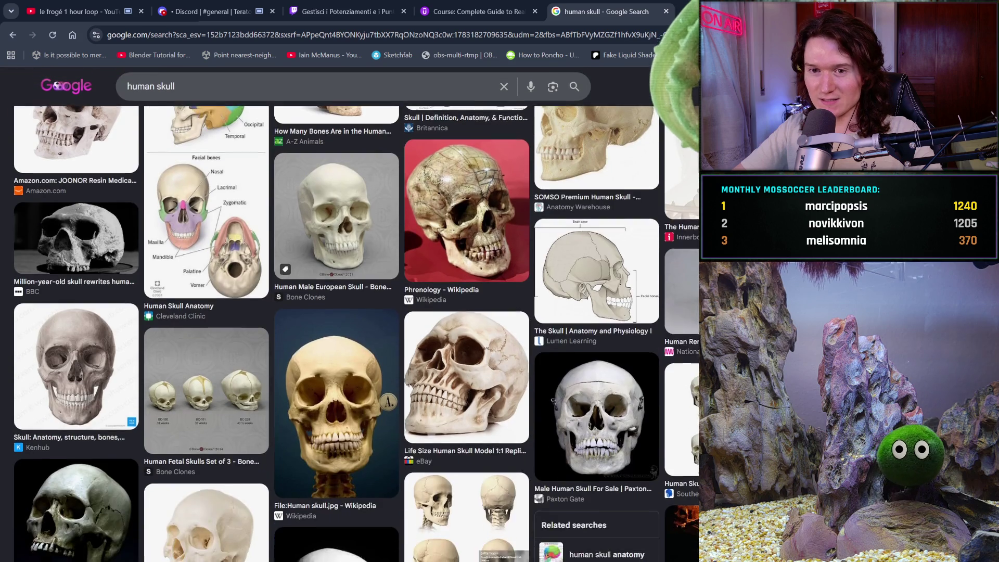
{"action": "scroll", "coordinate": [333, 312], "scroll_direction": "up", "scroll_amount": 2}
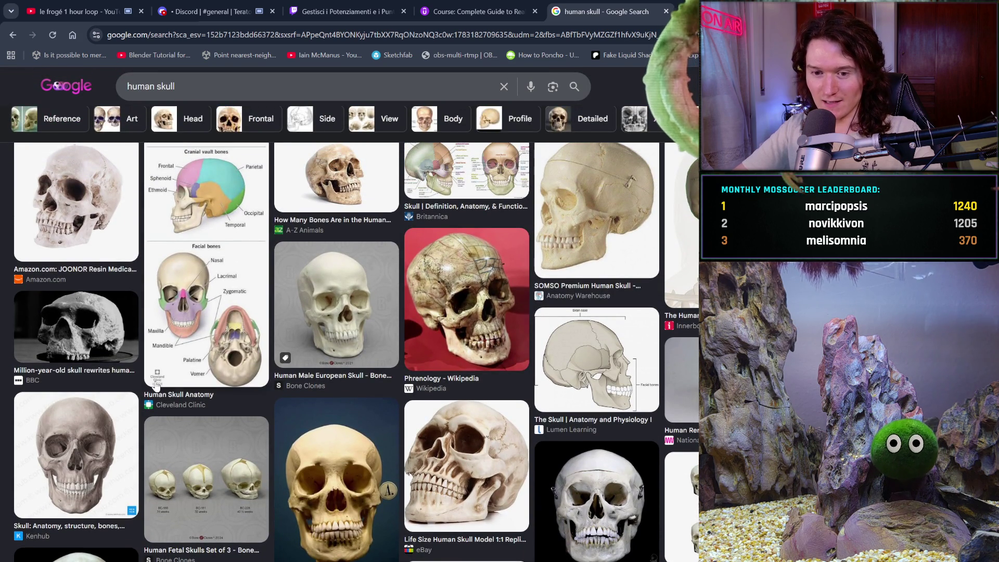
{"action": "scroll", "coordinate": [265, 447], "scroll_direction": "down", "scroll_amount": 1}
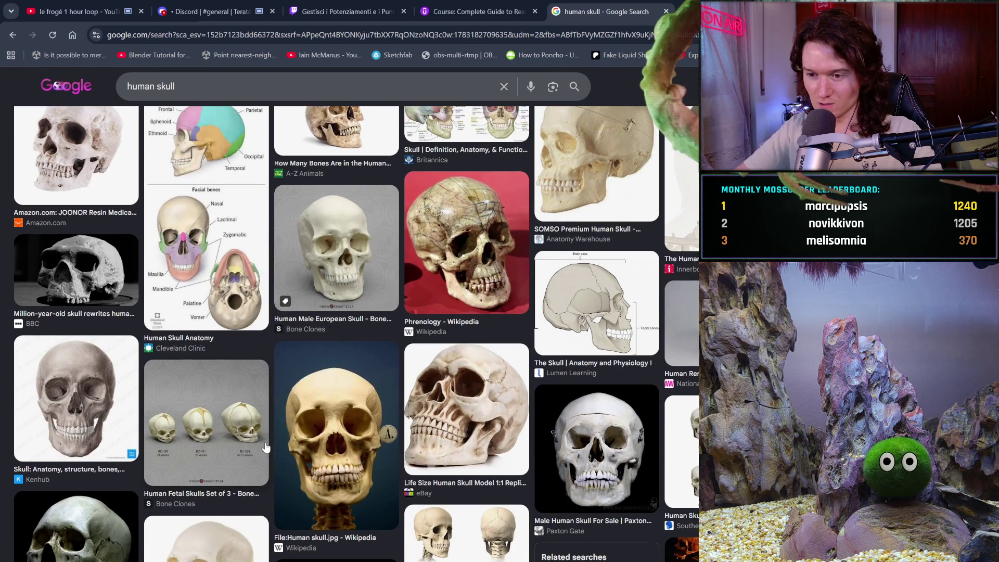
{"action": "scroll", "coordinate": [421, 422], "scroll_direction": "down", "scroll_amount": 1}
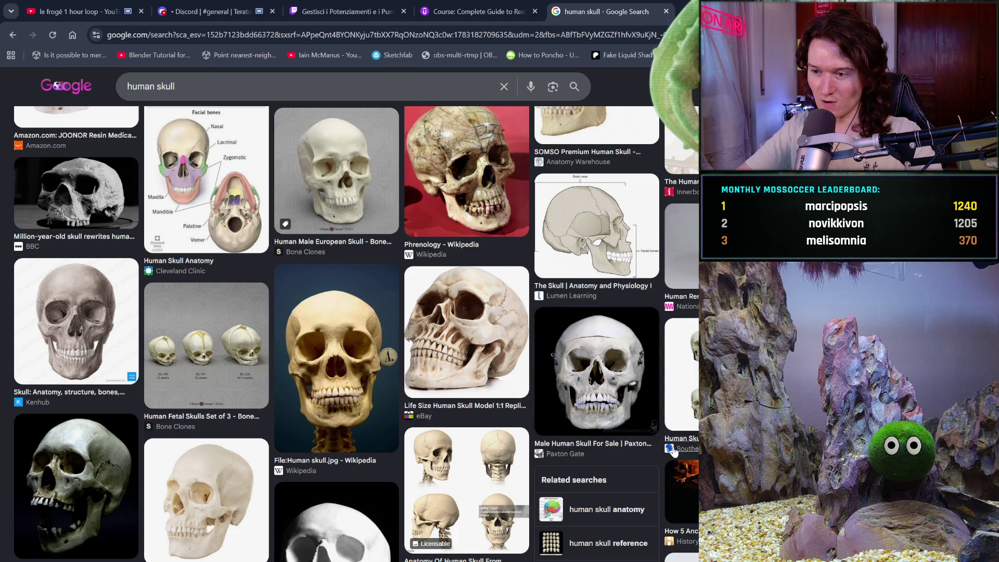
{"action": "scroll", "coordinate": [672, 442], "scroll_direction": "down", "scroll_amount": 3}
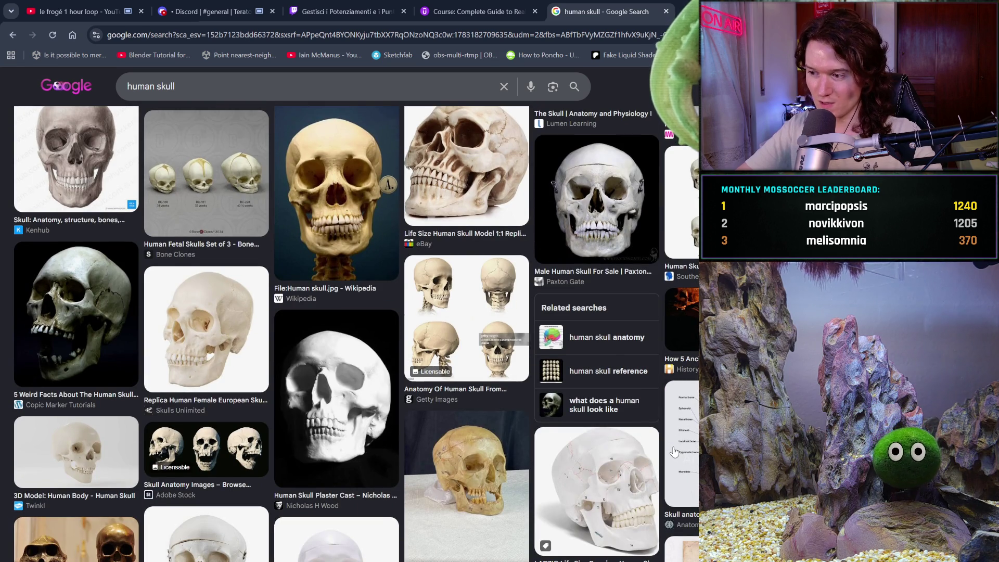
{"action": "scroll", "coordinate": [674, 450], "scroll_direction": "down", "scroll_amount": 2}
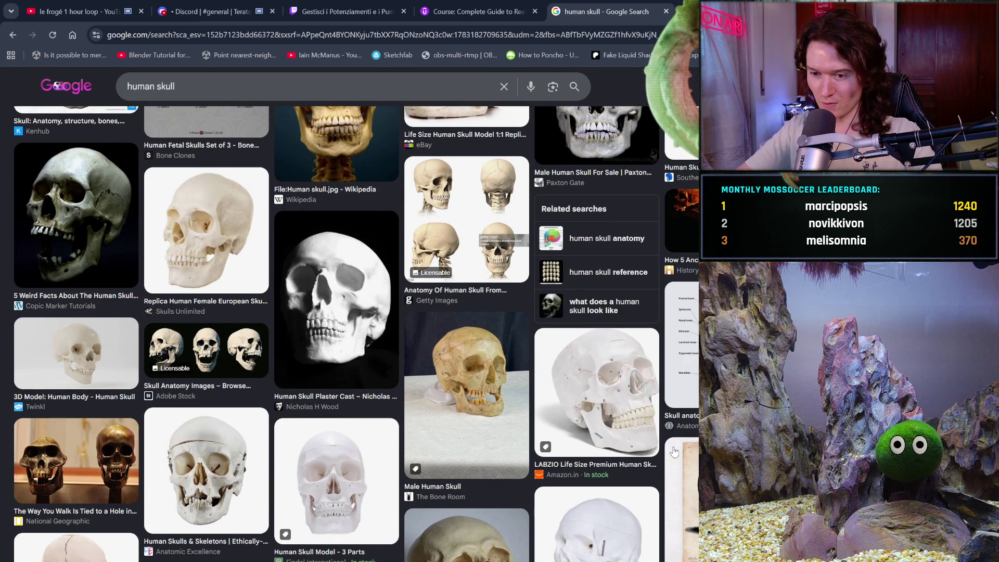
{"action": "scroll", "coordinate": [674, 451], "scroll_direction": "down", "scroll_amount": 2}
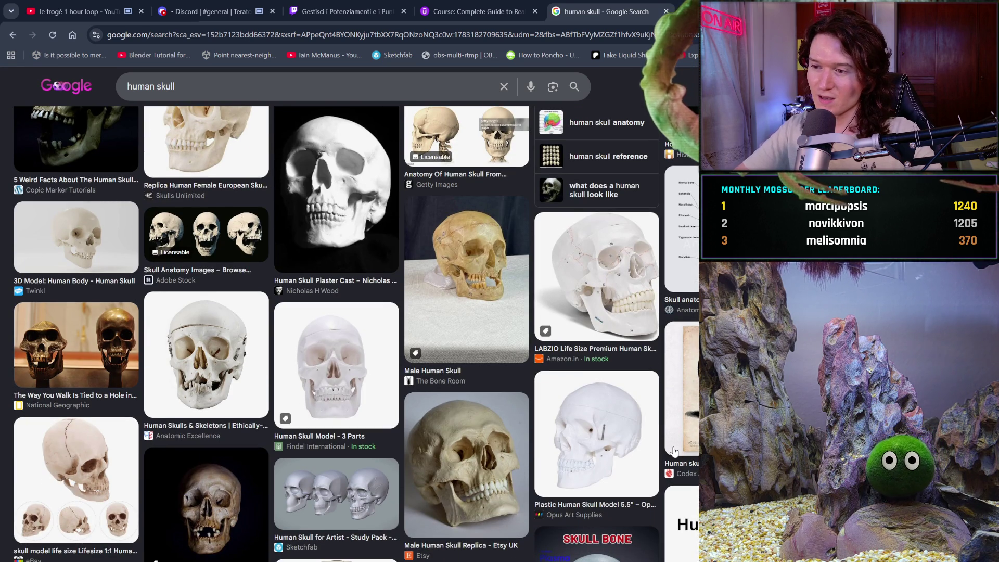
{"action": "scroll", "coordinate": [674, 450], "scroll_direction": "down", "scroll_amount": 4}
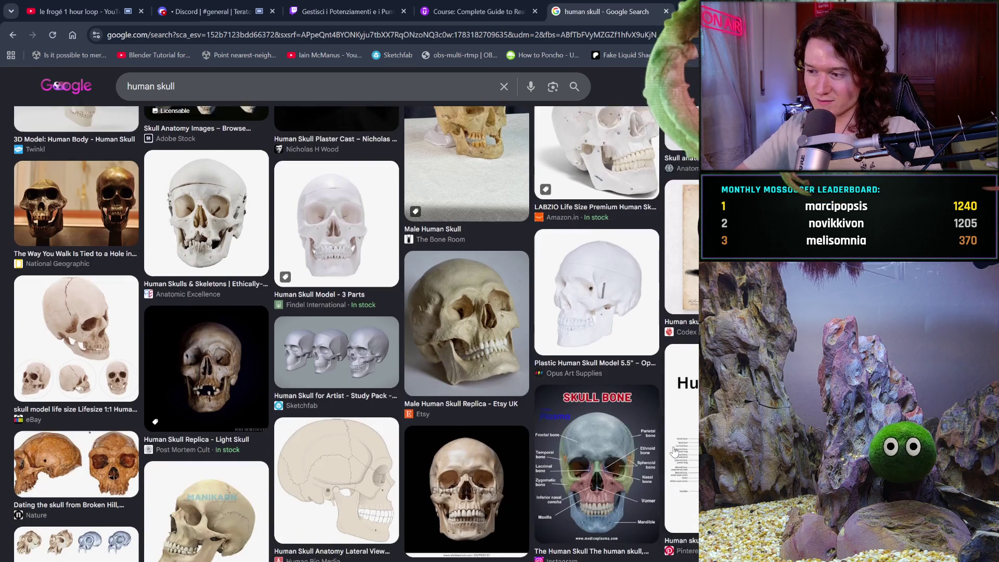
{"action": "scroll", "coordinate": [674, 450], "scroll_direction": "down", "scroll_amount": 2}
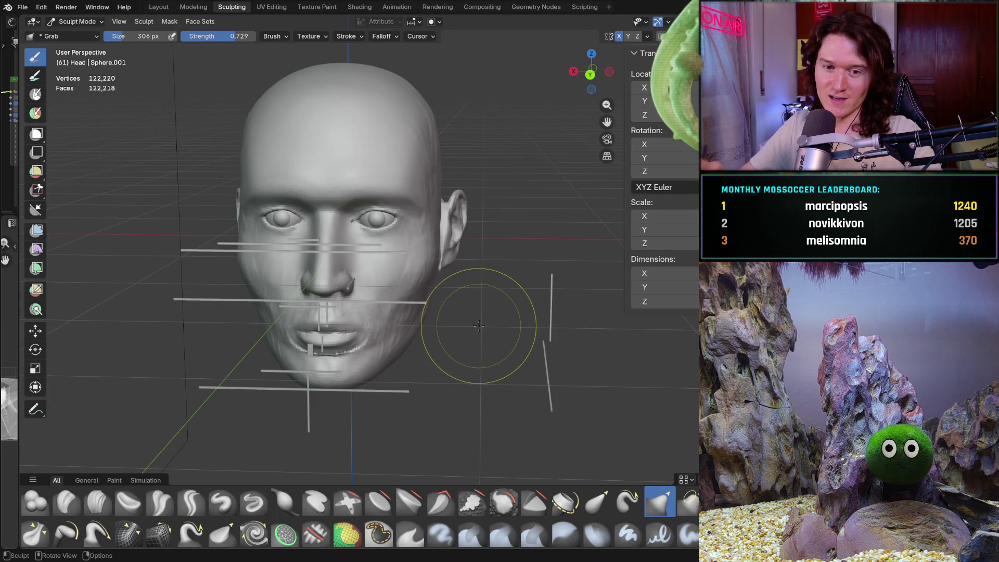
- Inspect the head and ear from profile, front and orbiting views
{"action": "mouse_move", "coordinate": [435, 364]}
{"action": "middle_mouse_down"}
{"action": "mouse_move", "coordinate": [356, 390]}
{"action": "mouse_move", "coordinate": [330, 382]}
{"action": "mouse_move", "coordinate": [344, 362]}
{"action": "middle_mouse_up"}
{"action": "key", "text": "ctrl+KP_3"}
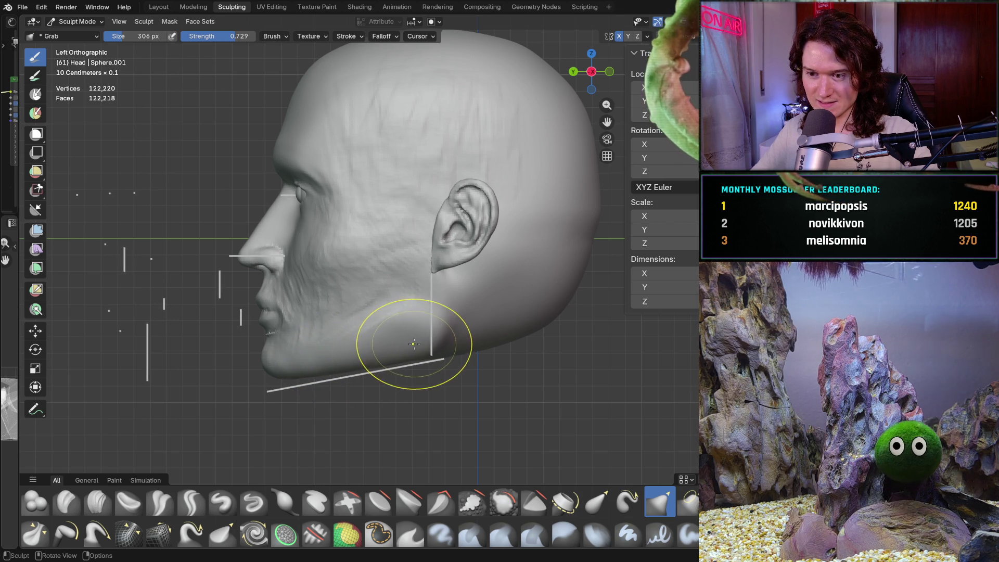
{"action": "scroll", "coordinate": [394, 317], "scroll_direction": "up", "scroll_amount": 1}
{"action": "mouse_move", "coordinate": [394, 317]}
{"action": "middle_mouse_down"}
{"action": "mouse_move", "coordinate": [513, 301]}
{"action": "mouse_move", "coordinate": [458, 335]}
{"action": "mouse_move", "coordinate": [495, 312]}
{"action": "middle_mouse_up"}
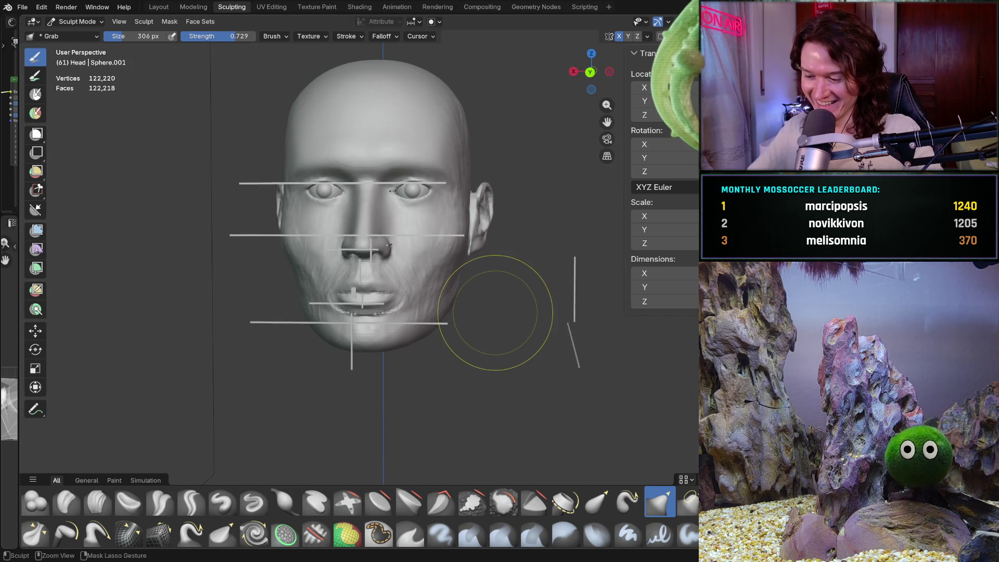
{"action": "key", "text": "ctrl+KP_1"}
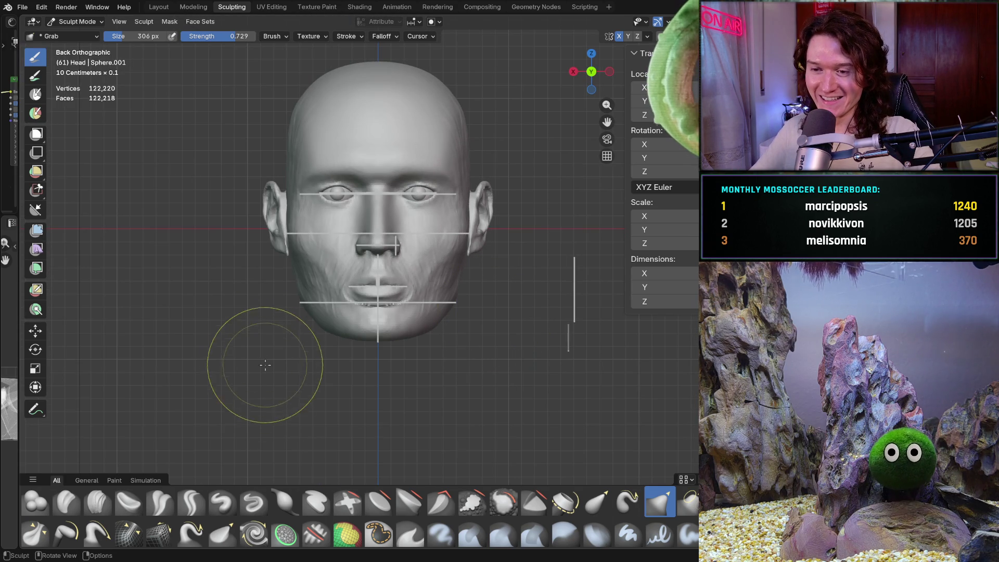
{"action": "middle_click_drag", "start_coordinate": [352, 381], "coordinate": [312, 379]}
{"action": "scroll", "coordinate": [348, 341], "scroll_direction": "up", "scroll_amount": 3}
{"action": "middle_click_drag", "start_coordinate": [348, 341], "coordinate": [369, 341]}
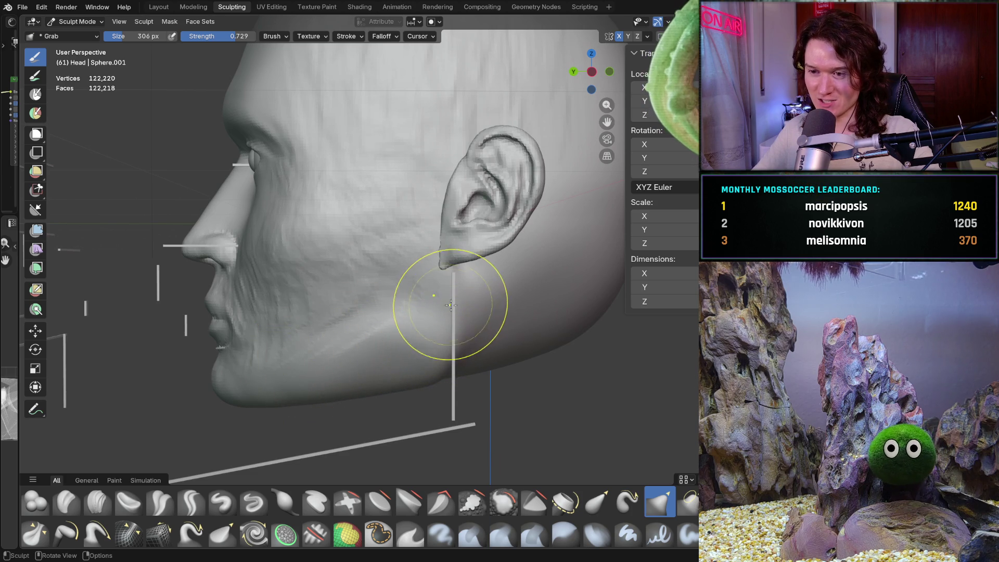
{"action": "mouse_move", "coordinate": [424, 312]}
{"action": "middle_mouse_down"}
{"action": "mouse_move", "coordinate": [388, 331]}
{"action": "mouse_move", "coordinate": [363, 312]}
{"action": "mouse_move", "coordinate": [385, 305]}
{"action": "middle_mouse_up"}
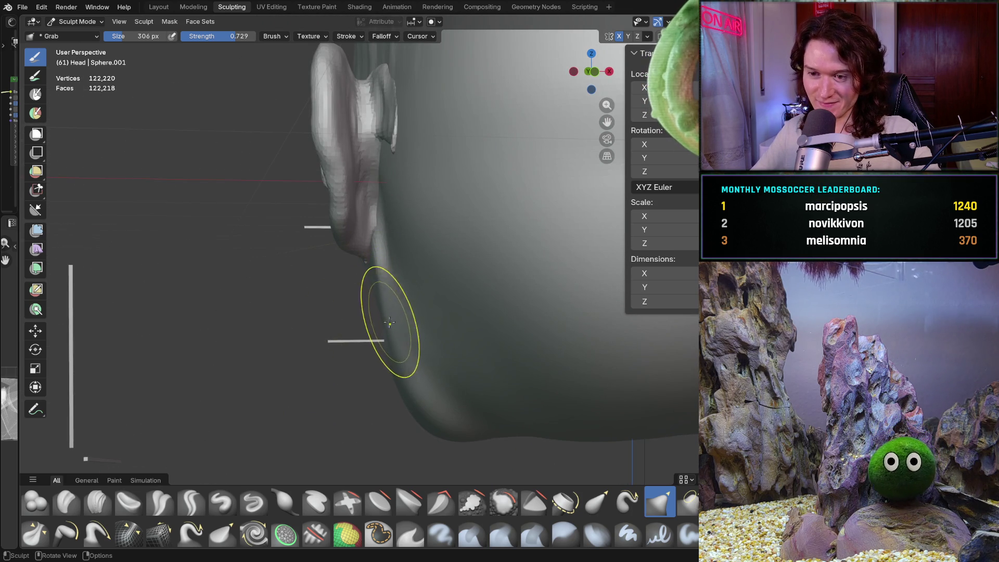
{"action": "middle_click_drag", "start_coordinate": [379, 256], "coordinate": [499, 248]}
{"action": "scroll", "coordinate": [401, 323], "scroll_direction": "down", "scroll_amount": 8}
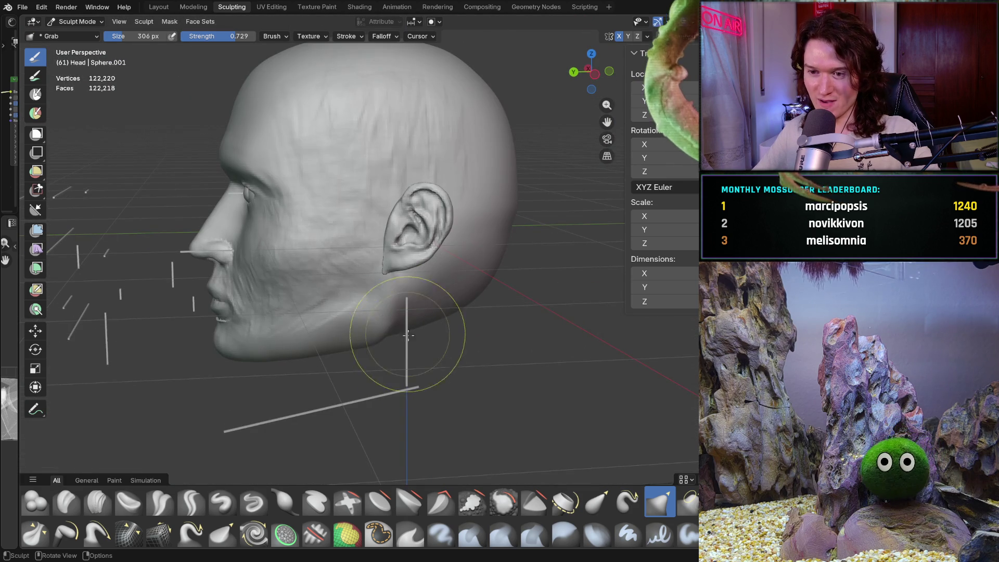
{"action": "key", "text": "ctrl+KP_1"}
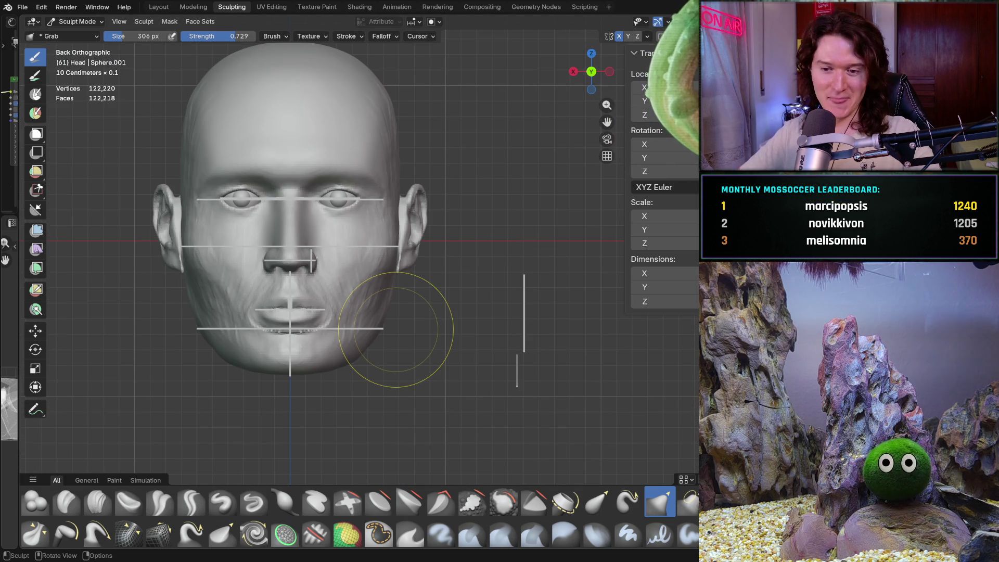
{"action": "middle_click_drag", "start_coordinate": [395, 329], "coordinate": [235, 321]}
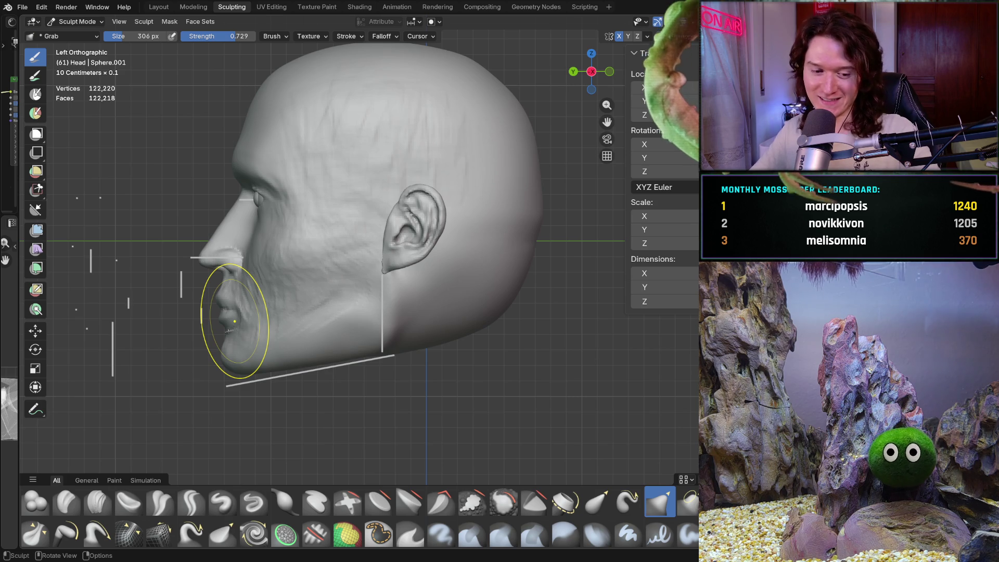
- Pull the lips and chin back, then drag the jawline toward the lower guide bar at 498 px
{"action": "mouse_move", "coordinate": [235, 321]}
{"action": "left_mouse_down"}
{"action": "mouse_move", "coordinate": [286, 334]}
{"action": "mouse_move", "coordinate": [276, 361]}
{"action": "mouse_move", "coordinate": [261, 357]}
{"action": "mouse_move", "coordinate": [275, 360]}
{"action": "left_mouse_up"}
{"action": "middle_click_drag", "start_coordinate": [274, 360], "coordinate": [296, 349], "text": "shift"}
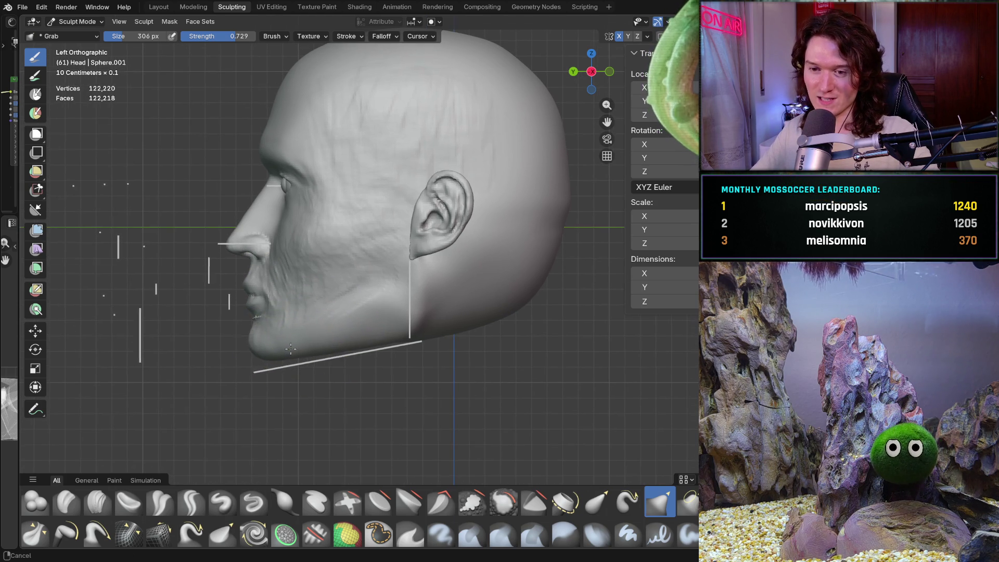
{"action": "middle_click_drag", "start_coordinate": [268, 390], "coordinate": [286, 345], "text": "ctrl"}
{"action": "key", "text": "f"}
{"action": "left_click", "coordinate": [334, 345]}
{"action": "left_click_drag", "start_coordinate": [393, 334], "coordinate": [361, 363]}
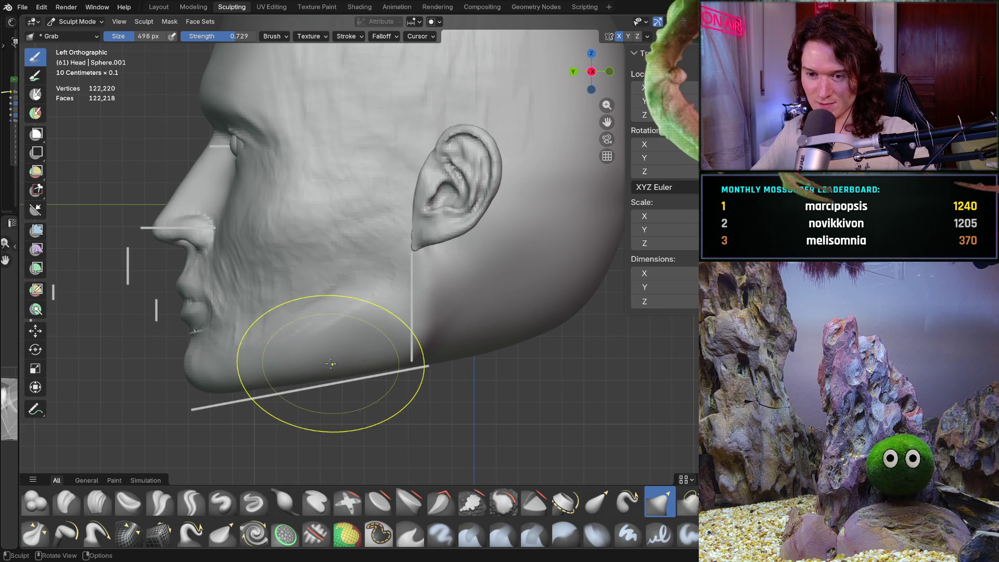
{"action": "left_click_drag", "start_coordinate": [422, 290], "coordinate": [427, 288]}
{"action": "left_click_drag", "start_coordinate": [430, 288], "coordinate": [435, 285]}
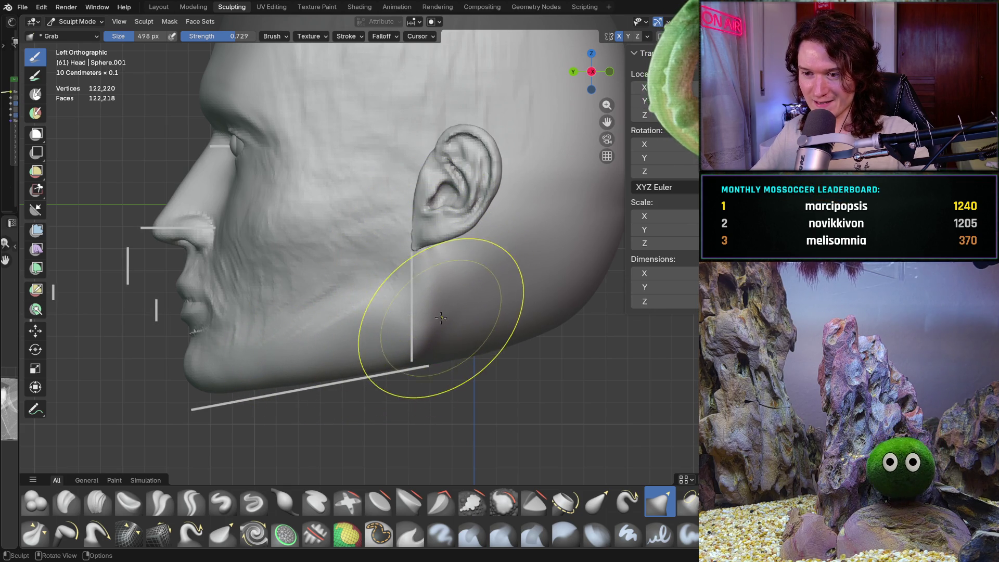
- Tweak the jaw just below the ear with a 350 px brush, then view from the front
{"action": "key", "text": "f"}
{"action": "left_click", "coordinate": [413, 344]}
{"action": "left_click_drag", "start_coordinate": [419, 347], "coordinate": [424, 347]}
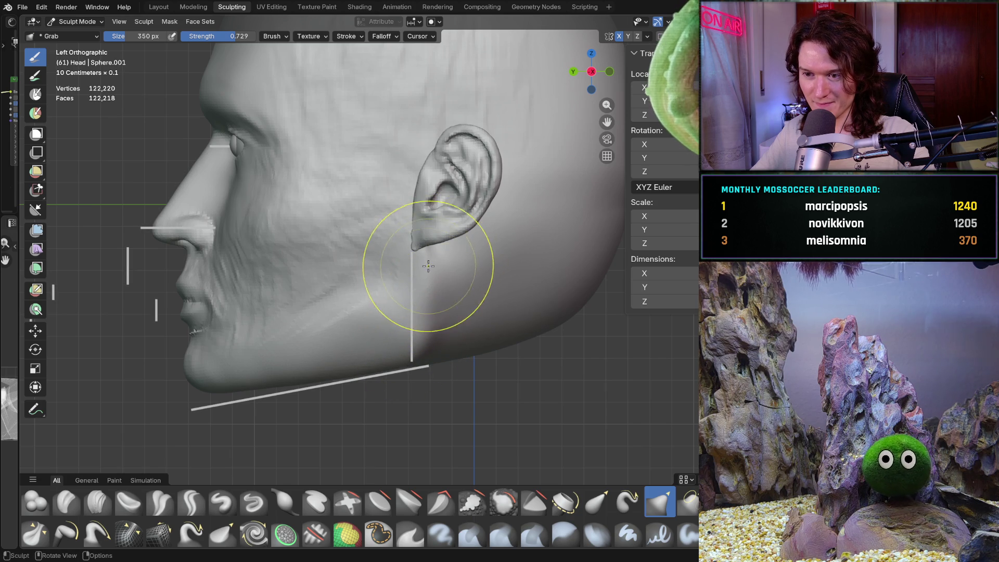
{"action": "left_click_drag", "start_coordinate": [425, 300], "coordinate": [423, 302]}
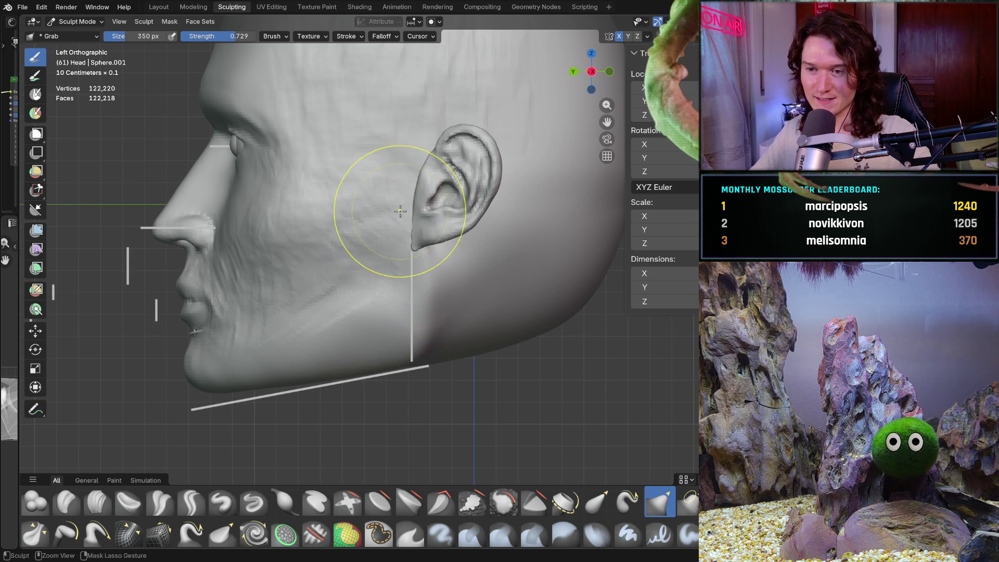
{"action": "scroll", "coordinate": [403, 289], "scroll_direction": "down", "scroll_amount": 2}
{"action": "mouse_move", "coordinate": [346, 291]}
{"action": "middle_mouse_down"}
{"action": "mouse_move", "coordinate": [478, 313]}
{"action": "mouse_move", "coordinate": [290, 312]}
{"action": "mouse_move", "coordinate": [369, 291]}
{"action": "mouse_move", "coordinate": [468, 294]}
{"action": "mouse_move", "coordinate": [390, 323]}
{"action": "mouse_move", "coordinate": [401, 304]}
{"action": "mouse_move", "coordinate": [367, 312]}
{"action": "mouse_move", "coordinate": [330, 303]}
{"action": "mouse_move", "coordinate": [364, 312]}
{"action": "mouse_move", "coordinate": [415, 301]}
{"action": "mouse_move", "coordinate": [337, 340]}
{"action": "mouse_move", "coordinate": [263, 323]}
{"action": "mouse_move", "coordinate": [290, 357]}
{"action": "mouse_move", "coordinate": [283, 351]}
{"action": "middle_mouse_up"}
{"action": "scroll", "coordinate": [406, 312], "scroll_direction": "up", "scroll_amount": 4}
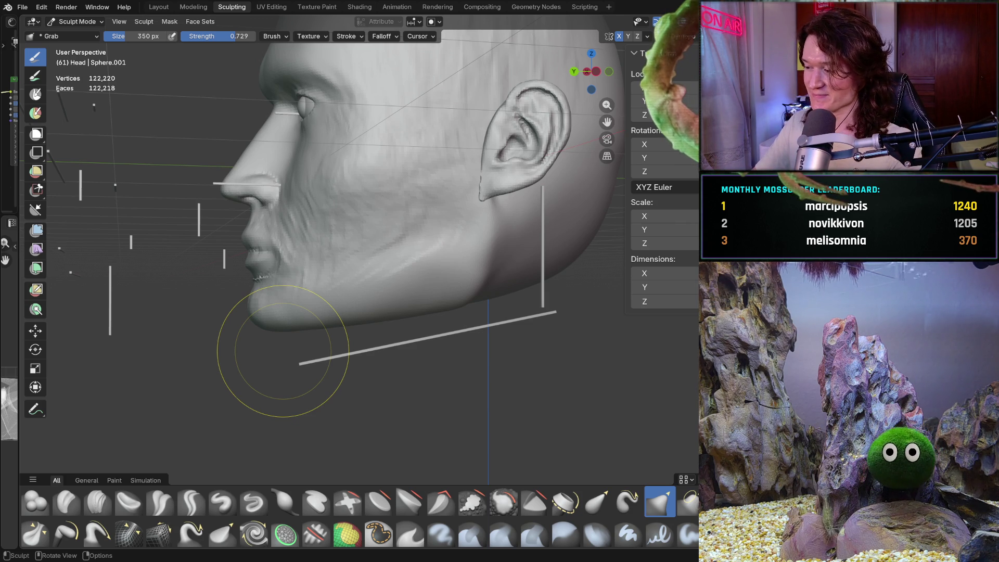
- Set the brush to 444 px and check jaw and ear in front, left profile and angled views
{"action": "key", "text": "f"}
{"action": "left_click", "coordinate": [454, 297]}
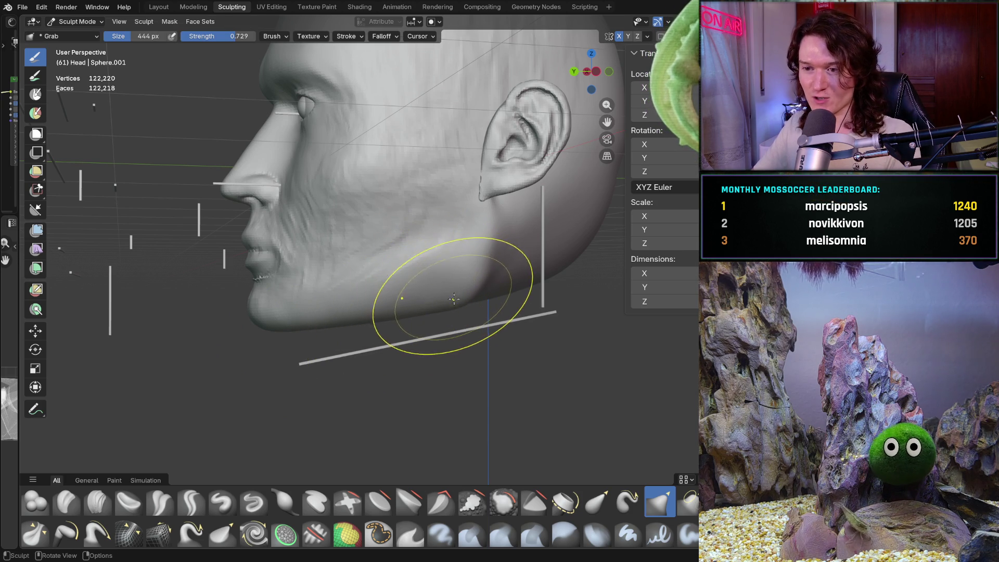
{"action": "mouse_move", "coordinate": [419, 289]}
{"action": "middle_mouse_down"}
{"action": "mouse_move", "coordinate": [396, 380]}
{"action": "mouse_move", "coordinate": [433, 286]}
{"action": "middle_mouse_up"}
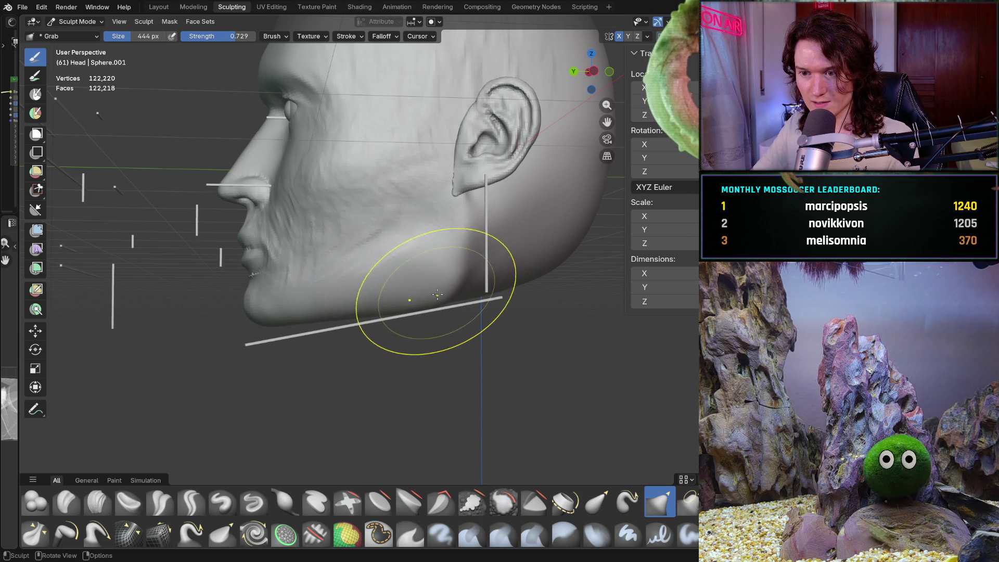
{"action": "middle_click_drag", "start_coordinate": [412, 296], "coordinate": [416, 337]}
{"action": "key", "text": "ctrl+KP_1"}
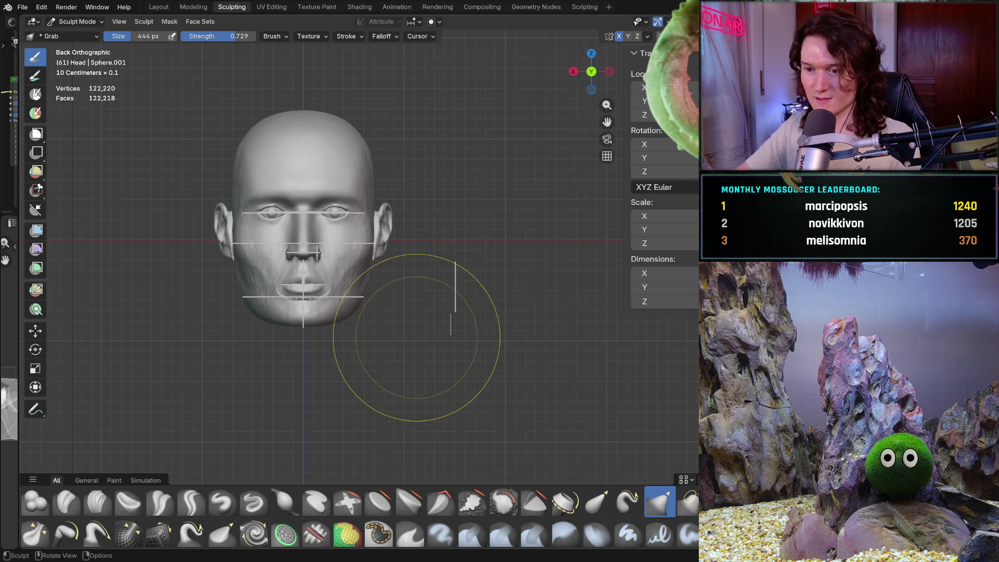
{"action": "key", "text": "ctrl+KP_3"}
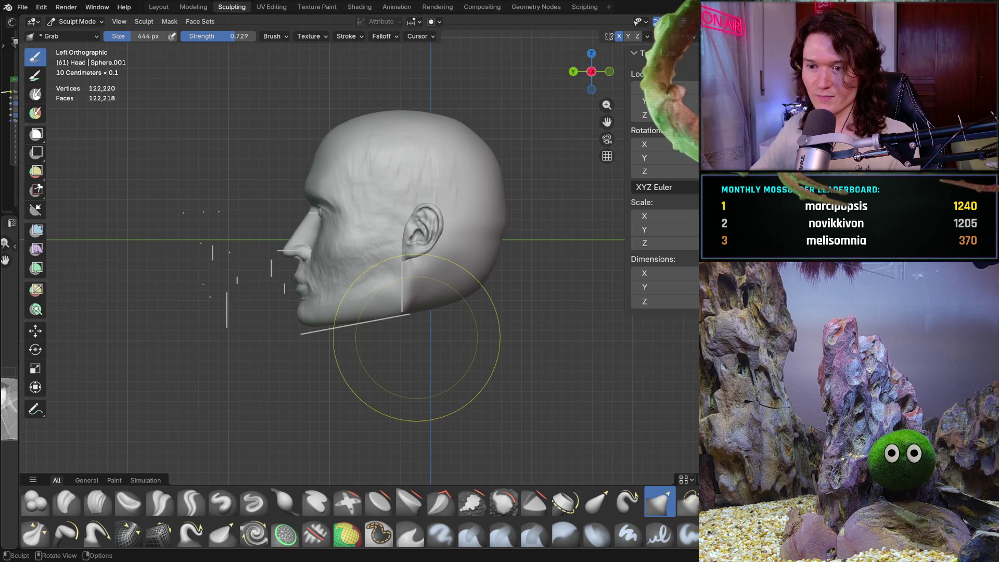
{"action": "scroll", "coordinate": [434, 285], "scroll_direction": "up", "scroll_amount": 3}
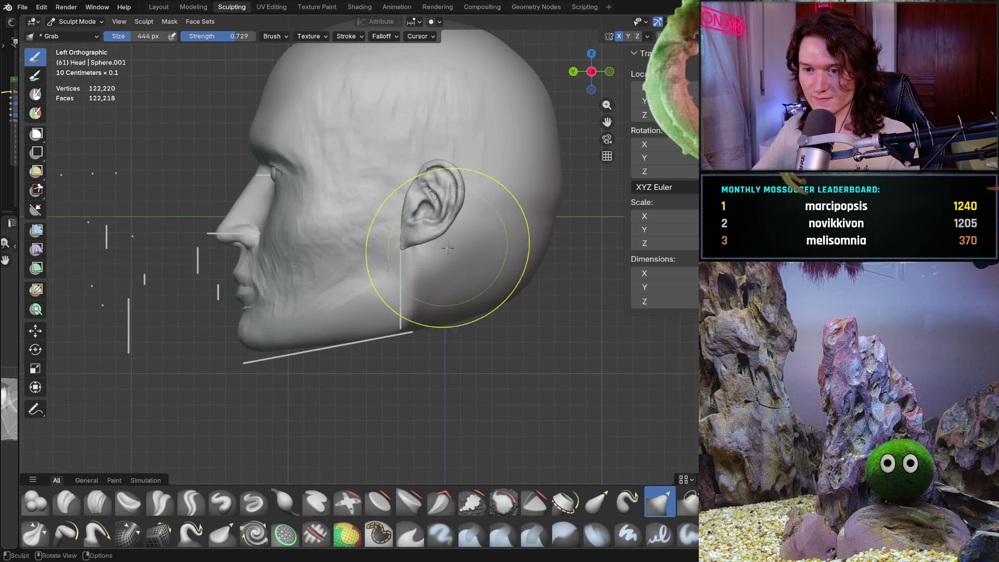
{"action": "scroll", "coordinate": [448, 248], "scroll_direction": "up", "scroll_amount": 2}
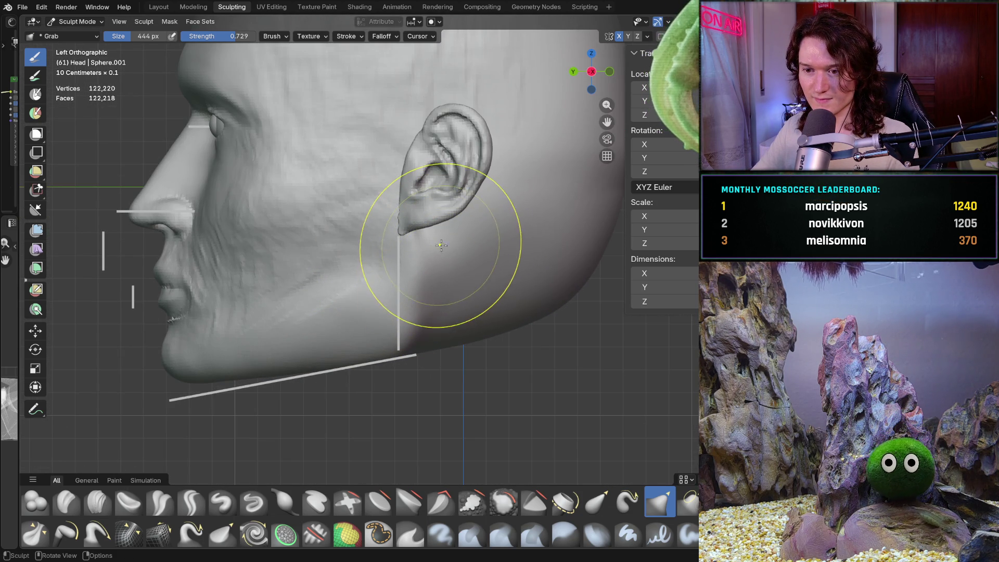
{"action": "mouse_move", "coordinate": [385, 289]}
{"action": "middle_mouse_down"}
{"action": "mouse_move", "coordinate": [412, 257]}
{"action": "mouse_move", "coordinate": [378, 323]}
{"action": "mouse_move", "coordinate": [328, 263]}
{"action": "middle_mouse_up"}
{"action": "scroll", "coordinate": [178, 341], "scroll_direction": "down", "scroll_amount": 10}
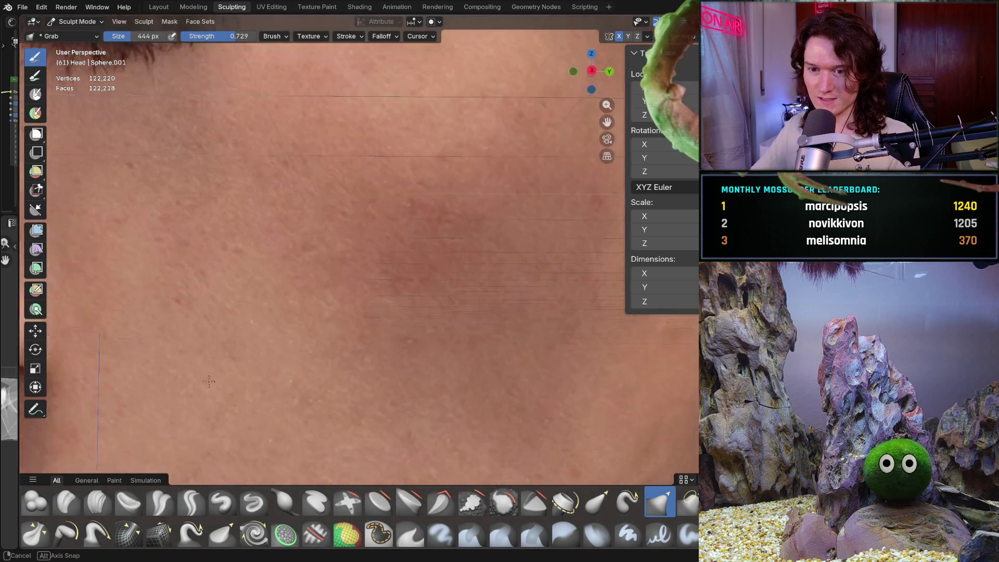
- In side profile, grab the jaw underside to follow the angled jaw guide bar, then check it in perspective
{"action": "mouse_move", "coordinate": [172, 343]}
{"action": "middle_mouse_down"}
{"action": "mouse_move", "coordinate": [138, 355]}
{"action": "mouse_move", "coordinate": [156, 343]}
{"action": "middle_mouse_up"}
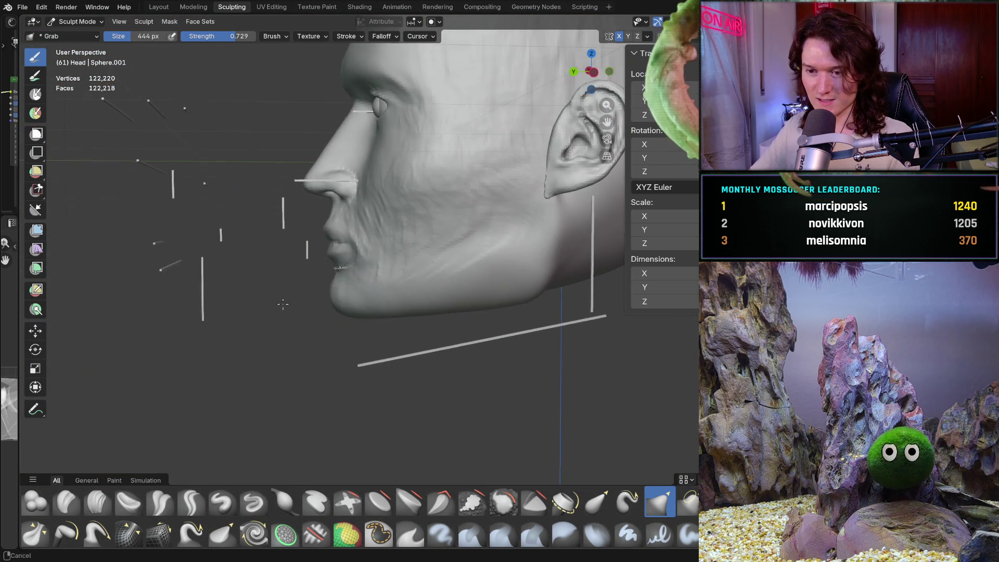
{"action": "scroll", "coordinate": [285, 301], "scroll_direction": "up", "scroll_amount": 8}
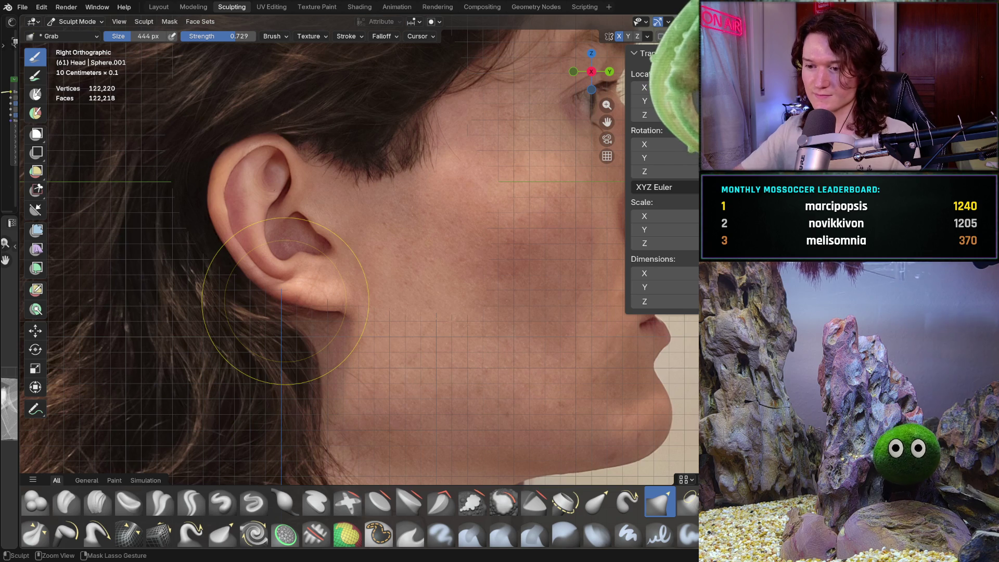
{"action": "key", "text": "ctrl+KP_3"}
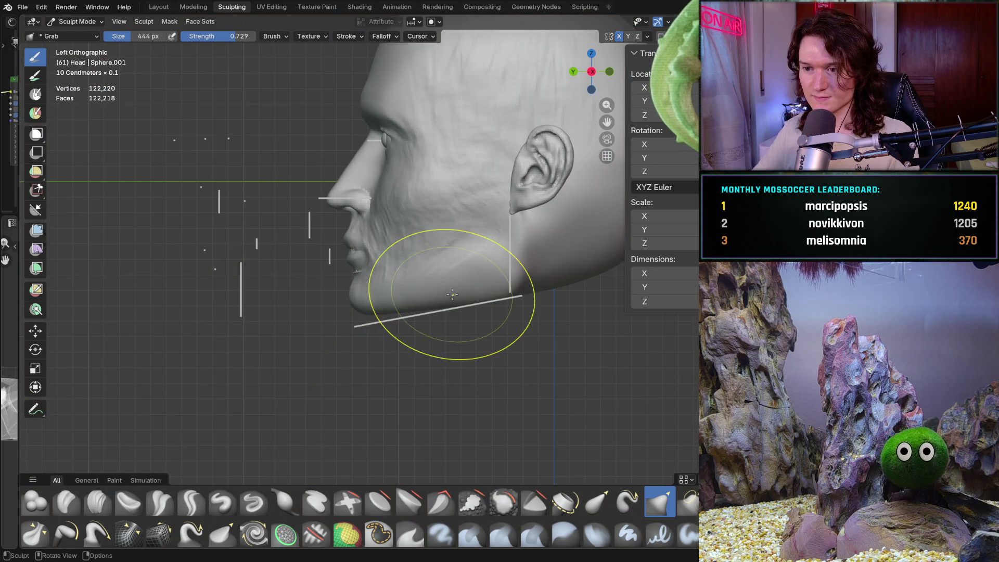
{"action": "scroll", "coordinate": [458, 299], "scroll_direction": "down", "scroll_amount": 3, "text": "ctrl"}
{"action": "middle_click_drag", "start_coordinate": [403, 322], "coordinate": [424, 313], "text": "ctrl"}
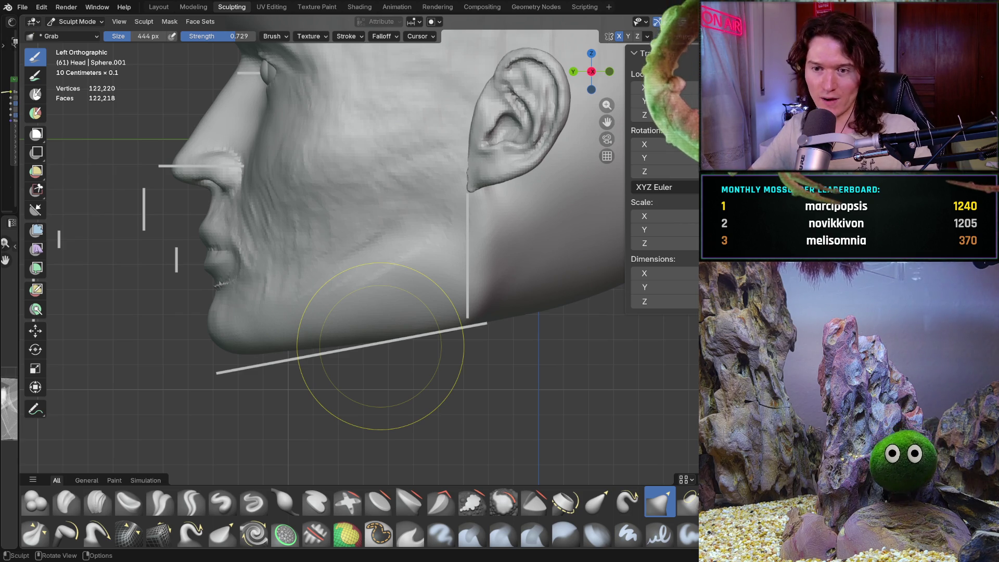
{"action": "middle_click_drag", "start_coordinate": [419, 301], "coordinate": [376, 336], "text": "shift"}
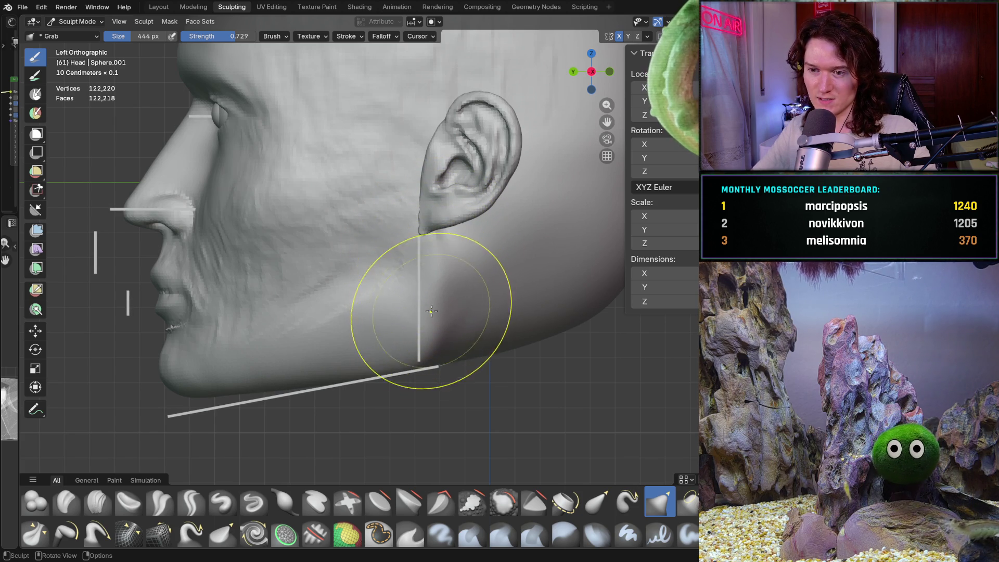
{"action": "middle_click_drag", "start_coordinate": [423, 301], "coordinate": [434, 301], "text": "ctrl"}
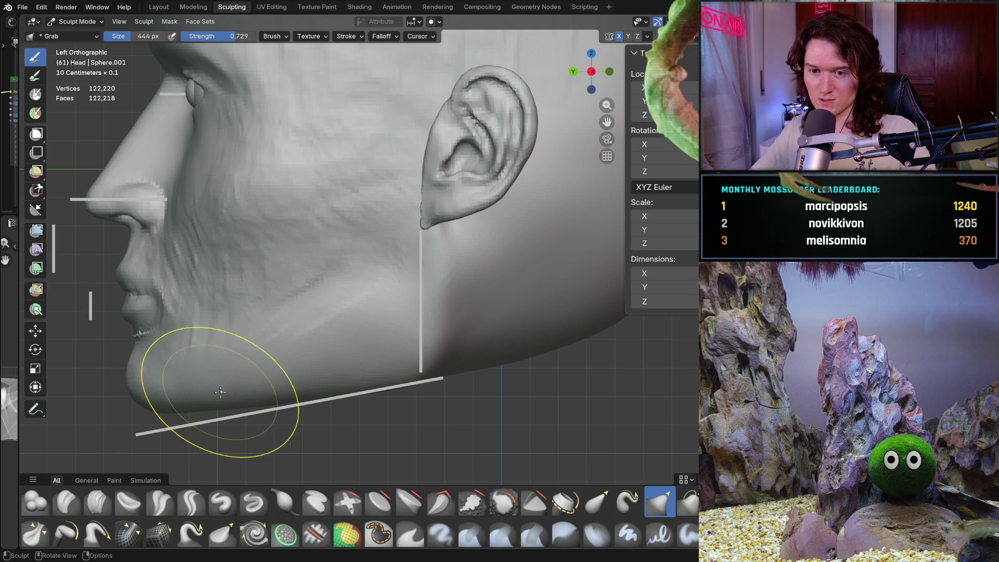
{"action": "mouse_move", "coordinate": [410, 327]}
{"action": "middle_mouse_down"}
{"action": "mouse_move", "coordinate": [400, 395]}
{"action": "mouse_move", "coordinate": [350, 380]}
{"action": "middle_mouse_up"}
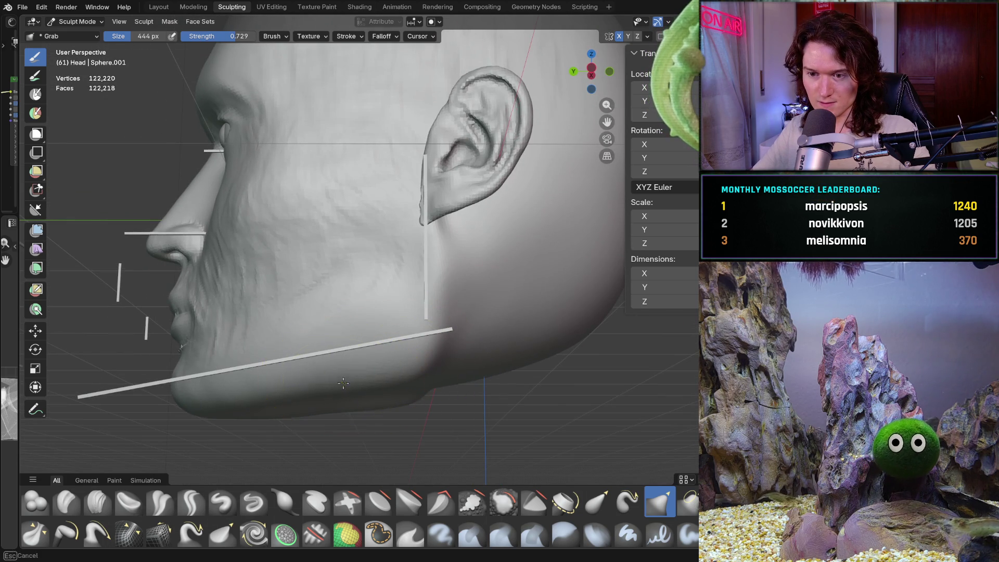
{"action": "middle_click_drag", "start_coordinate": [319, 394], "coordinate": [352, 337]}
- In front view, pull the left lower cheek toward the front proportion guide bars
{"action": "key", "text": "ctrl+KP_1"}
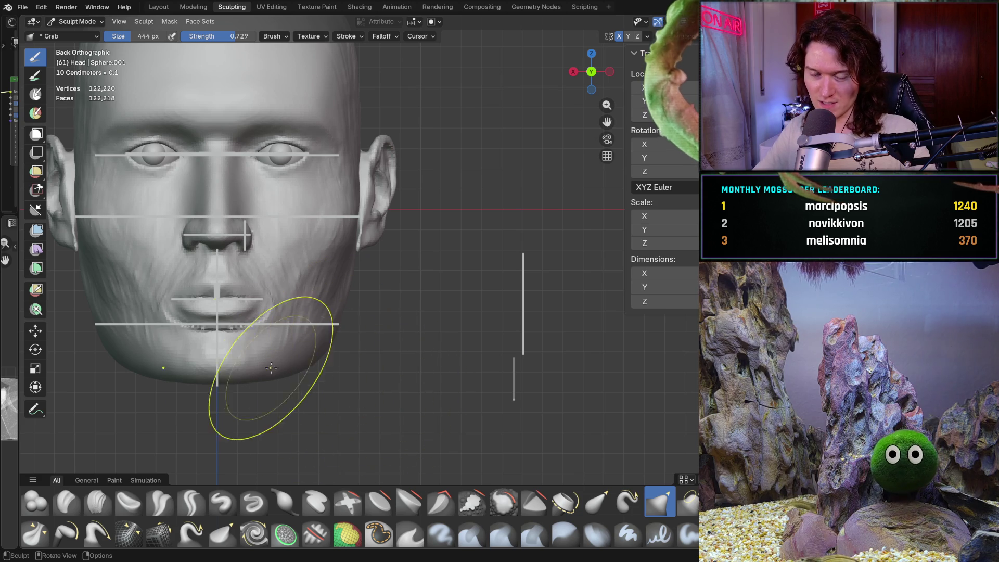
{"action": "mouse_move", "coordinate": [250, 413]}
{"action": "middle_mouse_down", "text": "shift"}
{"action": "mouse_move", "coordinate": [272, 363]}
{"action": "mouse_move", "coordinate": [290, 379]}
{"action": "mouse_move", "coordinate": [201, 334]}
{"action": "mouse_move", "coordinate": [248, 347]}
{"action": "middle_mouse_up", "text": "shift"}
{"action": "scroll", "coordinate": [208, 338], "scroll_direction": "up", "scroll_amount": 2}
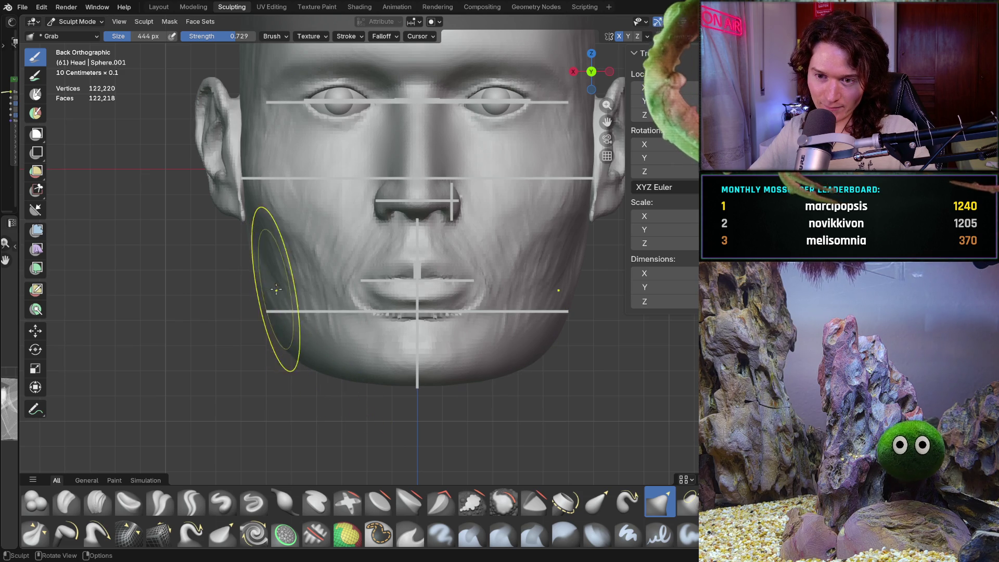
{"action": "scroll", "coordinate": [217, 271], "scroll_direction": "up", "scroll_amount": 1}
{"action": "left_click_drag", "start_coordinate": [216, 269], "coordinate": [218, 271]}
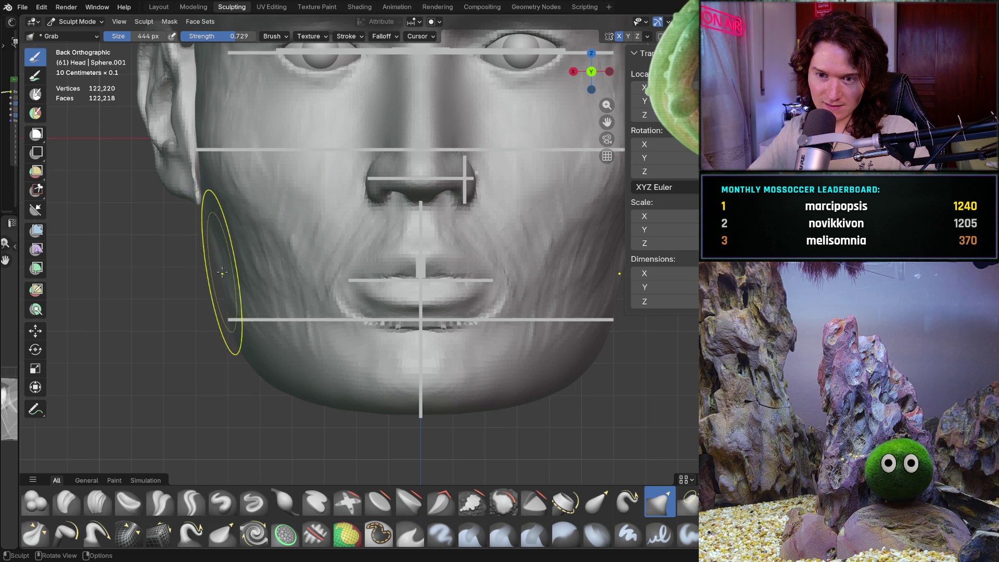
{"action": "mouse_move", "coordinate": [267, 290]}
{"action": "middle_mouse_down", "text": "ctrl"}
{"action": "mouse_move", "coordinate": [250, 379]}
{"action": "mouse_move", "coordinate": [293, 355]}
{"action": "mouse_move", "coordinate": [312, 390]}
{"action": "mouse_move", "coordinate": [322, 384]}
{"action": "mouse_move", "coordinate": [278, 368]}
{"action": "middle_mouse_up", "text": "ctrl"}
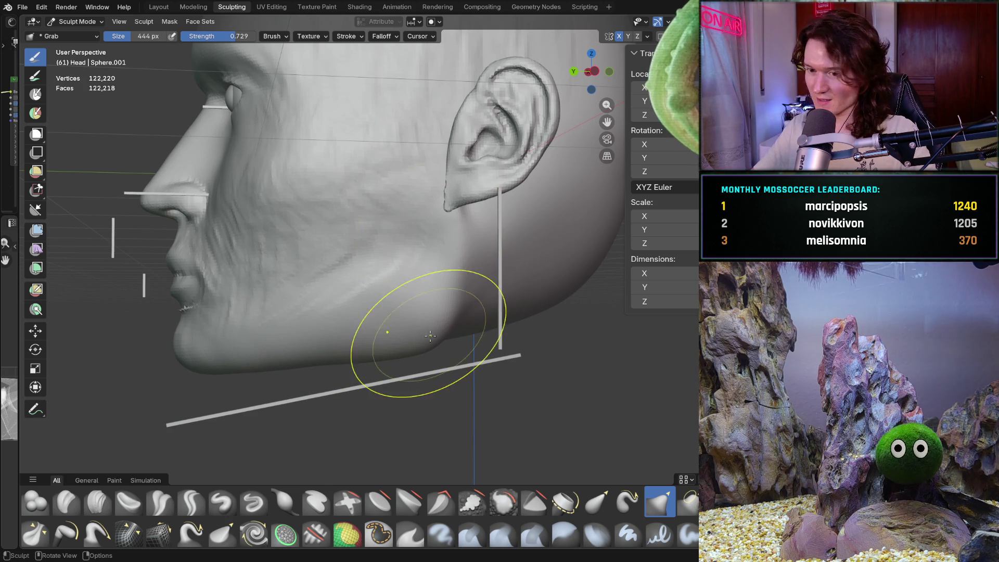
{"action": "mouse_move", "coordinate": [401, 250]}
{"action": "middle_mouse_down"}
{"action": "mouse_move", "coordinate": [354, 354]}
{"action": "mouse_move", "coordinate": [356, 337]}
{"action": "middle_mouse_up"}
- Orbit under the head to inspect the jaw and chin from below, then snap to front view
{"action": "scroll", "coordinate": [305, 356], "scroll_direction": "up", "scroll_amount": 5}
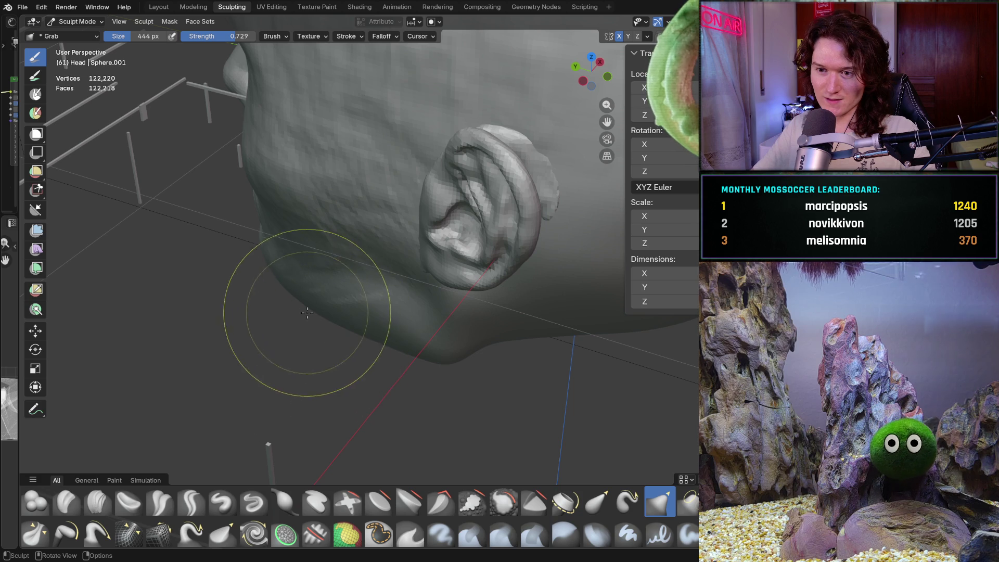
{"action": "mouse_move", "coordinate": [319, 304]}
{"action": "middle_mouse_down"}
{"action": "mouse_move", "coordinate": [401, 278]}
{"action": "mouse_move", "coordinate": [327, 323]}
{"action": "mouse_move", "coordinate": [333, 244]}
{"action": "mouse_move", "coordinate": [357, 239]}
{"action": "mouse_move", "coordinate": [350, 254]}
{"action": "middle_mouse_up"}
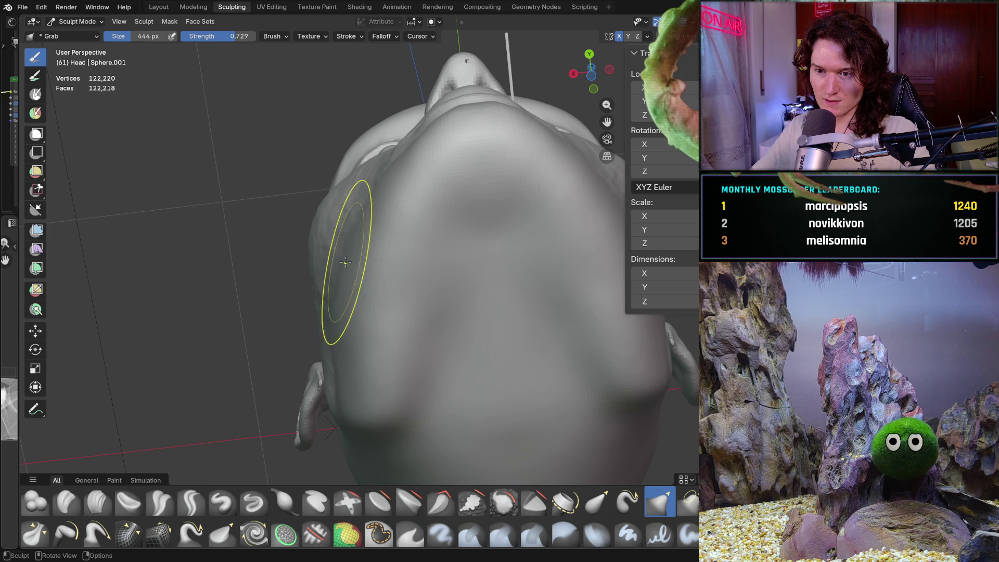
{"action": "middle_click_drag", "start_coordinate": [348, 277], "coordinate": [359, 254]}
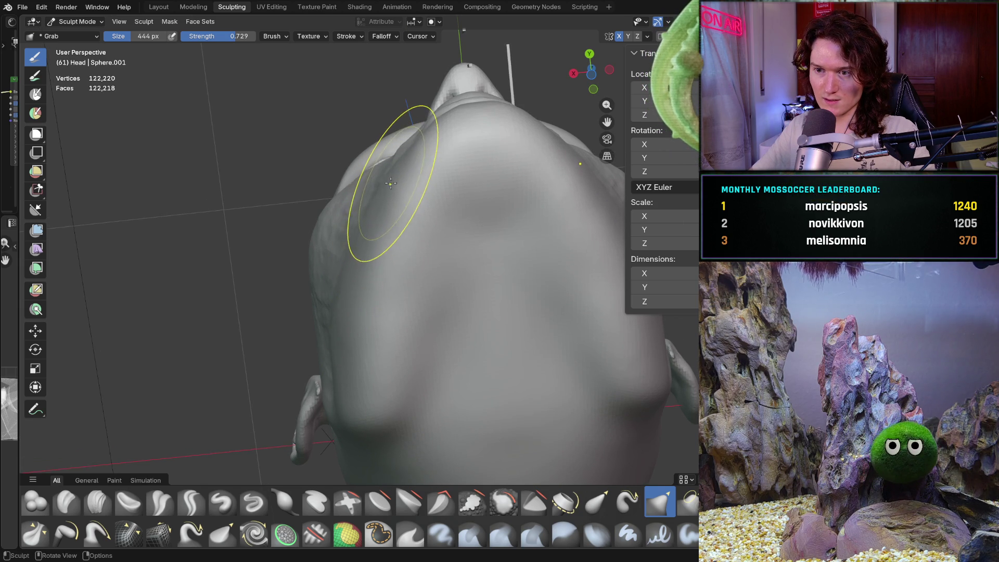
{"action": "middle_click_drag", "start_coordinate": [363, 227], "coordinate": [401, 223]}
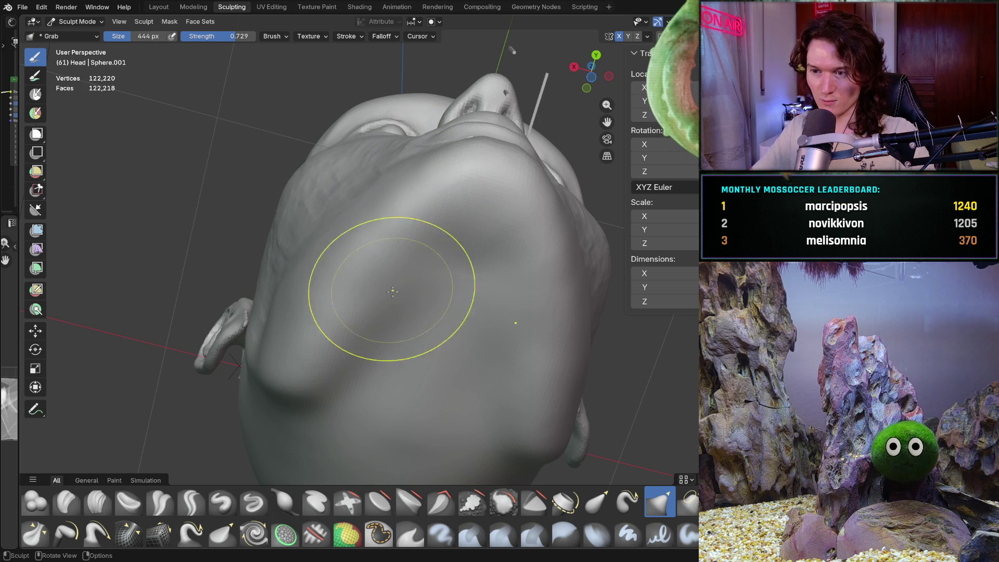
{"action": "middle_click_drag", "start_coordinate": [413, 327], "coordinate": [312, 345]}
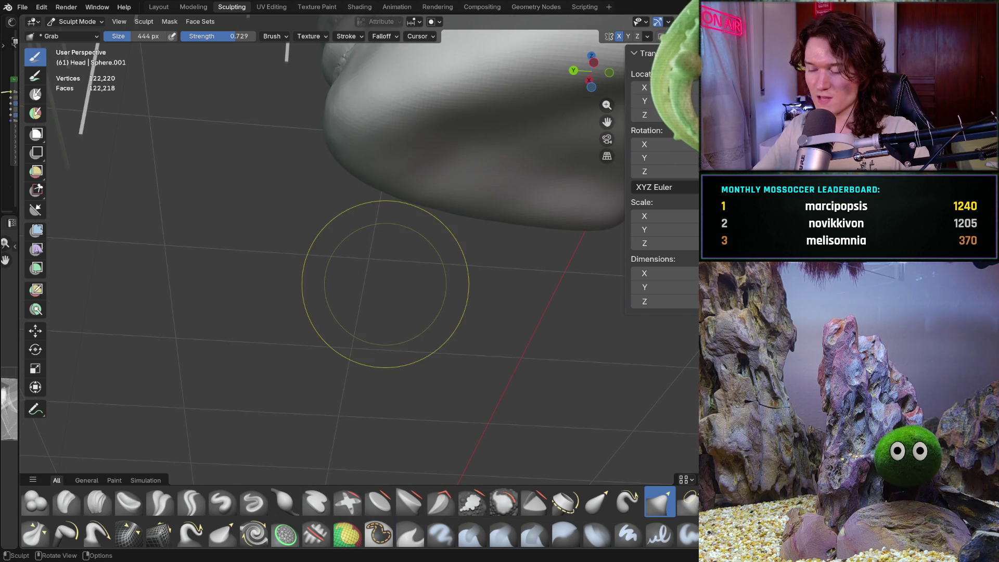
{"action": "middle_click_drag", "start_coordinate": [435, 250], "coordinate": [412, 318]}
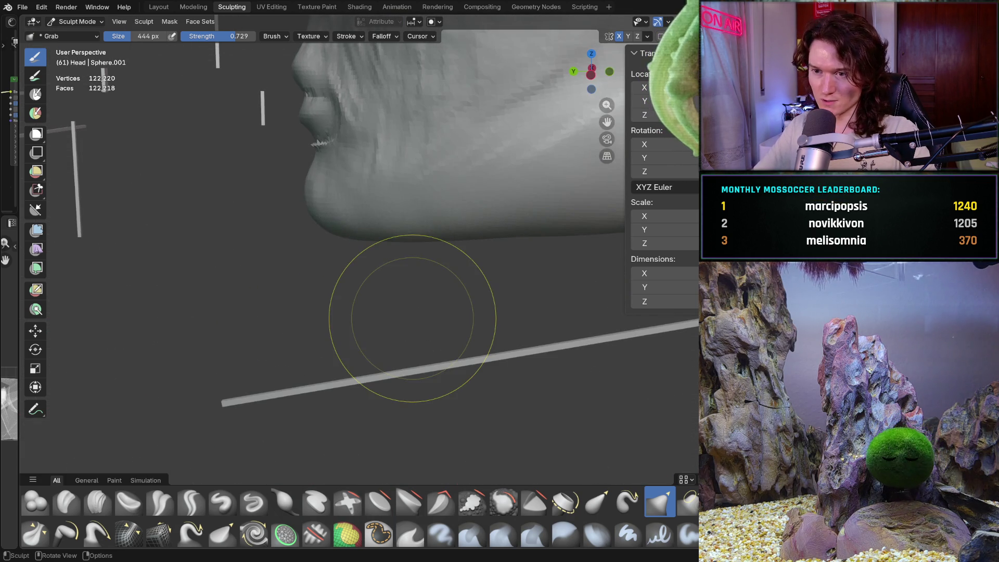
{"action": "key", "text": "ctrl+KP_1"}
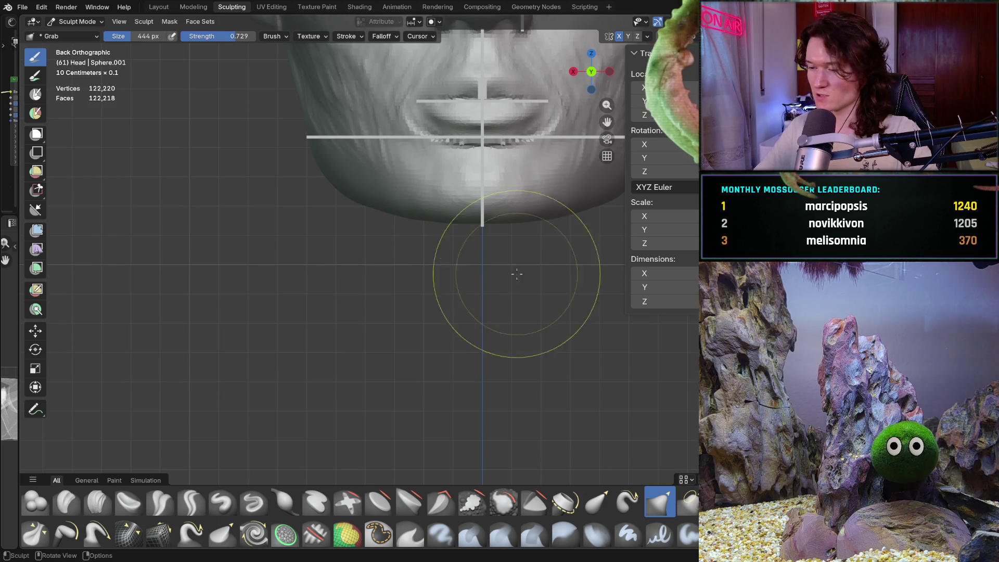
- Check the chin and jaw from the left side view and from beneath the chin
{"action": "middle_click_drag", "start_coordinate": [520, 312], "coordinate": [362, 316]}
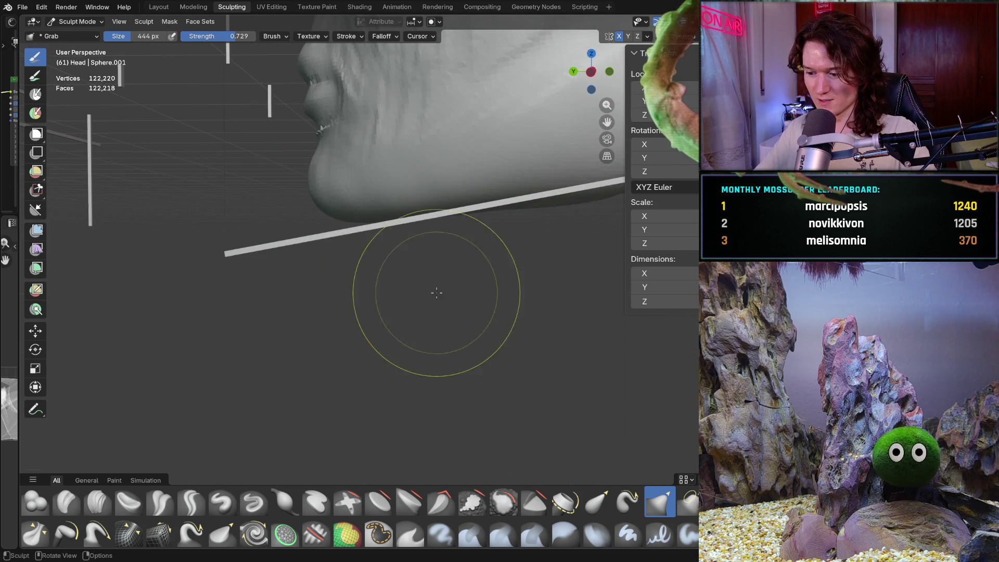
{"action": "middle_click_drag", "start_coordinate": [428, 310], "coordinate": [417, 314]}
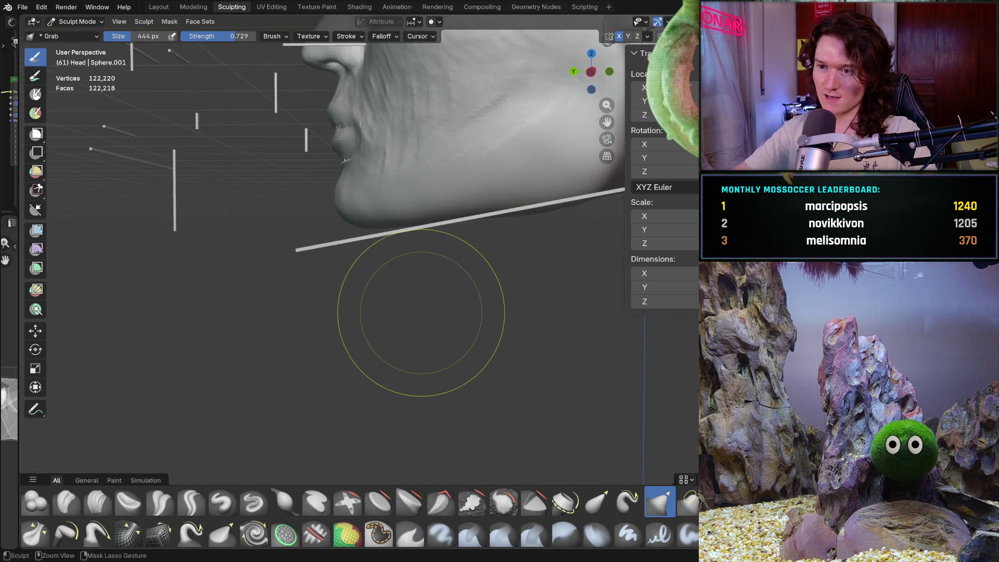
{"action": "key", "text": "ctrl+KP_3"}
{"action": "mouse_move", "coordinate": [421, 312]}
{"action": "middle_mouse_down"}
{"action": "mouse_move", "coordinate": [361, 361]}
{"action": "mouse_move", "coordinate": [319, 319]}
{"action": "mouse_move", "coordinate": [225, 286]}
{"action": "mouse_move", "coordinate": [401, 330]}
{"action": "mouse_move", "coordinate": [361, 297]}
{"action": "mouse_move", "coordinate": [353, 337]}
{"action": "mouse_move", "coordinate": [361, 300]}
{"action": "mouse_move", "coordinate": [301, 323]}
{"action": "mouse_move", "coordinate": [363, 259]}
{"action": "mouse_move", "coordinate": [317, 258]}
{"action": "middle_mouse_up"}
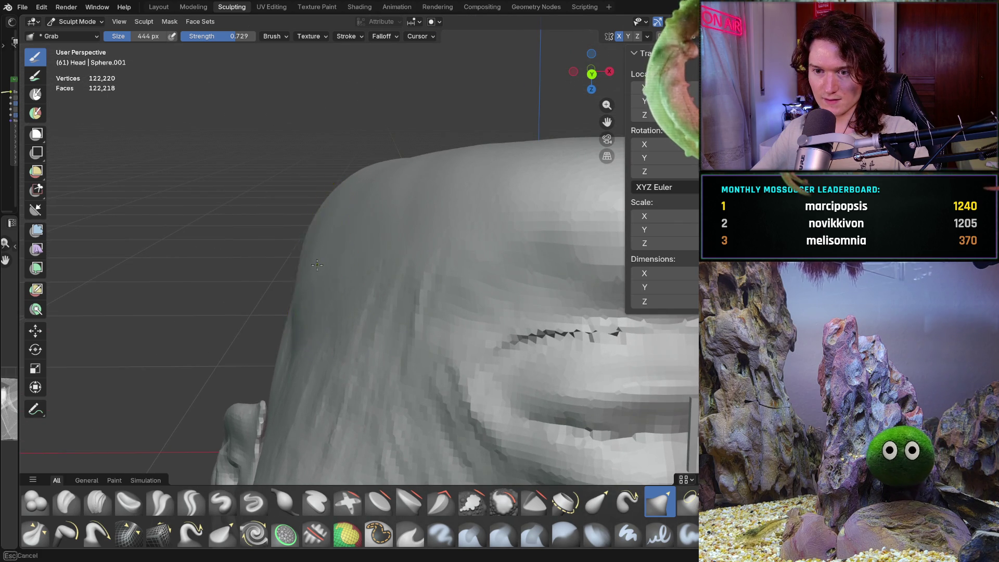
{"action": "mouse_move", "coordinate": [386, 229]}
{"action": "middle_mouse_down"}
{"action": "mouse_move", "coordinate": [407, 274]}
{"action": "mouse_move", "coordinate": [424, 241]}
{"action": "mouse_move", "coordinate": [310, 246]}
{"action": "mouse_move", "coordinate": [317, 130]}
{"action": "mouse_move", "coordinate": [263, 336]}
{"action": "mouse_move", "coordinate": [296, 338]}
{"action": "mouse_move", "coordinate": [260, 341]}
{"action": "mouse_move", "coordinate": [404, 323]}
{"action": "middle_mouse_up"}
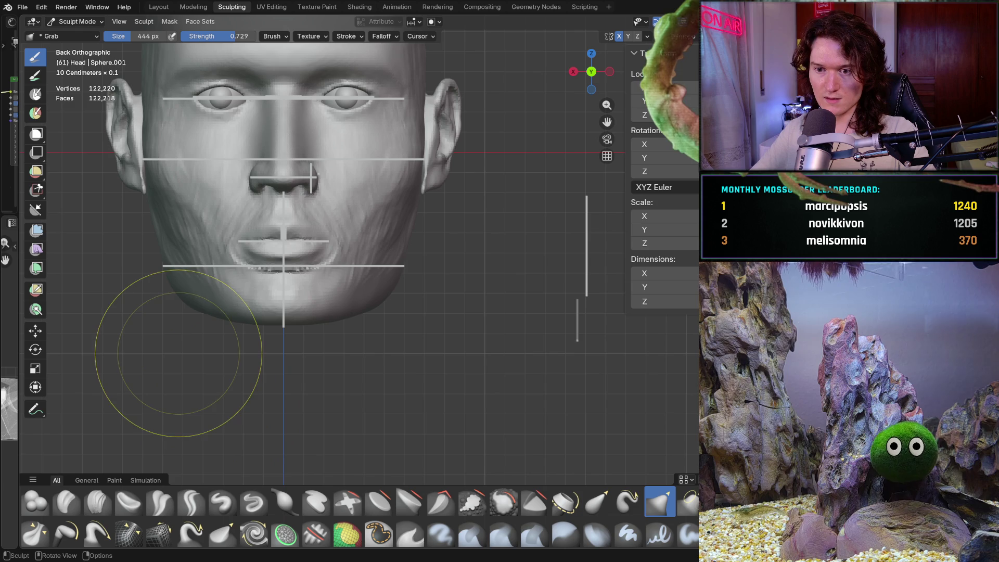
- Zoom in on the lower face and pull the left jaw outline outward with the 444 px Grab brush
{"action": "mouse_move", "coordinate": [176, 392]}
{"action": "middle_mouse_down"}
{"action": "mouse_move", "coordinate": [207, 323]}
{"action": "mouse_move", "coordinate": [216, 350]}
{"action": "mouse_move", "coordinate": [289, 363]}
{"action": "mouse_move", "coordinate": [283, 343]}
{"action": "middle_mouse_up"}
{"action": "scroll", "coordinate": [275, 316], "scroll_direction": "up", "scroll_amount": 2}
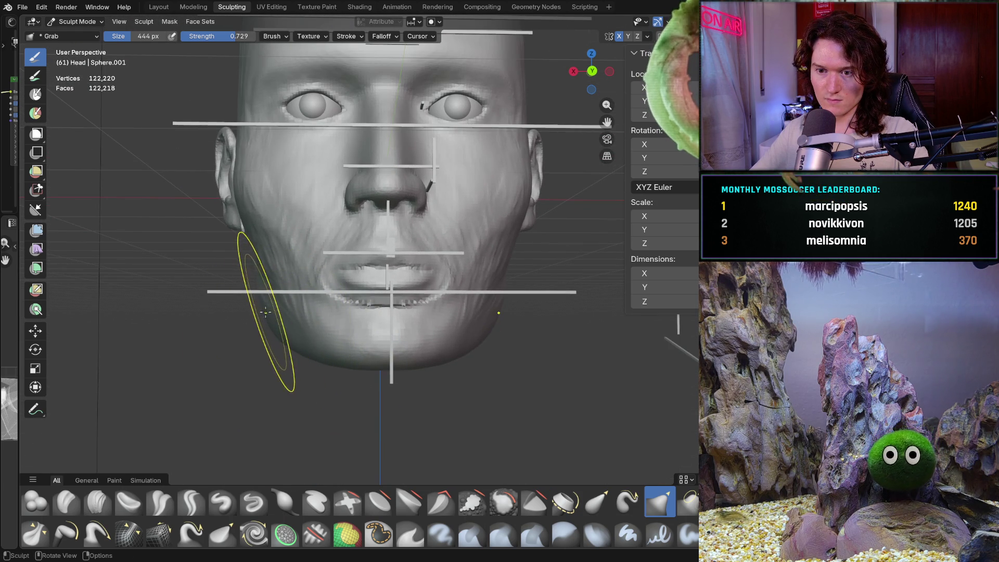
{"action": "middle_click_drag", "start_coordinate": [239, 375], "coordinate": [232, 386]}
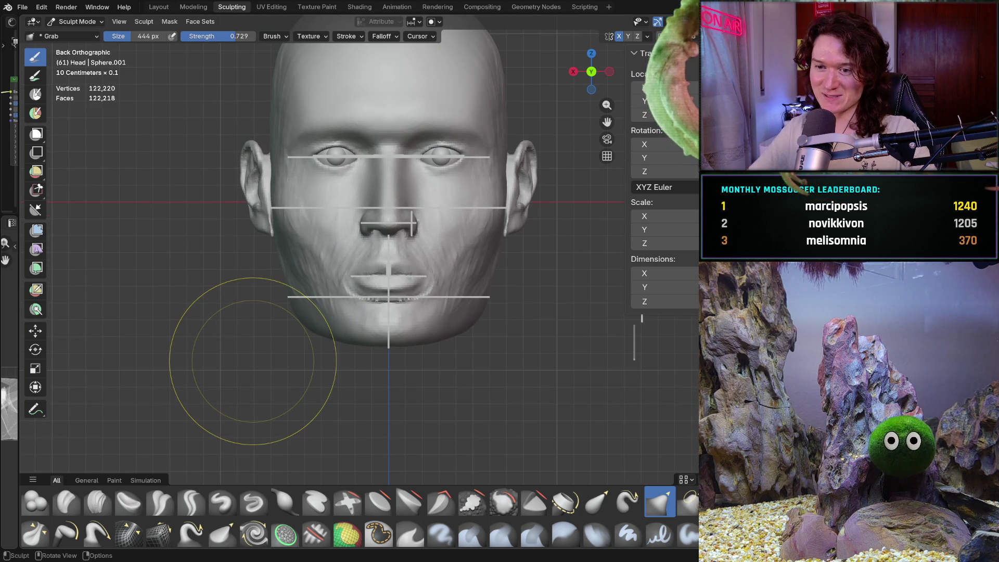
{"action": "scroll", "coordinate": [315, 339], "scroll_direction": "up", "scroll_amount": 3}
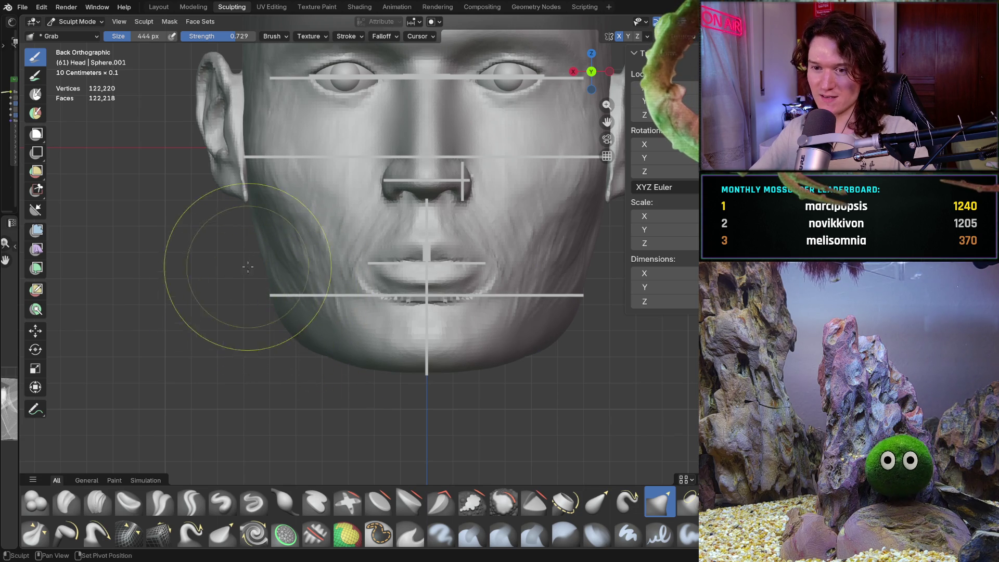
{"action": "middle_click_drag", "start_coordinate": [238, 292], "coordinate": [280, 314], "text": "shift"}
{"action": "scroll", "coordinate": [279, 314], "scroll_direction": "up", "scroll_amount": 2}
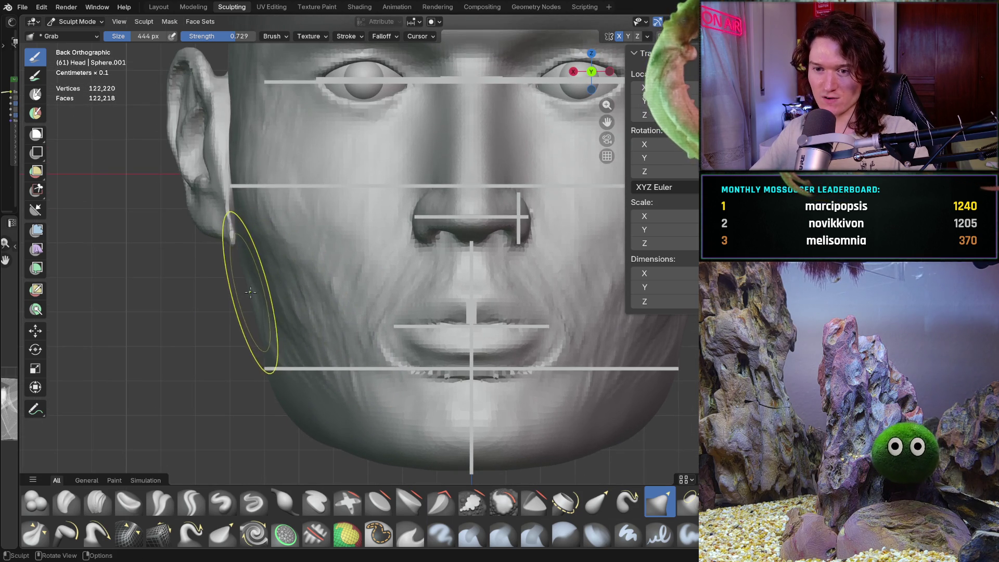
{"action": "mouse_move", "coordinate": [264, 364]}
{"action": "left_mouse_down"}
{"action": "mouse_move", "coordinate": [299, 388]}
{"action": "mouse_move", "coordinate": [310, 434]}
{"action": "left_mouse_up"}
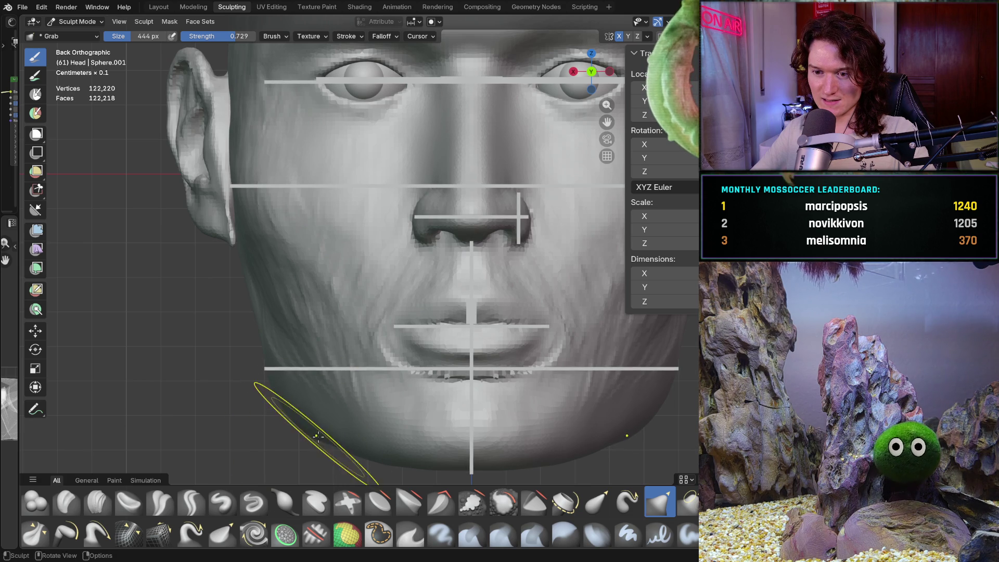
{"action": "left_click_drag", "start_coordinate": [291, 422], "coordinate": [306, 417]}
{"action": "mouse_move", "coordinate": [306, 416]}
{"action": "middle_mouse_down"}
{"action": "mouse_move", "coordinate": [234, 437]}
{"action": "mouse_move", "coordinate": [189, 372]}
{"action": "mouse_move", "coordinate": [228, 407]}
{"action": "middle_mouse_up"}
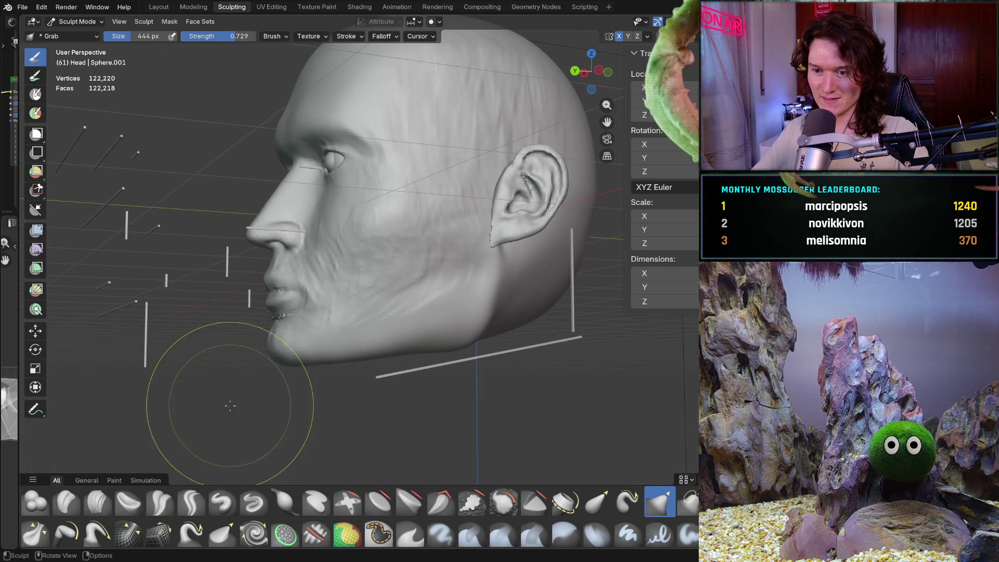
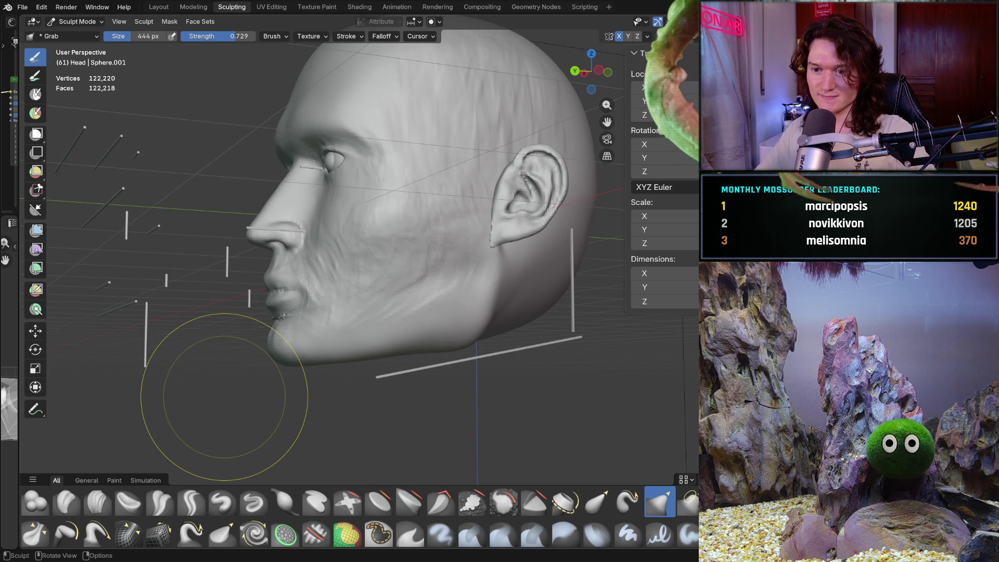
- Frame the face front-on, then use the Grab brush to pull the cheek edge slightly outward
{"action": "mouse_move", "coordinate": [390, 323]}
{"action": "middle_mouse_down"}
{"action": "mouse_move", "coordinate": [512, 371]}
{"action": "mouse_move", "coordinate": [468, 384]}
{"action": "mouse_move", "coordinate": [464, 370]}
{"action": "middle_mouse_up"}
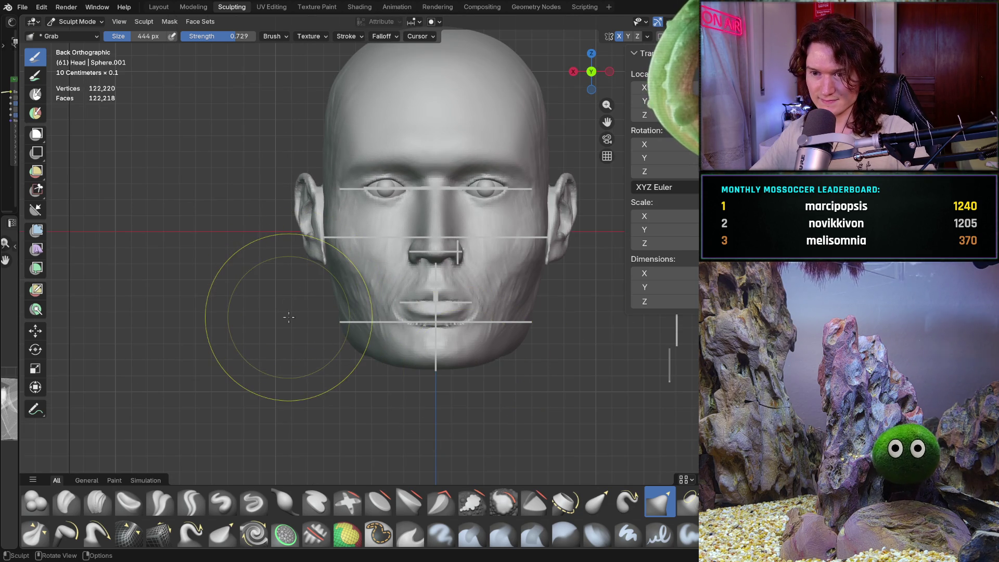
{"action": "mouse_move", "coordinate": [288, 317]}
{"action": "middle_mouse_down"}
{"action": "mouse_move", "coordinate": [327, 312]}
{"action": "mouse_move", "coordinate": [334, 290]}
{"action": "middle_mouse_up"}
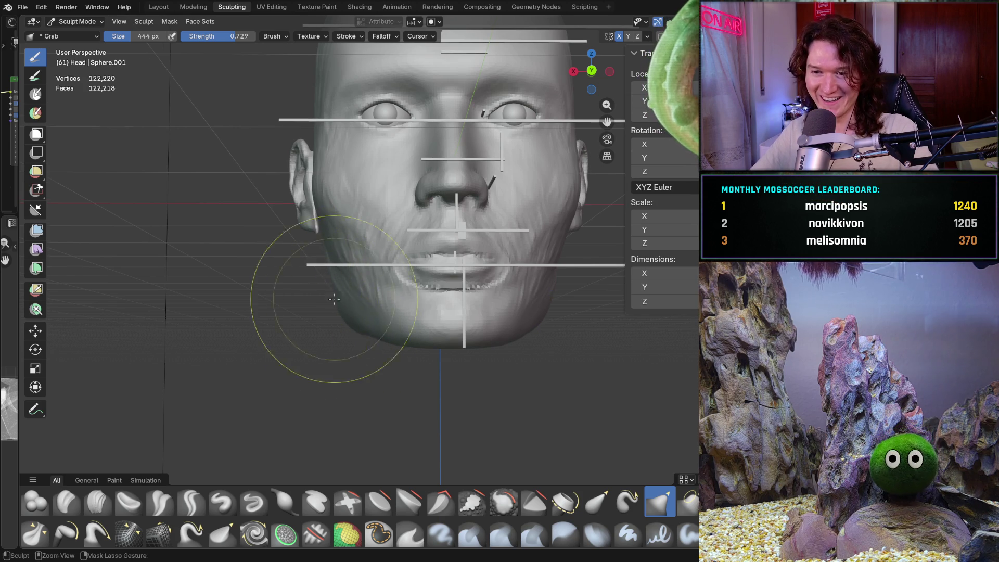
{"action": "scroll", "coordinate": [337, 295], "scroll_direction": "up", "scroll_amount": 3}
{"action": "key", "text": "ctrl+KP_1"}
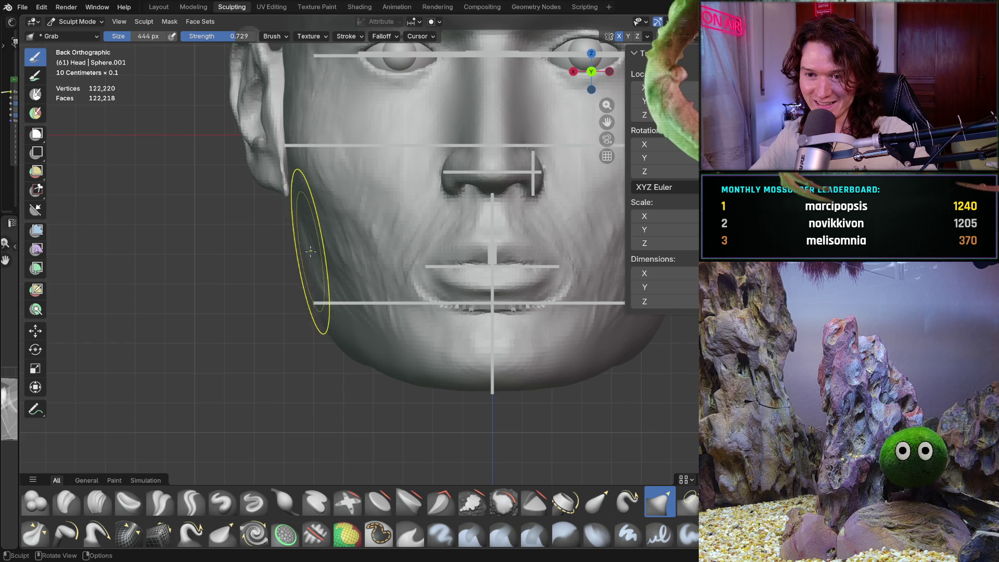
{"action": "scroll", "coordinate": [310, 360], "scroll_direction": "down", "scroll_amount": 3}
{"action": "scroll", "coordinate": [337, 281], "scroll_direction": "up", "scroll_amount": 2}
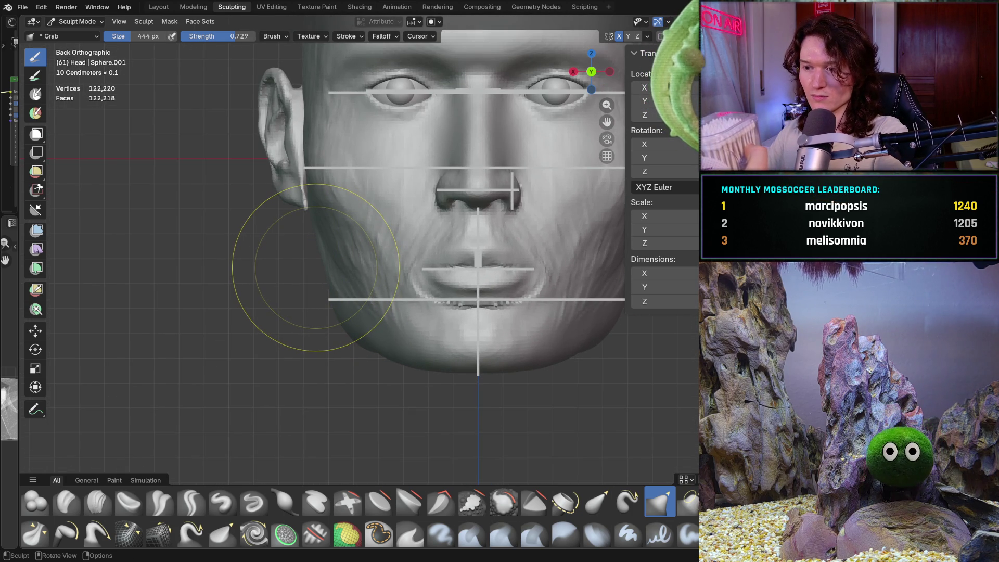
{"action": "mouse_move", "coordinate": [330, 343]}
{"action": "middle_mouse_down", "text": "ctrl"}
{"action": "mouse_move", "coordinate": [355, 322]}
{"action": "mouse_move", "coordinate": [351, 350]}
{"action": "middle_mouse_up", "text": "ctrl"}
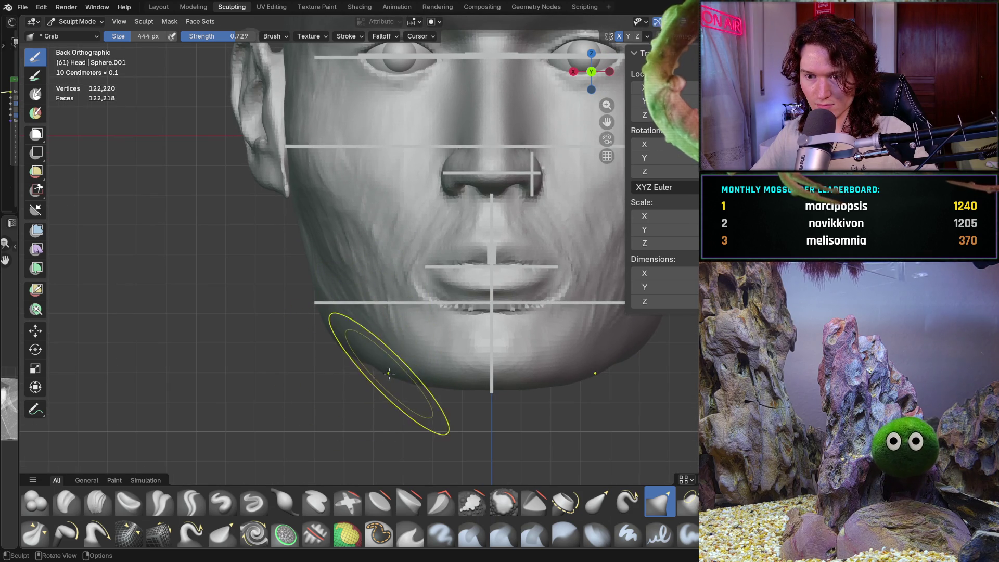
{"action": "mouse_move", "coordinate": [345, 319]}
{"action": "middle_mouse_down"}
{"action": "mouse_move", "coordinate": [419, 338]}
{"action": "mouse_move", "coordinate": [223, 312]}
{"action": "middle_mouse_up"}
{"action": "mouse_move", "coordinate": [368, 345]}
{"action": "middle_mouse_down"}
{"action": "mouse_move", "coordinate": [355, 379]}
{"action": "mouse_move", "coordinate": [274, 289]}
{"action": "mouse_move", "coordinate": [383, 323]}
{"action": "mouse_move", "coordinate": [387, 240]}
{"action": "mouse_move", "coordinate": [362, 263]}
{"action": "middle_mouse_up"}
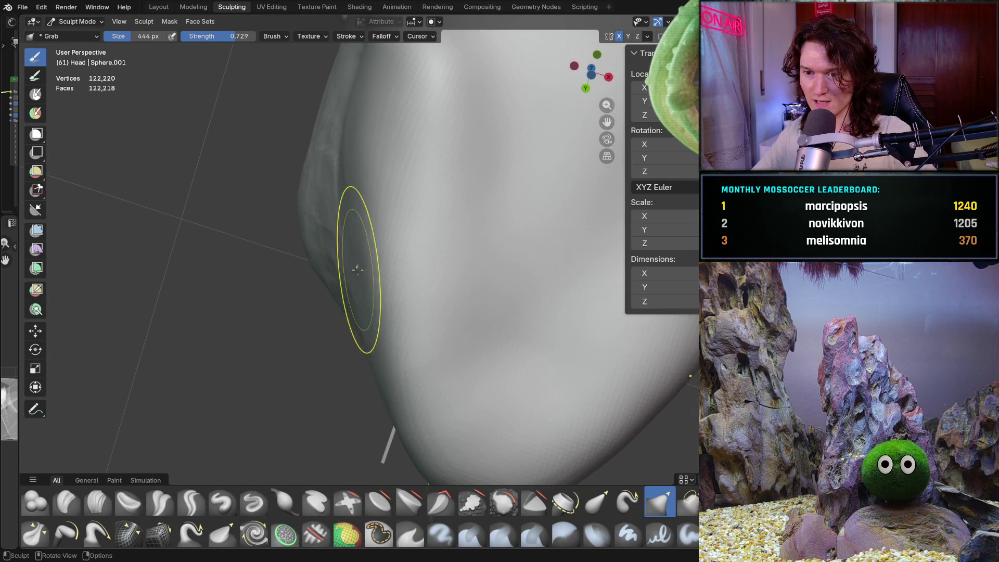
{"action": "left_click_drag", "start_coordinate": [368, 352], "coordinate": [362, 309]}
- Orbit around the chin, jaw and cheek to check the shaping from several angles
{"action": "middle_click_drag", "start_coordinate": [365, 335], "coordinate": [333, 339]}
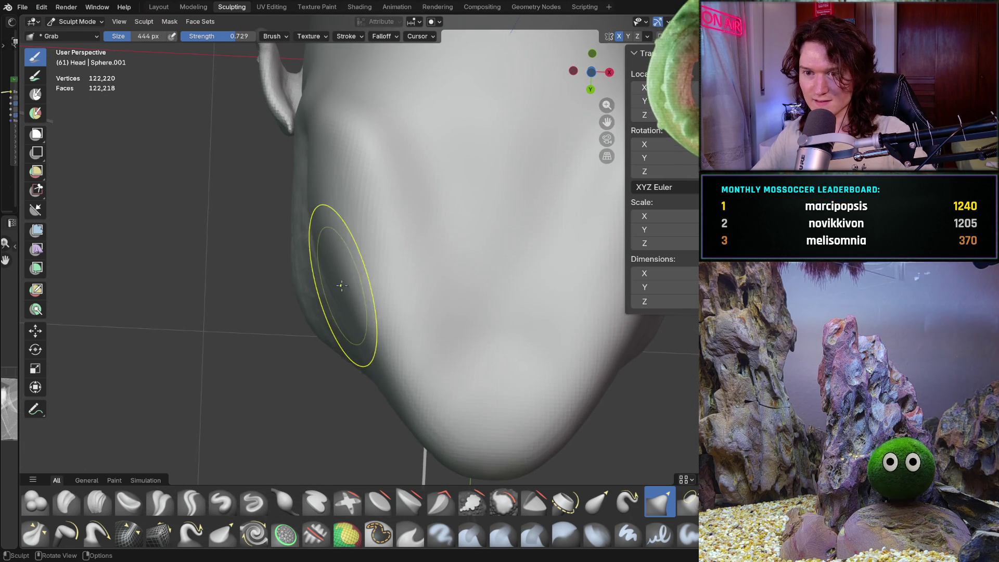
{"action": "mouse_move", "coordinate": [344, 292]}
{"action": "middle_mouse_down"}
{"action": "mouse_move", "coordinate": [357, 274]}
{"action": "mouse_move", "coordinate": [319, 341]}
{"action": "mouse_move", "coordinate": [322, 281]}
{"action": "middle_mouse_up"}
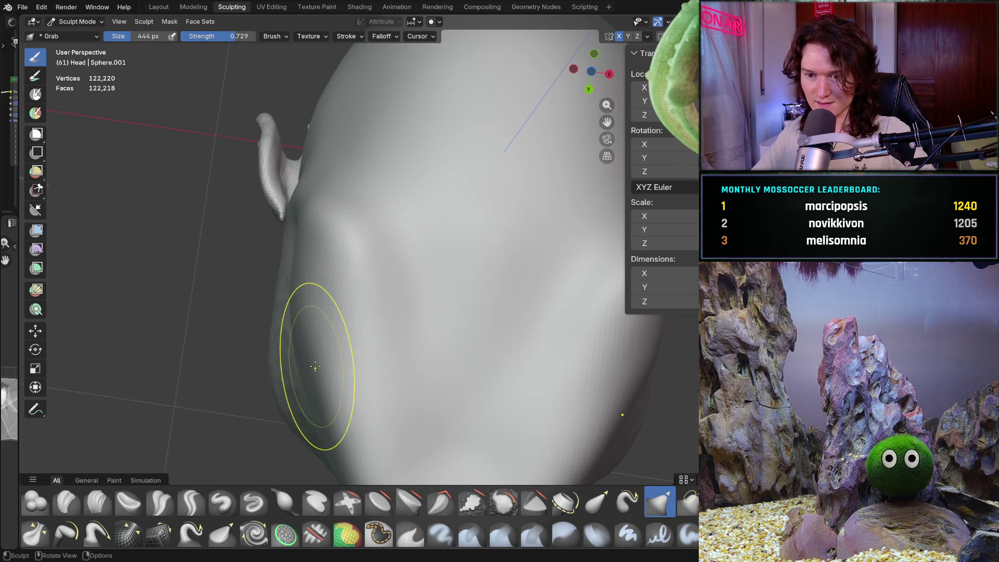
{"action": "mouse_move", "coordinate": [314, 373]}
{"action": "middle_mouse_down"}
{"action": "mouse_move", "coordinate": [279, 401]}
{"action": "mouse_move", "coordinate": [290, 357]}
{"action": "mouse_move", "coordinate": [335, 335]}
{"action": "mouse_move", "coordinate": [357, 292]}
{"action": "middle_mouse_up"}
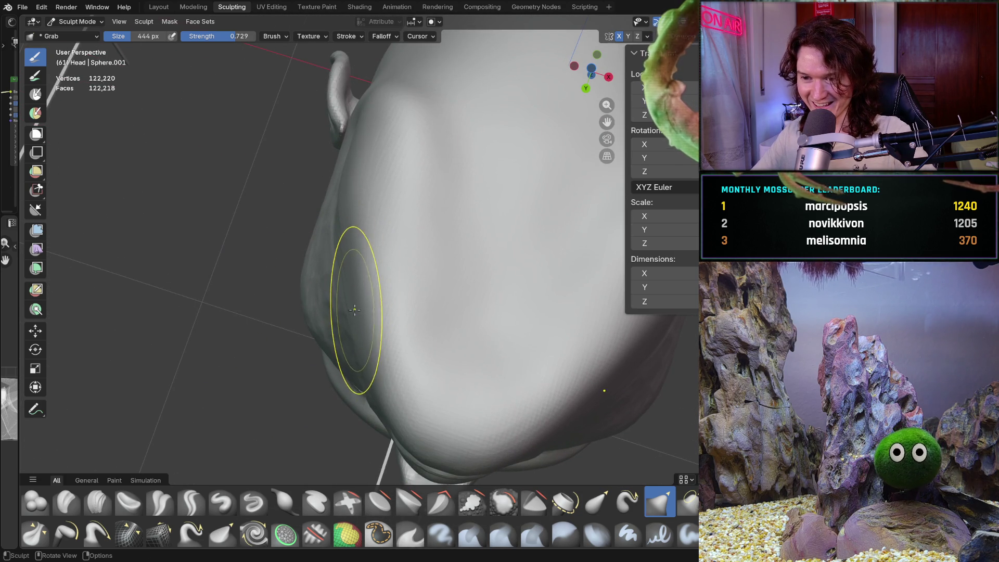
{"action": "mouse_move", "coordinate": [354, 280]}
{"action": "middle_mouse_down"}
{"action": "mouse_move", "coordinate": [312, 385]}
{"action": "mouse_move", "coordinate": [270, 312]}
{"action": "mouse_move", "coordinate": [297, 342]}
{"action": "mouse_move", "coordinate": [289, 330]}
{"action": "mouse_move", "coordinate": [359, 322]}
{"action": "middle_mouse_up"}
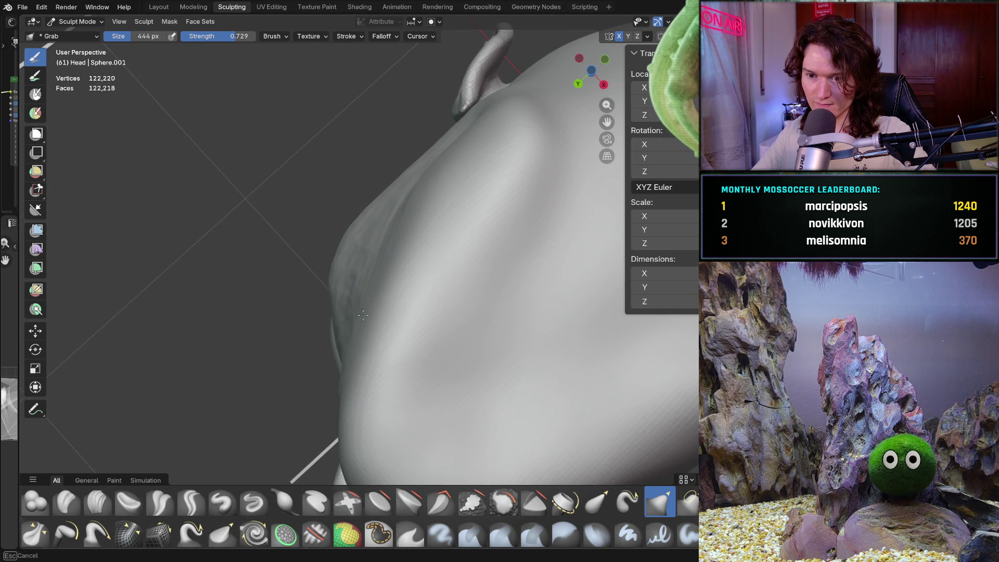
{"action": "mouse_move", "coordinate": [358, 284]}
{"action": "middle_mouse_down"}
{"action": "mouse_move", "coordinate": [419, 260]}
{"action": "mouse_move", "coordinate": [445, 216]}
{"action": "middle_mouse_up"}
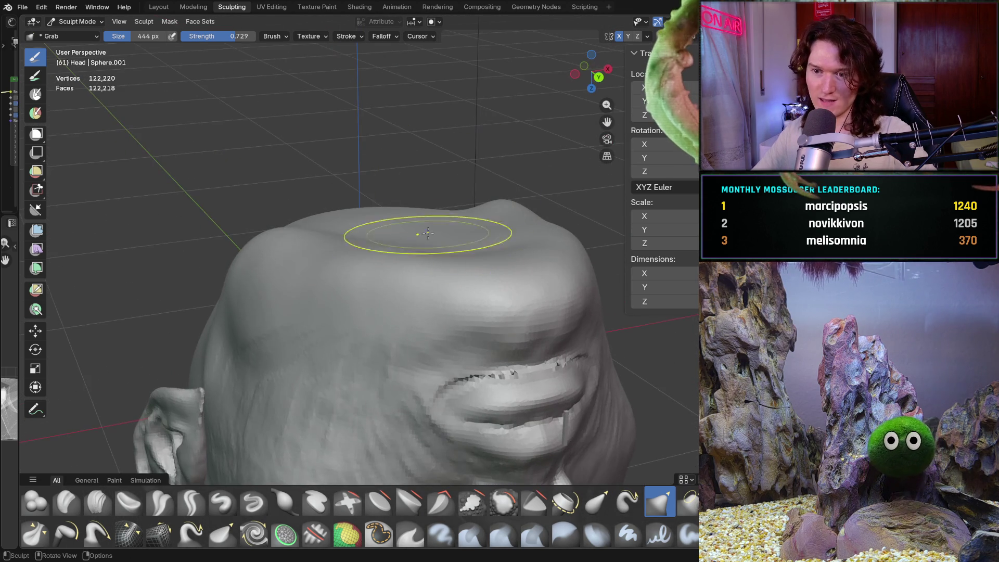
{"action": "mouse_move", "coordinate": [403, 305]}
{"action": "middle_mouse_down"}
{"action": "mouse_move", "coordinate": [350, 267]}
{"action": "mouse_move", "coordinate": [385, 268]}
{"action": "mouse_move", "coordinate": [269, 296]}
{"action": "mouse_move", "coordinate": [226, 364]}
{"action": "mouse_move", "coordinate": [257, 305]}
{"action": "mouse_move", "coordinate": [229, 312]}
{"action": "mouse_move", "coordinate": [290, 316]}
{"action": "mouse_move", "coordinate": [312, 368]}
{"action": "mouse_move", "coordinate": [400, 381]}
{"action": "mouse_move", "coordinate": [339, 384]}
{"action": "mouse_move", "coordinate": [352, 401]}
{"action": "middle_mouse_up"}
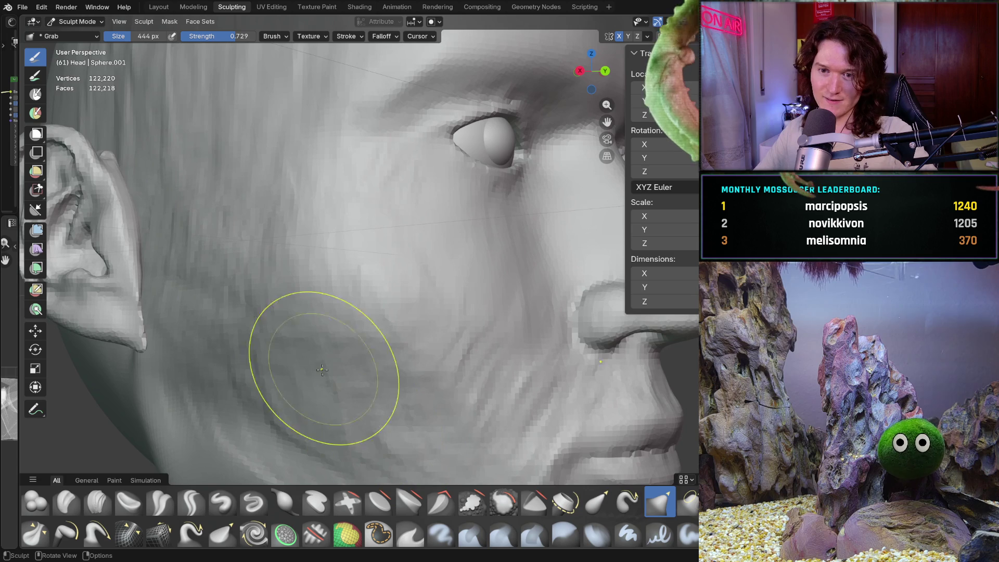
- Turn the head toward profile and start smoothing the rough cheek with the Smooth brush
{"action": "left_click", "coordinate": [97, 502]}
{"action": "scroll", "coordinate": [329, 362], "scroll_direction": "up", "scroll_amount": 5}
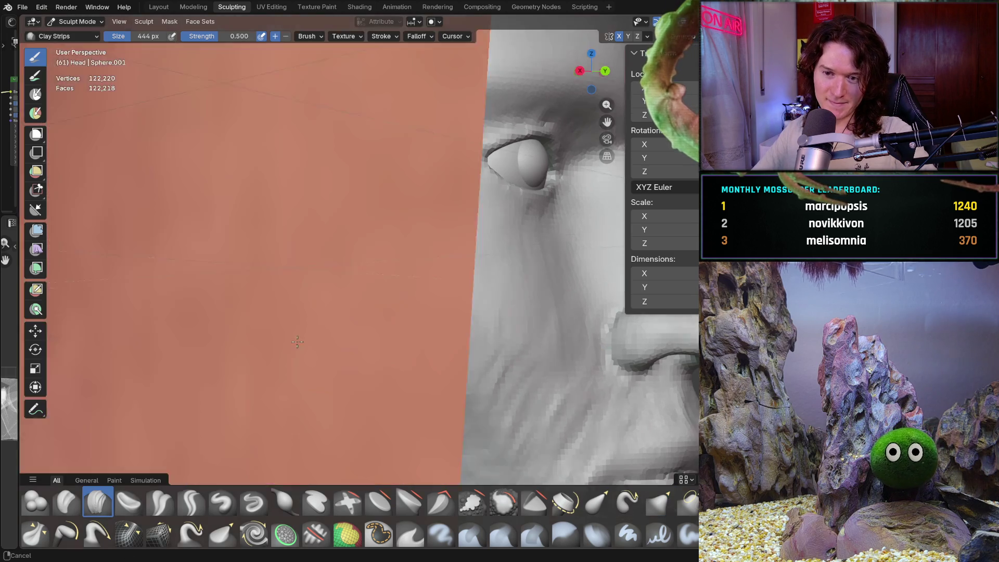
{"action": "scroll", "coordinate": [329, 361], "scroll_direction": "down", "scroll_amount": 5}
{"action": "mouse_move", "coordinate": [329, 362]}
{"action": "middle_mouse_down"}
{"action": "mouse_move", "coordinate": [253, 368]}
{"action": "mouse_move", "coordinate": [229, 390]}
{"action": "middle_mouse_up"}
{"action": "middle_click_drag", "start_coordinate": [322, 421], "coordinate": [258, 419]}
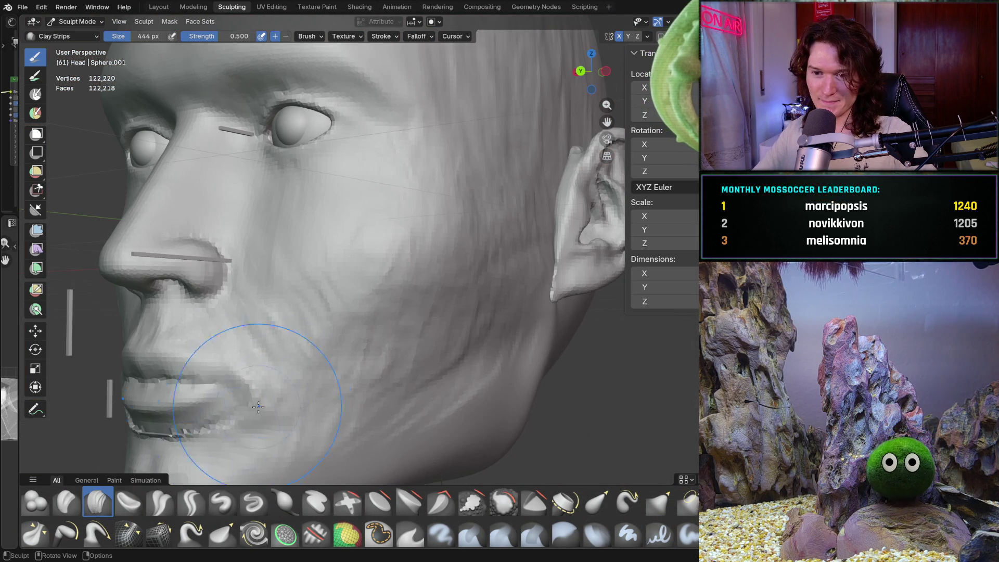
{"action": "key", "text": "shift+s"}
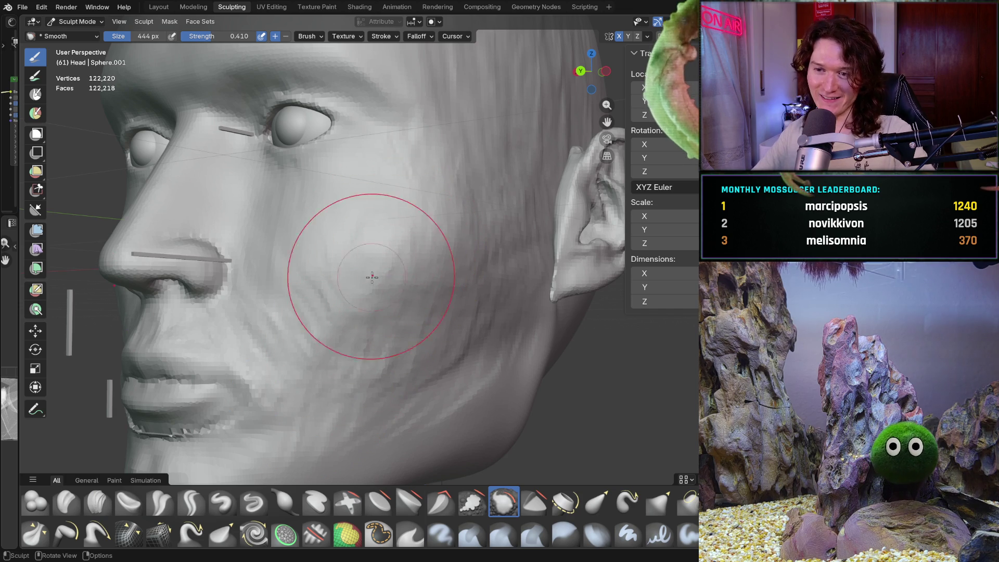
{"action": "mouse_move", "coordinate": [363, 294]}
{"action": "left_mouse_down"}
{"action": "mouse_move", "coordinate": [345, 330]}
{"action": "mouse_move", "coordinate": [323, 312]}
{"action": "left_mouse_up"}
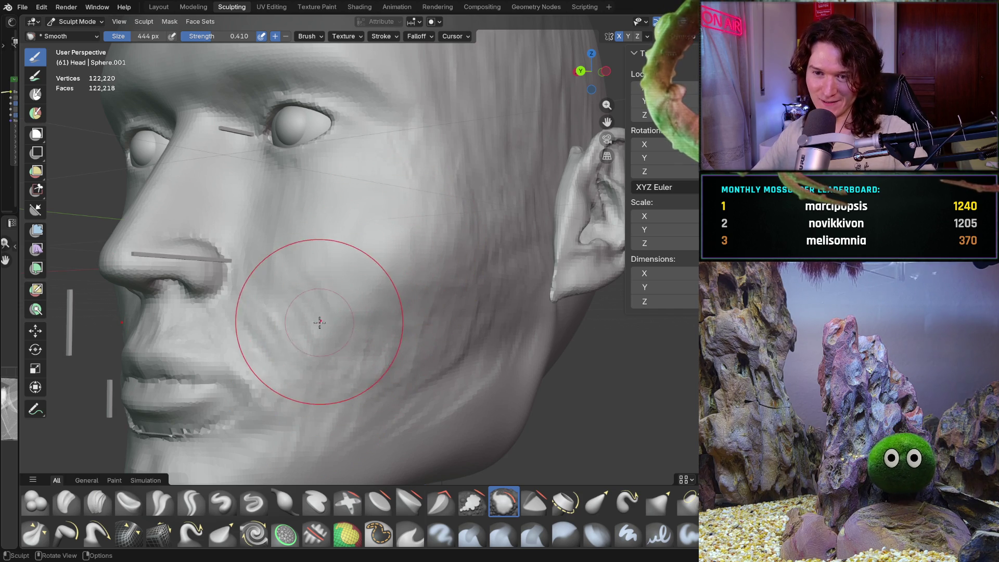
- Smooth down the cheek below the eye, then snap to a side orthographic profile
{"action": "scroll", "coordinate": [323, 312], "scroll_direction": "up", "scroll_amount": 5}
{"action": "scroll", "coordinate": [322, 275], "scroll_direction": "down", "scroll_amount": 5}
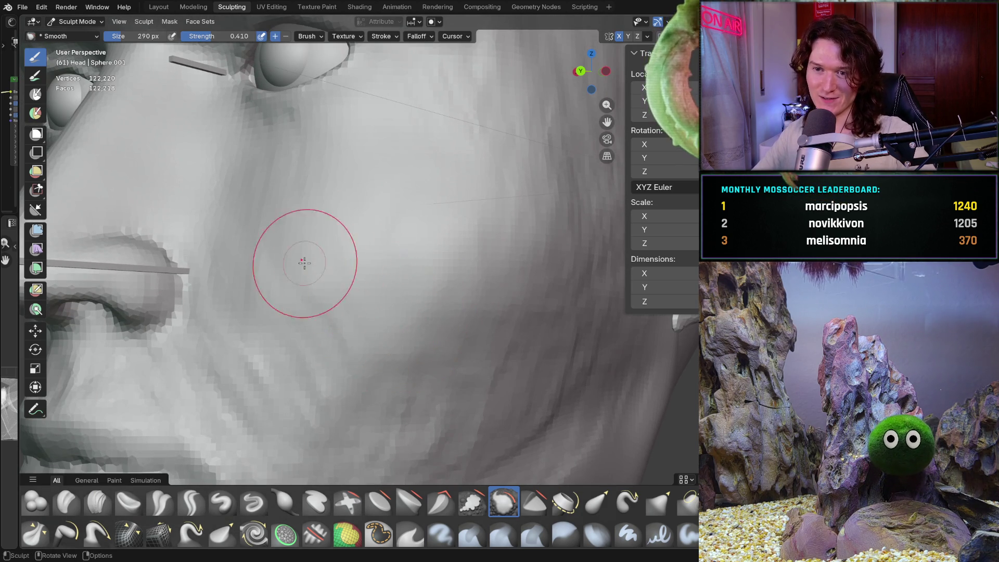
{"action": "scroll", "coordinate": [356, 315], "scroll_direction": "up", "scroll_amount": 1}
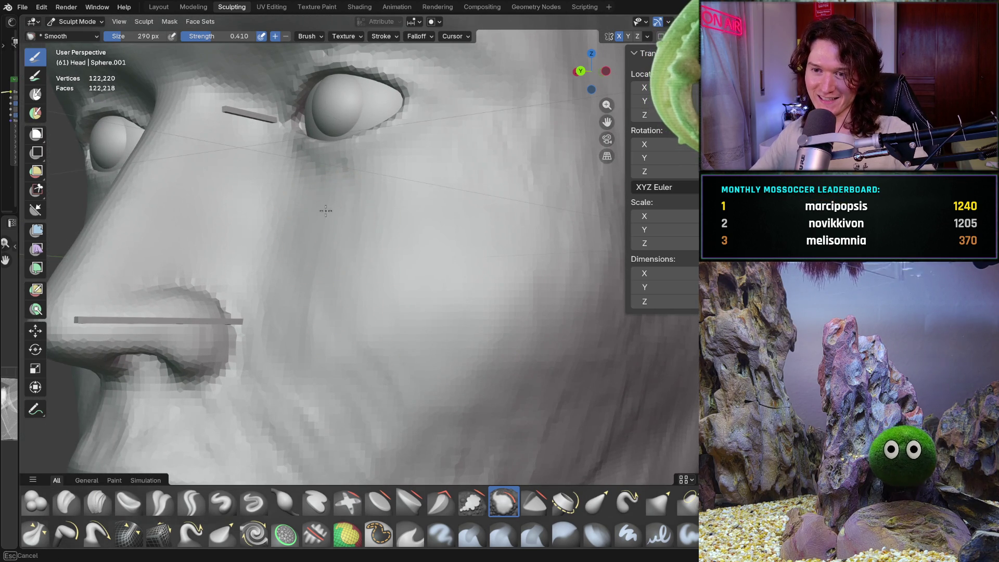
{"action": "mouse_move", "coordinate": [368, 398]}
{"action": "middle_mouse_down"}
{"action": "mouse_move", "coordinate": [360, 329]}
{"action": "mouse_move", "coordinate": [379, 330]}
{"action": "mouse_move", "coordinate": [328, 331]}
{"action": "middle_mouse_up"}
{"action": "mouse_move", "coordinate": [379, 207]}
{"action": "left_mouse_down"}
{"action": "mouse_move", "coordinate": [387, 260]}
{"action": "mouse_move", "coordinate": [368, 180]}
{"action": "left_mouse_up"}
{"action": "mouse_move", "coordinate": [342, 268]}
{"action": "left_mouse_down"}
{"action": "mouse_move", "coordinate": [380, 260]}
{"action": "mouse_move", "coordinate": [437, 182]}
{"action": "left_mouse_up"}
{"action": "mouse_move", "coordinate": [413, 285]}
{"action": "middle_mouse_down"}
{"action": "mouse_move", "coordinate": [437, 226]}
{"action": "mouse_move", "coordinate": [416, 223]}
{"action": "middle_mouse_up"}
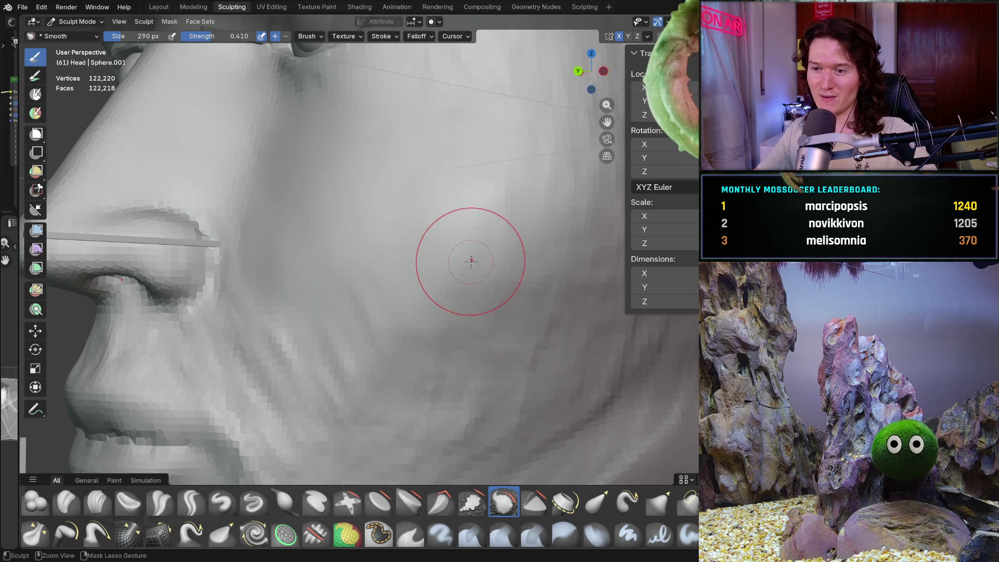
{"action": "middle_click_drag", "start_coordinate": [453, 319], "coordinate": [417, 346], "text": "ctrl"}
{"action": "key", "text": "ctrl+KP_3"}
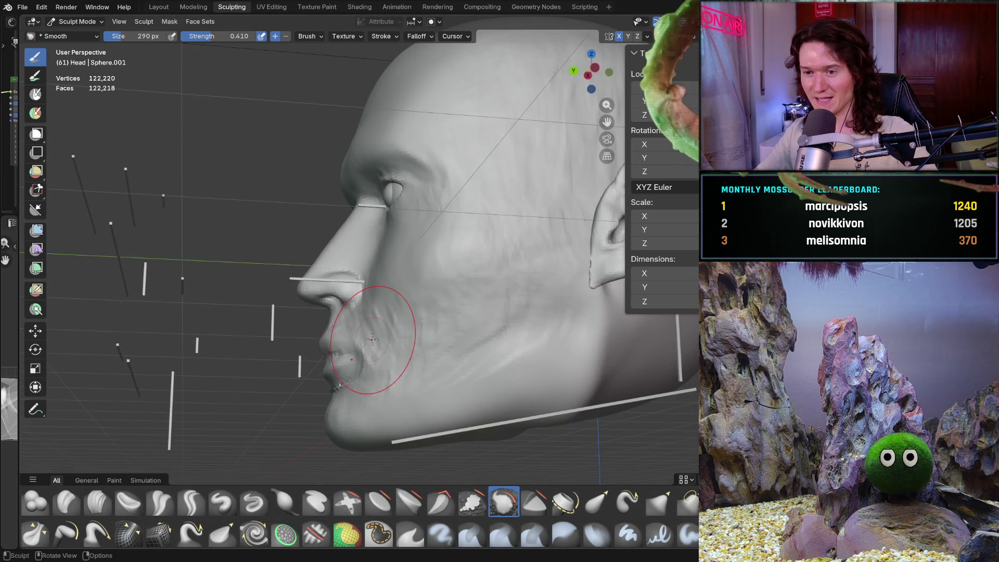
- In Left Orthographic view, enlarge the Smooth brush to 564 px and smooth the cheek
{"action": "key", "text": "ctrl+KP_1"}
{"action": "key", "text": "ctrl+KP_3"}
{"action": "scroll", "coordinate": [372, 305], "scroll_direction": "up", "scroll_amount": 5}
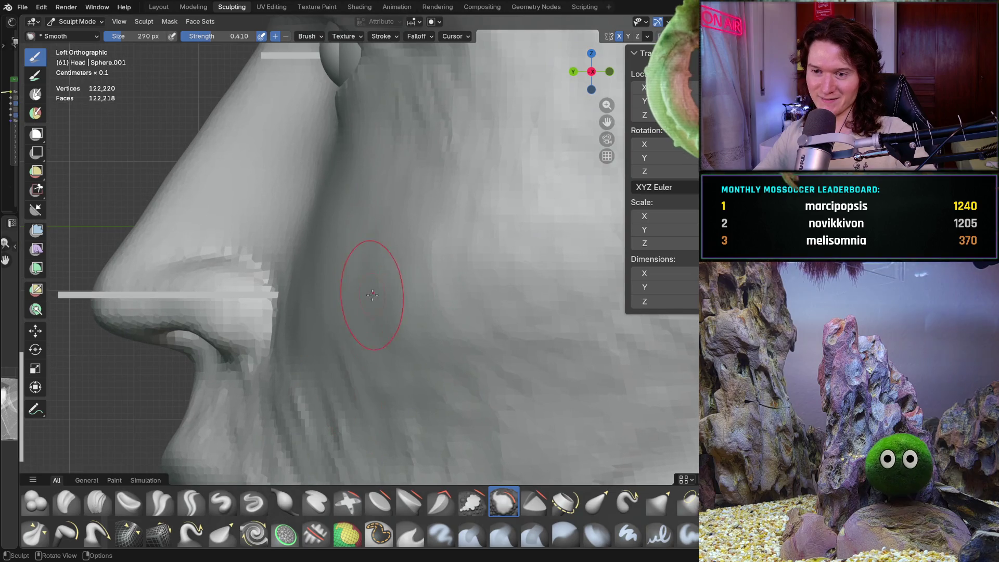
{"action": "key", "text": "f"}
{"action": "left_click", "coordinate": [408, 290]}
{"action": "mouse_move", "coordinate": [379, 290]}
{"action": "middle_mouse_down", "text": "shift"}
{"action": "mouse_move", "coordinate": [359, 305]}
{"action": "mouse_move", "coordinate": [367, 235]}
{"action": "middle_mouse_up", "text": "shift"}
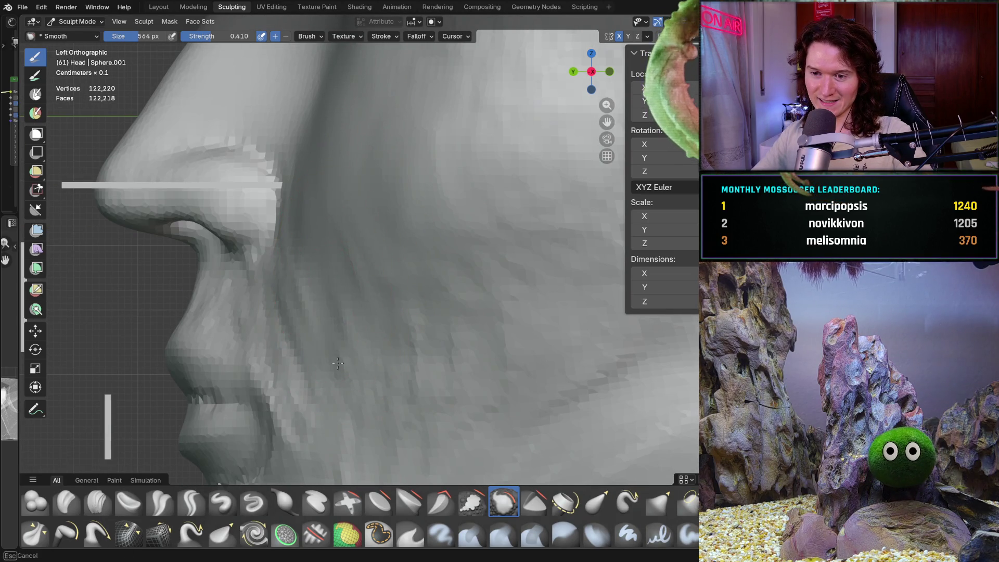
{"action": "left_click_drag", "start_coordinate": [401, 363], "coordinate": [396, 167]}
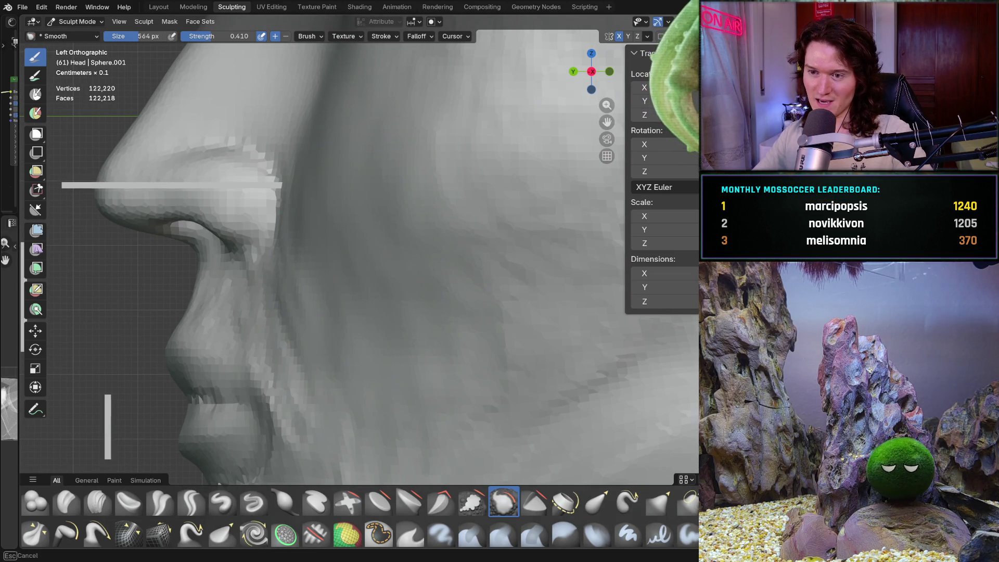
- Smooth more patches across the cheek near the jaw, then orbit back to perspective
{"action": "scroll", "coordinate": [416, 281], "scroll_direction": "up", "scroll_amount": 2}
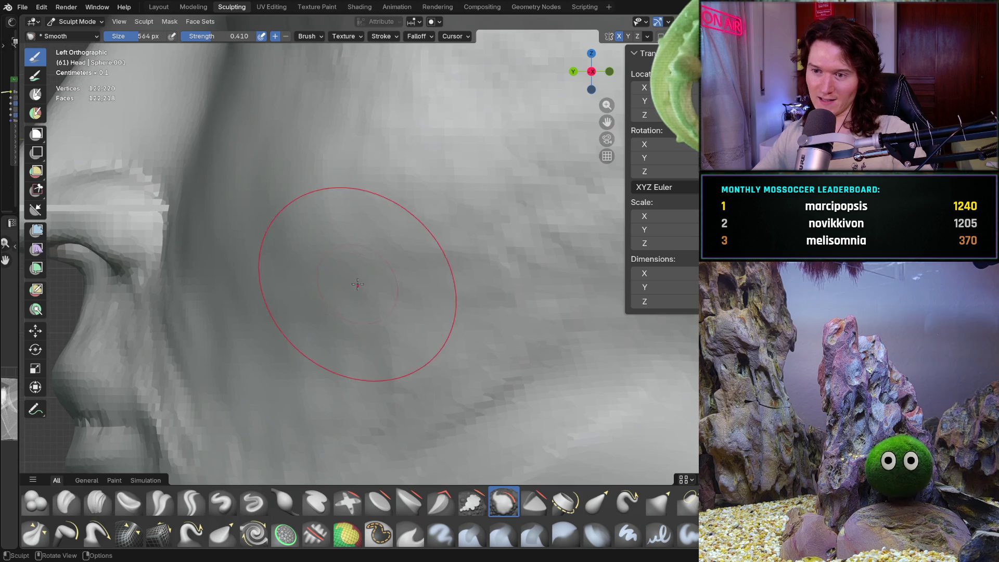
{"action": "scroll", "coordinate": [458, 200], "scroll_direction": "up", "scroll_amount": 2}
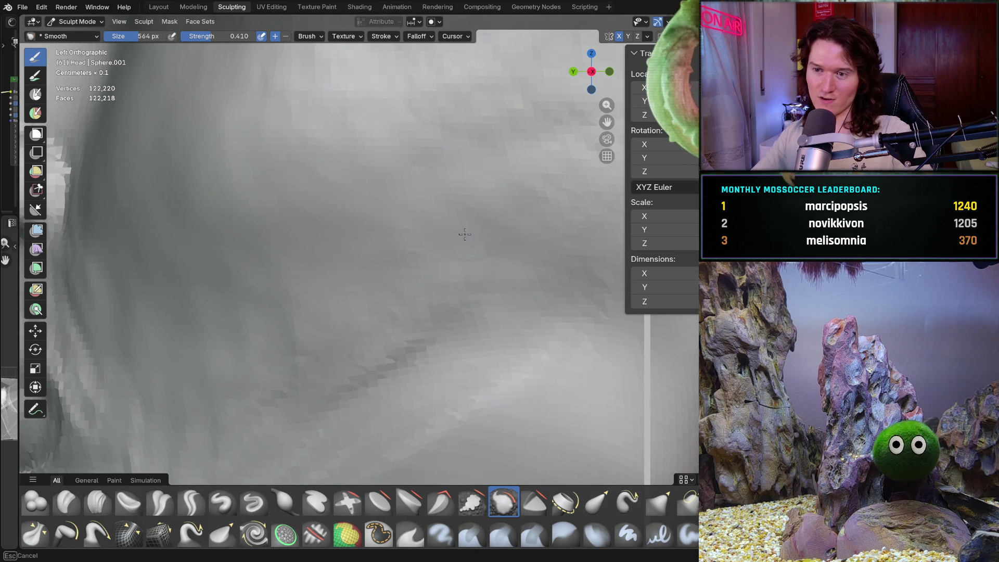
{"action": "left_click_drag", "start_coordinate": [516, 309], "coordinate": [485, 297]}
{"action": "scroll", "coordinate": [485, 297], "scroll_direction": "down", "scroll_amount": 2}
{"action": "left_click_drag", "start_coordinate": [416, 291], "coordinate": [407, 286]}
{"action": "scroll", "coordinate": [494, 301], "scroll_direction": "down", "scroll_amount": 2}
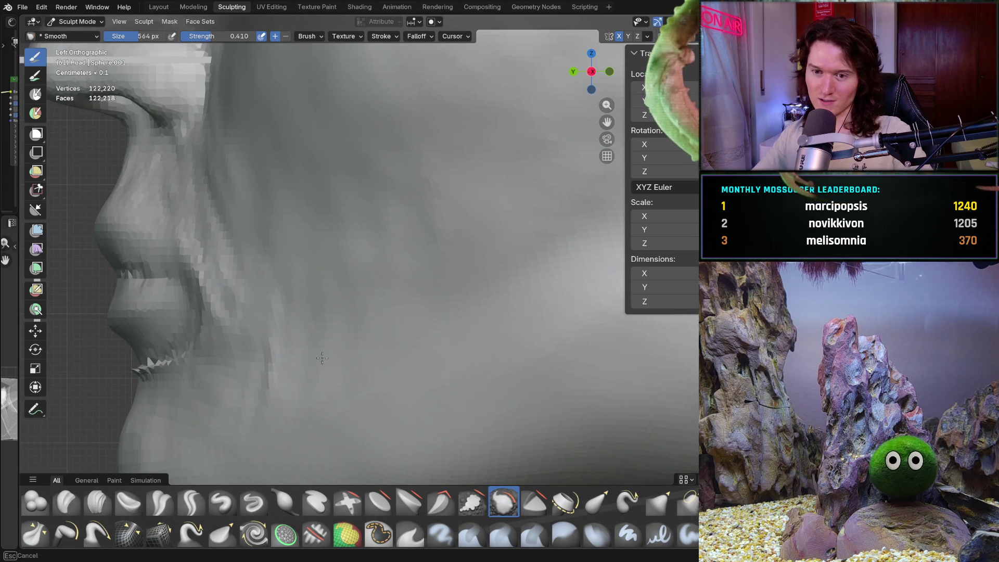
{"action": "left_click_drag", "start_coordinate": [296, 337], "coordinate": [270, 284]}
{"action": "mouse_move", "coordinate": [282, 388]}
{"action": "left_mouse_down"}
{"action": "mouse_move", "coordinate": [387, 224]}
{"action": "mouse_move", "coordinate": [437, 263]}
{"action": "left_mouse_up"}
{"action": "mouse_move", "coordinate": [437, 263]}
{"action": "middle_mouse_down"}
{"action": "mouse_move", "coordinate": [468, 234]}
{"action": "mouse_move", "coordinate": [417, 334]}
{"action": "mouse_move", "coordinate": [426, 350]}
{"action": "mouse_move", "coordinate": [345, 394]}
{"action": "middle_mouse_up"}
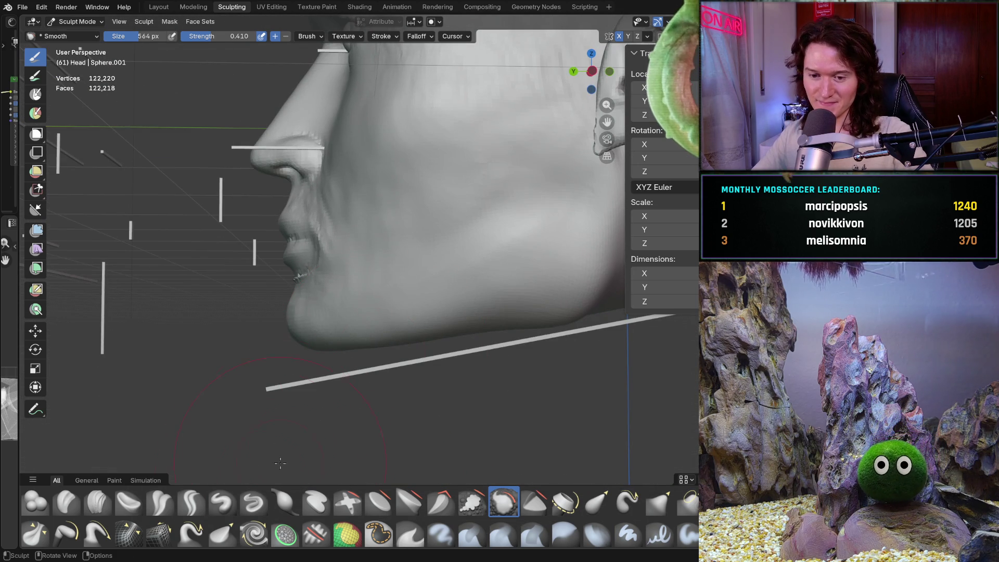
- Switch to the Grab brush at 340 px and orbit to a front view of the head
{"action": "key", "text": "g"}
{"action": "key", "text": "f"}
{"action": "left_click", "coordinate": [345, 390]}
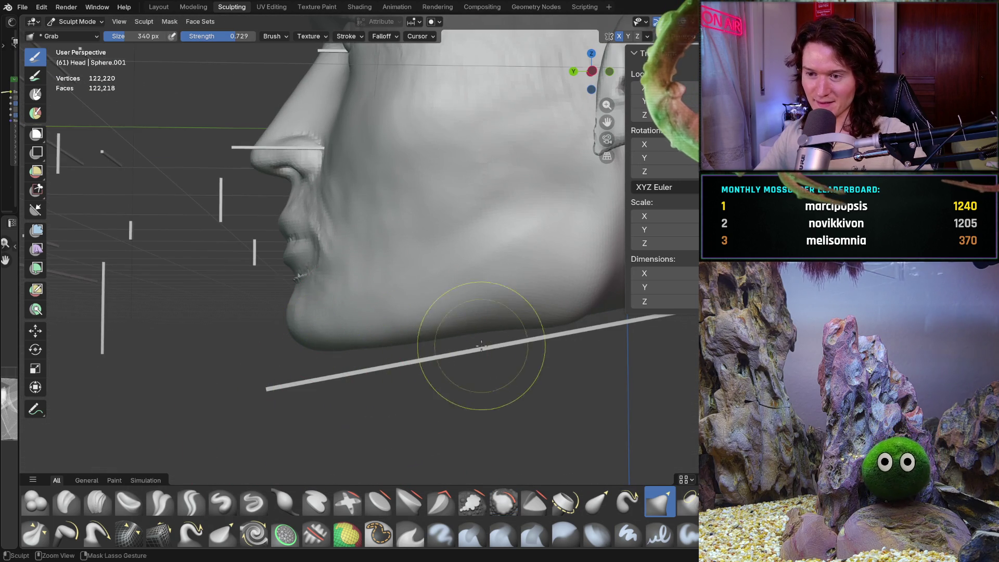
{"action": "scroll", "coordinate": [508, 330], "scroll_direction": "up", "scroll_amount": 1}
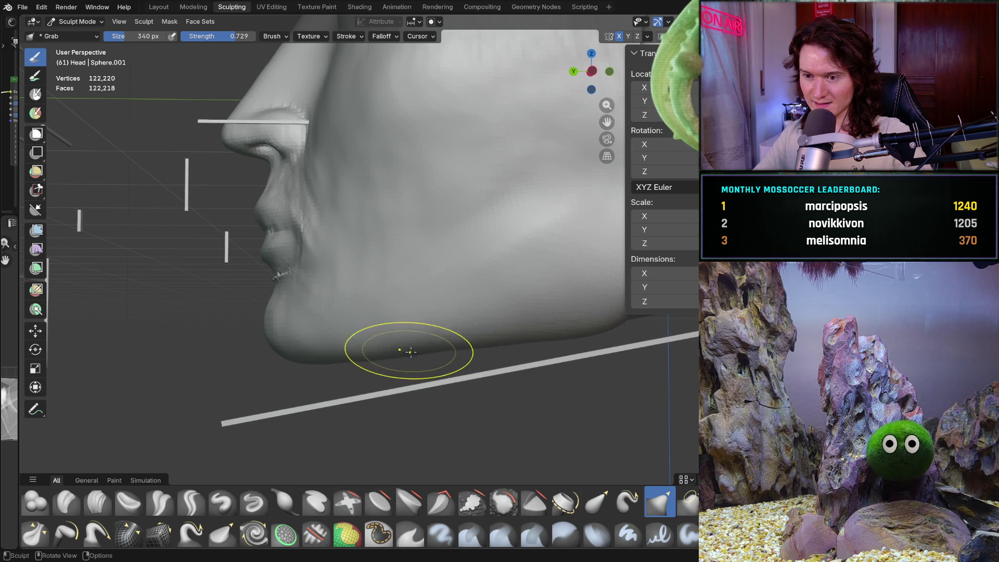
{"action": "mouse_move", "coordinate": [406, 349]}
{"action": "middle_mouse_down"}
{"action": "mouse_move", "coordinate": [359, 343]}
{"action": "mouse_move", "coordinate": [407, 337]}
{"action": "mouse_move", "coordinate": [341, 360]}
{"action": "mouse_move", "coordinate": [380, 323]}
{"action": "mouse_move", "coordinate": [411, 353]}
{"action": "mouse_move", "coordinate": [453, 330]}
{"action": "mouse_move", "coordinate": [520, 361]}
{"action": "mouse_move", "coordinate": [535, 319]}
{"action": "middle_mouse_up"}
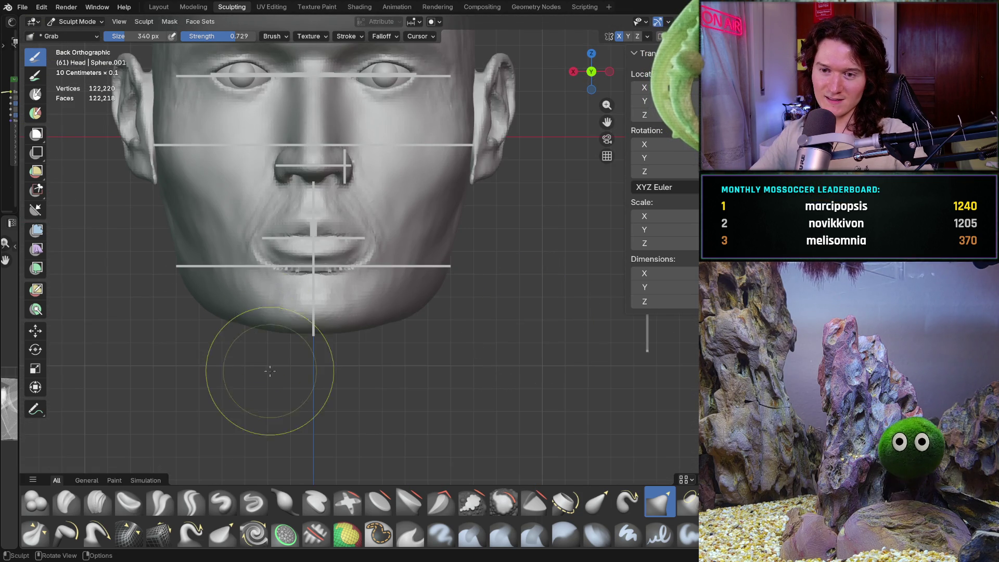
{"action": "scroll", "coordinate": [325, 297], "scroll_direction": "up", "scroll_amount": 2}
- From a full side profile, smooth the streaky forehead surface with the Smooth brush
{"action": "mouse_move", "coordinate": [356, 312]}
{"action": "middle_mouse_down"}
{"action": "mouse_move", "coordinate": [375, 317]}
{"action": "mouse_move", "coordinate": [346, 312]}
{"action": "mouse_move", "coordinate": [350, 285]}
{"action": "mouse_move", "coordinate": [299, 359]}
{"action": "middle_mouse_up"}
{"action": "scroll", "coordinate": [331, 277], "scroll_direction": "down", "scroll_amount": 2}
{"action": "mouse_move", "coordinate": [329, 297]}
{"action": "middle_mouse_down"}
{"action": "mouse_move", "coordinate": [346, 301]}
{"action": "mouse_move", "coordinate": [315, 385]}
{"action": "middle_mouse_up"}
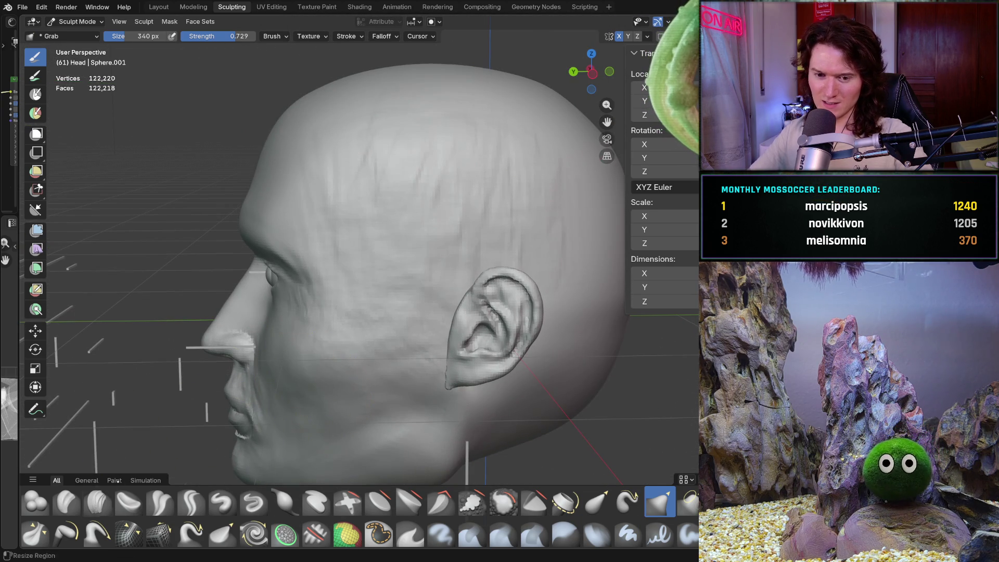
{"action": "key", "text": "shift+s"}
{"action": "left_click_drag", "start_coordinate": [390, 156], "coordinate": [351, 131]}
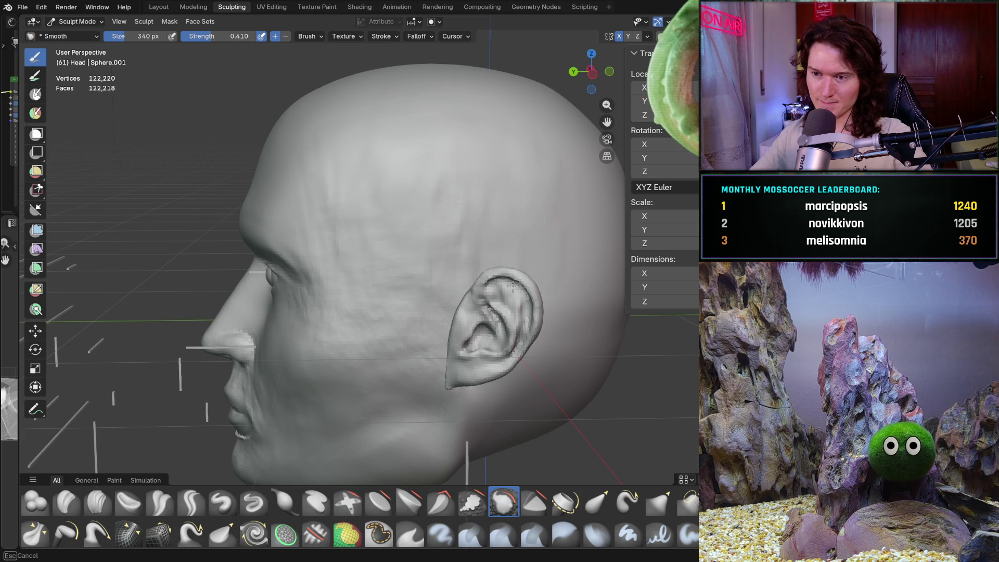
- Smooth a patch of the skull, then orbit to a frontal view of the face
{"action": "left_click_drag", "start_coordinate": [549, 179], "coordinate": [529, 197]}
{"action": "key", "text": "b"}
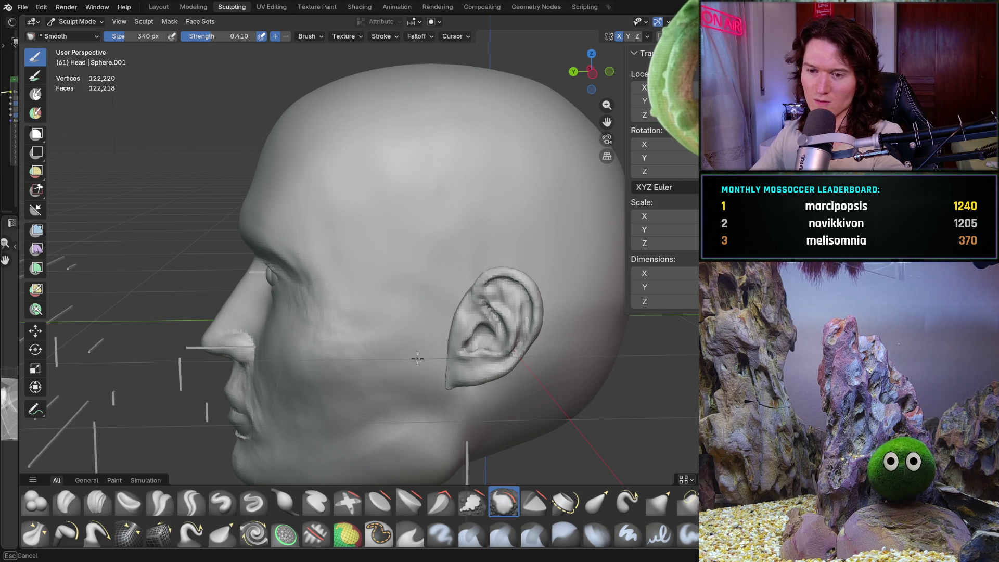
{"action": "key", "text": "Escape"}
{"action": "middle_click_drag", "start_coordinate": [364, 249], "coordinate": [479, 333]}
{"action": "mouse_move", "coordinate": [336, 363]}
{"action": "middle_mouse_down"}
{"action": "mouse_move", "coordinate": [509, 256]}
{"action": "mouse_move", "coordinate": [339, 368]}
{"action": "mouse_move", "coordinate": [352, 312]}
{"action": "mouse_move", "coordinate": [373, 294]}
{"action": "middle_mouse_up"}
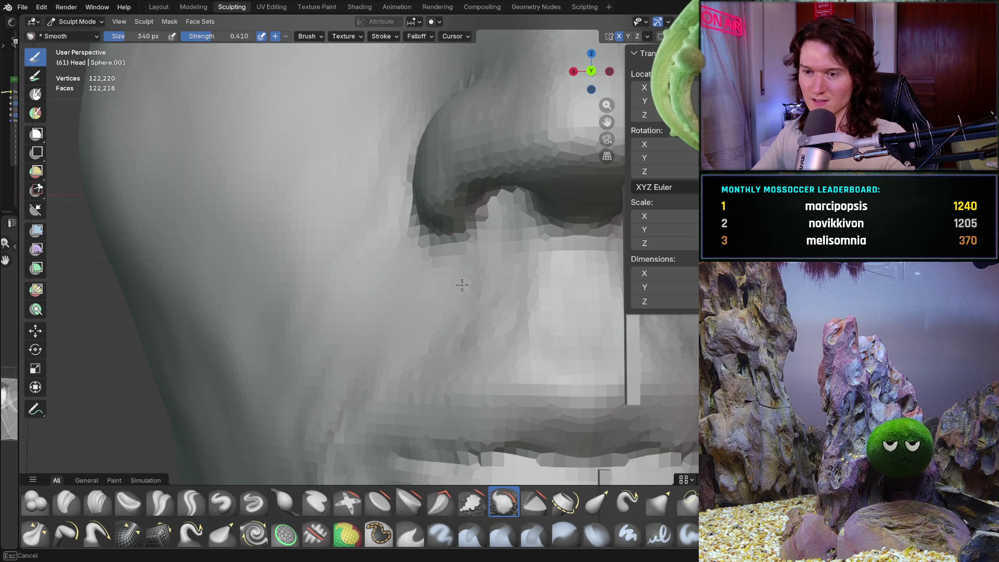
- Smooth away the dark crease and jagged faces along the lower lip
{"action": "mouse_move", "coordinate": [312, 368]}
{"action": "middle_mouse_down"}
{"action": "mouse_move", "coordinate": [380, 341]}
{"action": "mouse_move", "coordinate": [302, 375]}
{"action": "middle_mouse_up"}
{"action": "mouse_move", "coordinate": [309, 414]}
{"action": "middle_mouse_down"}
{"action": "mouse_move", "coordinate": [345, 328]}
{"action": "mouse_move", "coordinate": [307, 367]}
{"action": "mouse_move", "coordinate": [317, 389]}
{"action": "mouse_move", "coordinate": [426, 401]}
{"action": "middle_mouse_up"}
{"action": "scroll", "coordinate": [350, 383], "scroll_direction": "up", "scroll_amount": 5}
{"action": "mouse_move", "coordinate": [426, 401]}
{"action": "left_mouse_down"}
{"action": "mouse_move", "coordinate": [520, 389]}
{"action": "mouse_move", "coordinate": [464, 384]}
{"action": "left_mouse_up"}
{"action": "left_click_drag", "start_coordinate": [362, 358], "coordinate": [377, 391]}
{"action": "mouse_move", "coordinate": [279, 358]}
{"action": "left_mouse_down"}
{"action": "mouse_move", "coordinate": [200, 313]}
{"action": "mouse_move", "coordinate": [212, 367]}
{"action": "left_mouse_up"}
{"action": "mouse_move", "coordinate": [212, 368]}
{"action": "middle_mouse_down"}
{"action": "mouse_move", "coordinate": [245, 367]}
{"action": "mouse_move", "coordinate": [312, 341]}
{"action": "middle_mouse_up"}
- Select the Clay Strips brush and orbit around the chin and lips to inspect them
{"action": "left_click", "coordinate": [98, 500]}
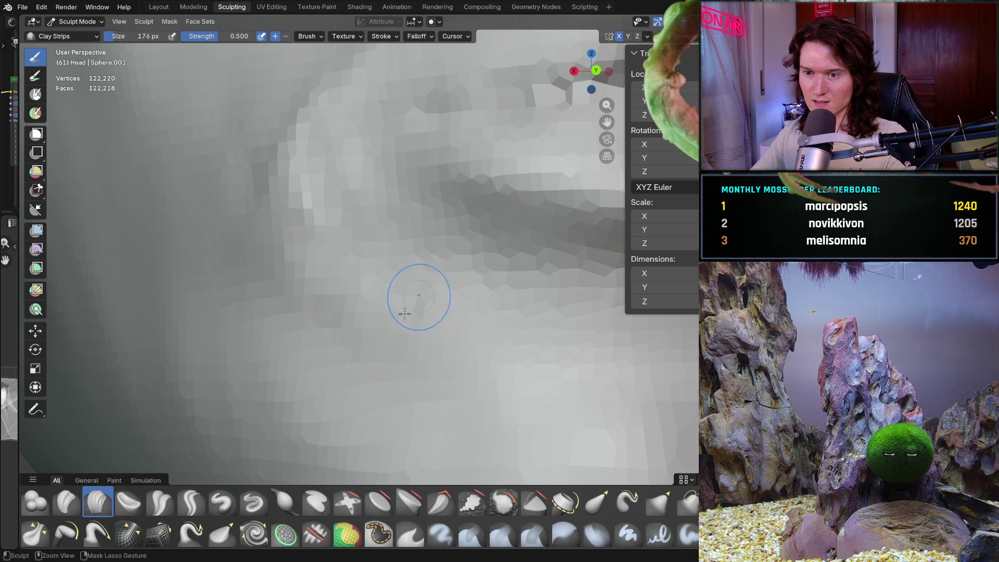
{"action": "mouse_move", "coordinate": [498, 297]}
{"action": "middle_mouse_down"}
{"action": "mouse_move", "coordinate": [475, 325]}
{"action": "mouse_move", "coordinate": [491, 334]}
{"action": "mouse_move", "coordinate": [430, 350]}
{"action": "mouse_move", "coordinate": [270, 298]}
{"action": "mouse_move", "coordinate": [287, 344]}
{"action": "middle_mouse_up"}
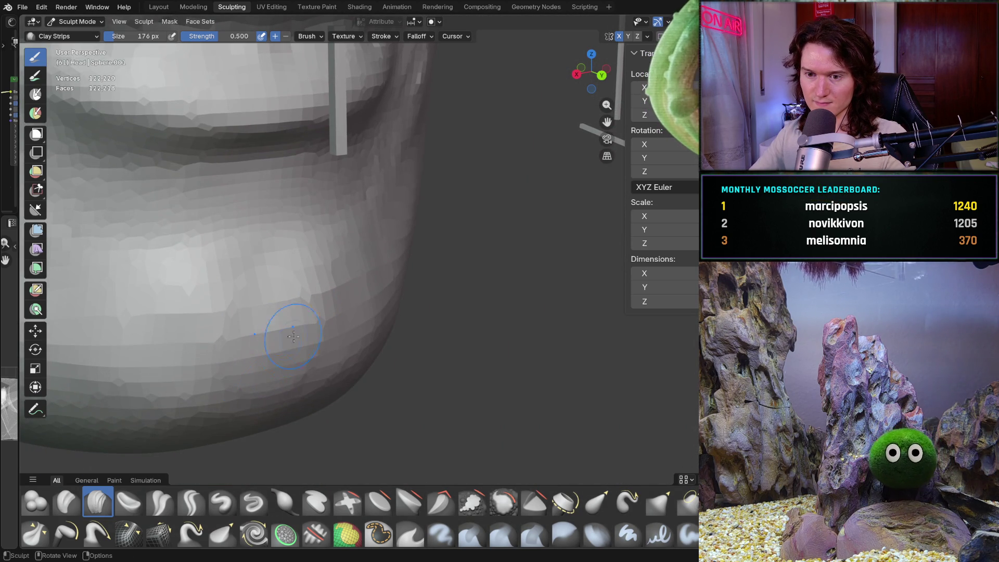
{"action": "middle_click_drag", "start_coordinate": [259, 385], "coordinate": [221, 385]}
{"action": "mouse_move", "coordinate": [263, 276]}
{"action": "middle_mouse_down"}
{"action": "mouse_move", "coordinate": [280, 306]}
{"action": "mouse_move", "coordinate": [241, 306]}
{"action": "middle_mouse_up"}
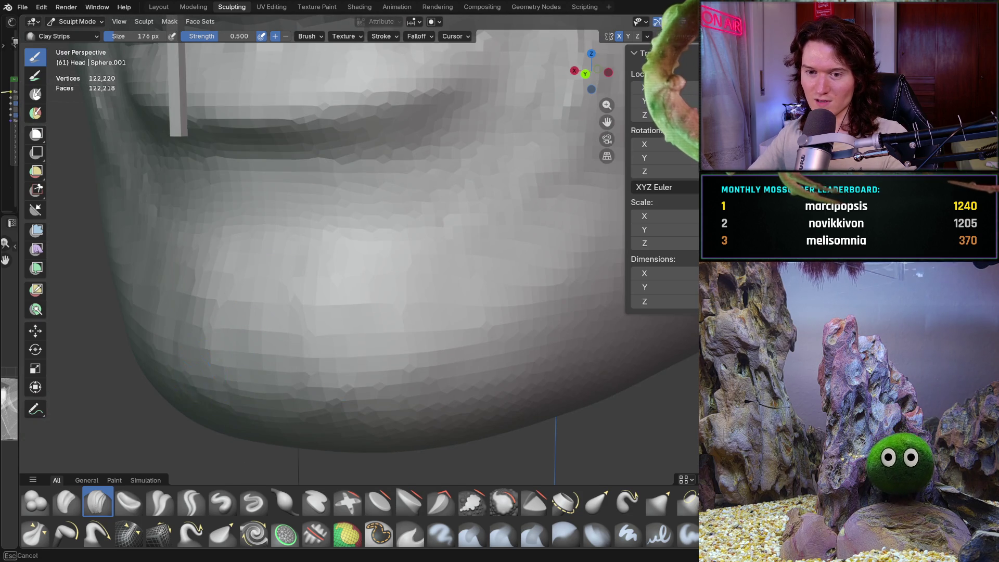
{"action": "mouse_move", "coordinate": [203, 385]}
{"action": "middle_mouse_down"}
{"action": "mouse_move", "coordinate": [232, 348]}
{"action": "mouse_move", "coordinate": [370, 362]}
{"action": "middle_mouse_up"}
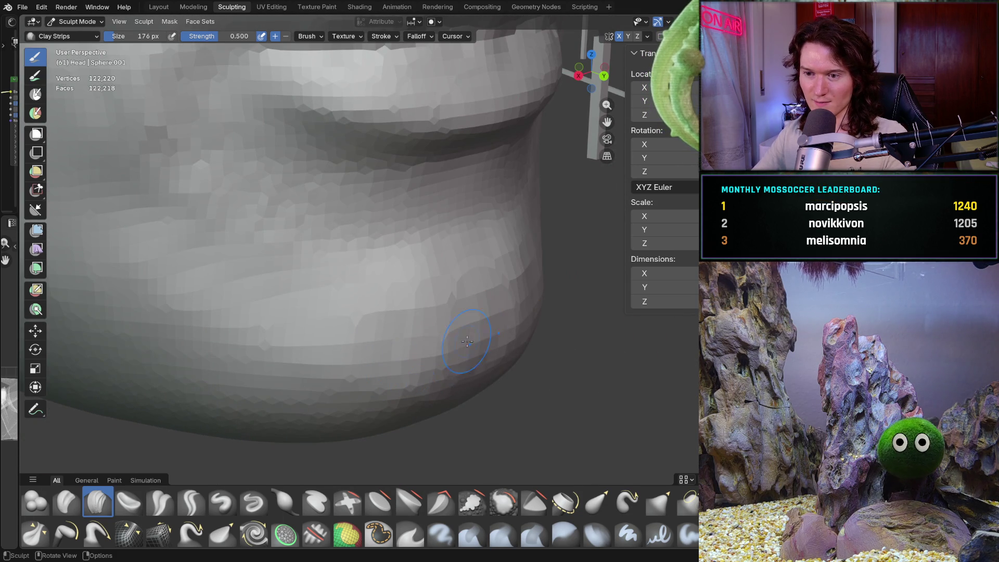
{"action": "middle_click_drag", "start_coordinate": [451, 380], "coordinate": [477, 383]}
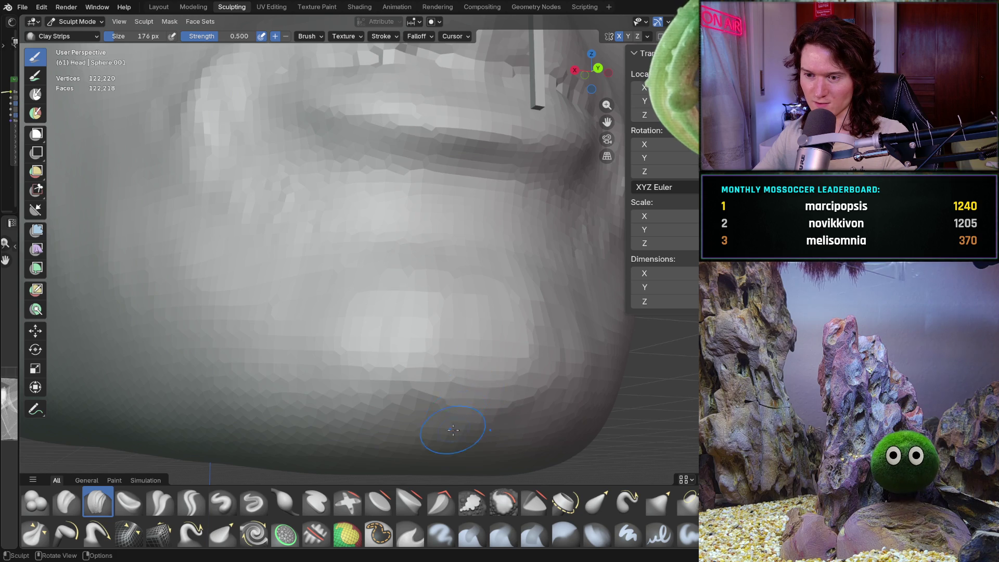
{"action": "mouse_move", "coordinate": [434, 323]}
{"action": "middle_mouse_down"}
{"action": "mouse_move", "coordinate": [350, 327]}
{"action": "mouse_move", "coordinate": [418, 308]}
{"action": "mouse_move", "coordinate": [382, 328]}
{"action": "middle_mouse_up"}
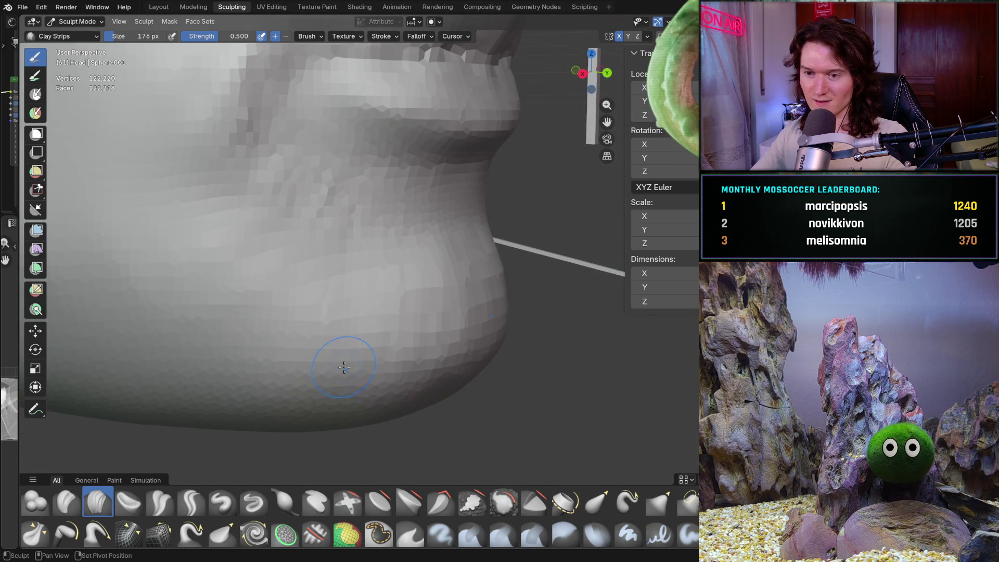
{"action": "middle_click_drag", "start_coordinate": [312, 397], "coordinate": [332, 367]}
{"action": "middle_click_drag", "start_coordinate": [325, 324], "coordinate": [297, 311]}
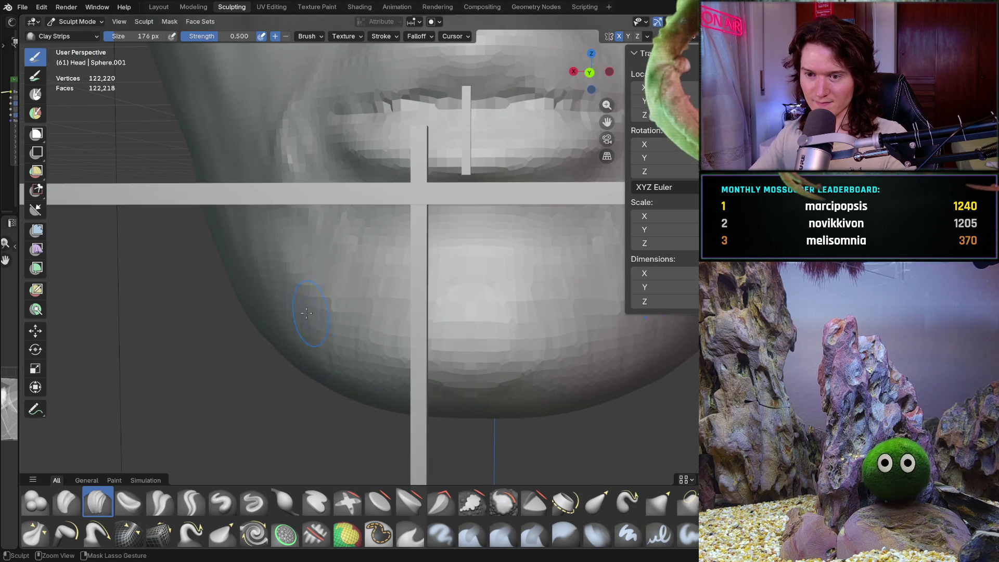
{"action": "middle_click_drag", "start_coordinate": [274, 354], "coordinate": [265, 359]}
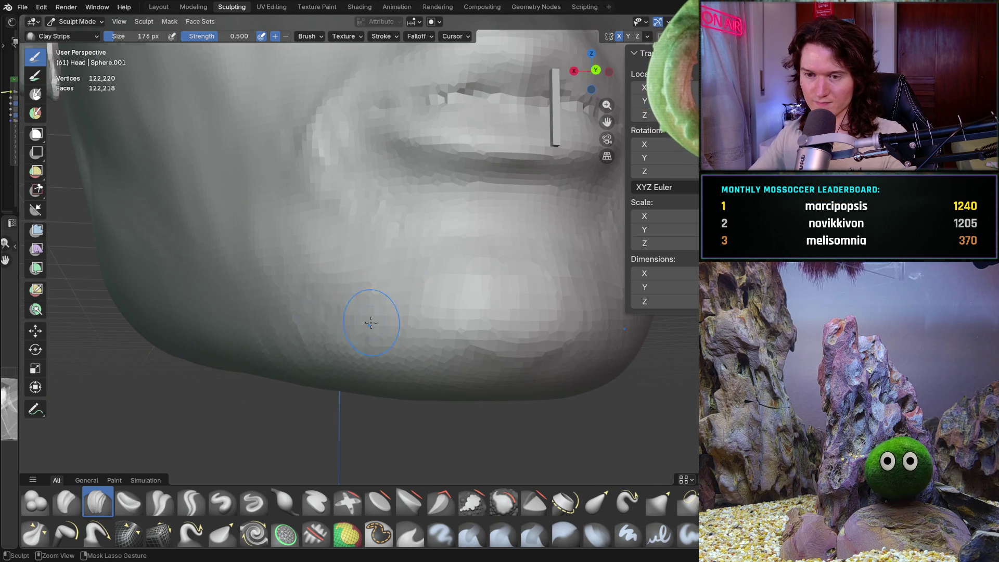
- Build up the jaw surface below the ear with a clay strip stroke
{"action": "mouse_move", "coordinate": [300, 264]}
{"action": "middle_mouse_down"}
{"action": "mouse_move", "coordinate": [397, 312]}
{"action": "mouse_move", "coordinate": [365, 295]}
{"action": "middle_mouse_up"}
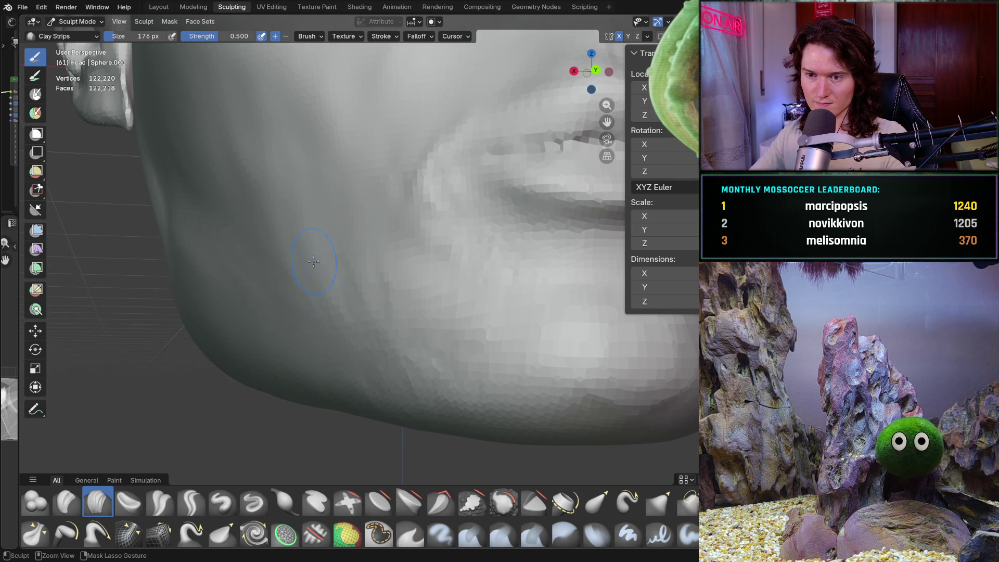
{"action": "middle_click_drag", "start_coordinate": [282, 271], "coordinate": [349, 294], "text": "shift"}
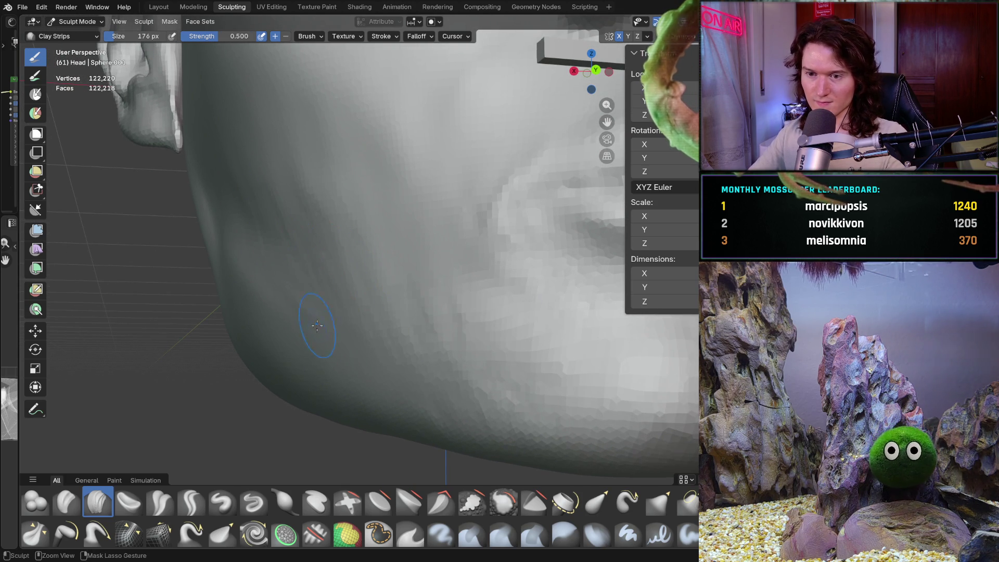
{"action": "mouse_move", "coordinate": [256, 266]}
{"action": "middle_mouse_down"}
{"action": "mouse_move", "coordinate": [256, 255]}
{"action": "mouse_move", "coordinate": [301, 298]}
{"action": "middle_mouse_up"}
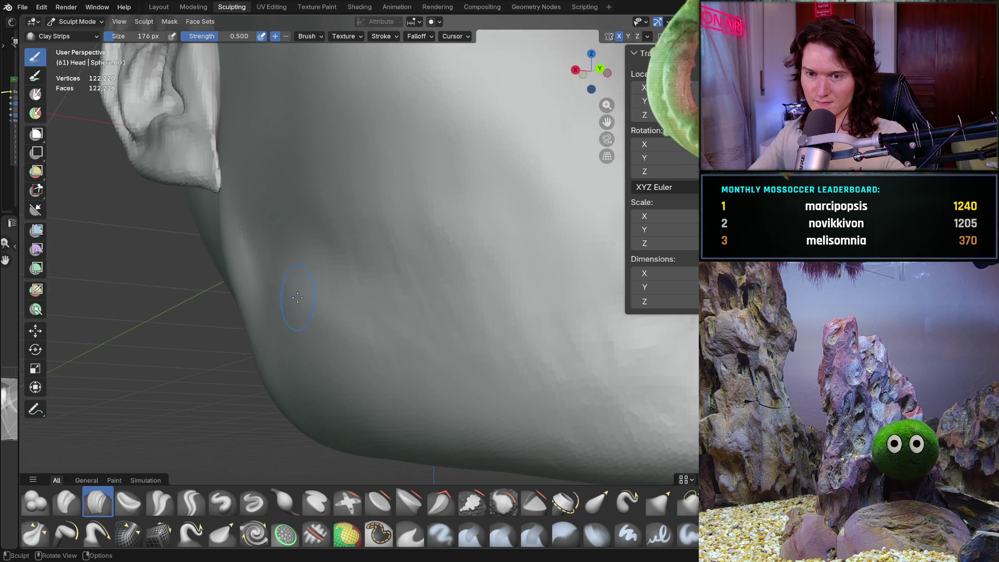
{"action": "middle_click_drag", "start_coordinate": [257, 246], "coordinate": [248, 253]}
{"action": "left_click_drag", "start_coordinate": [292, 271], "coordinate": [313, 309]}
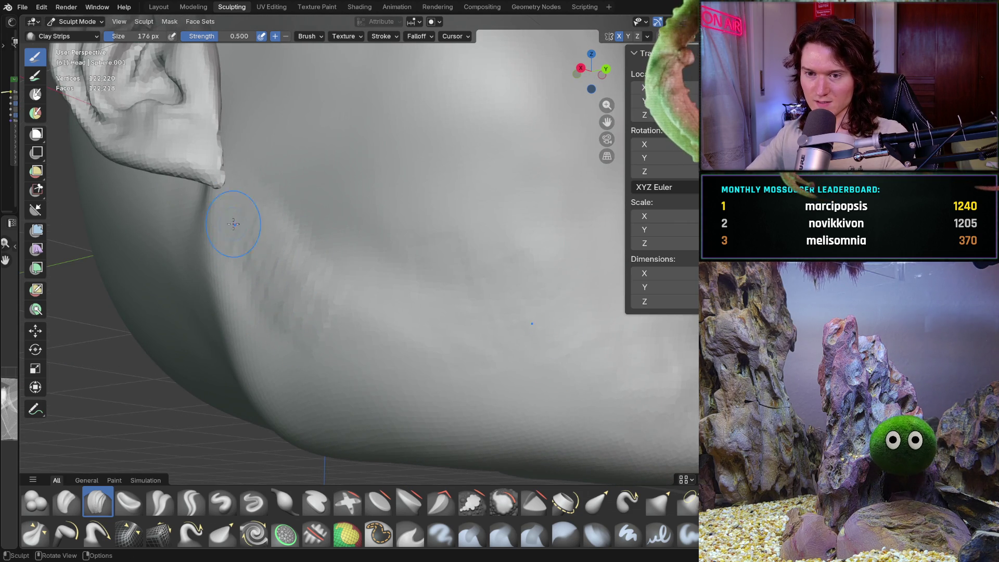
{"action": "mouse_move", "coordinate": [268, 223]}
{"action": "middle_mouse_down"}
{"action": "mouse_move", "coordinate": [256, 290]}
{"action": "mouse_move", "coordinate": [112, 312]}
{"action": "mouse_move", "coordinate": [289, 363]}
{"action": "mouse_move", "coordinate": [369, 331]}
{"action": "middle_mouse_up"}
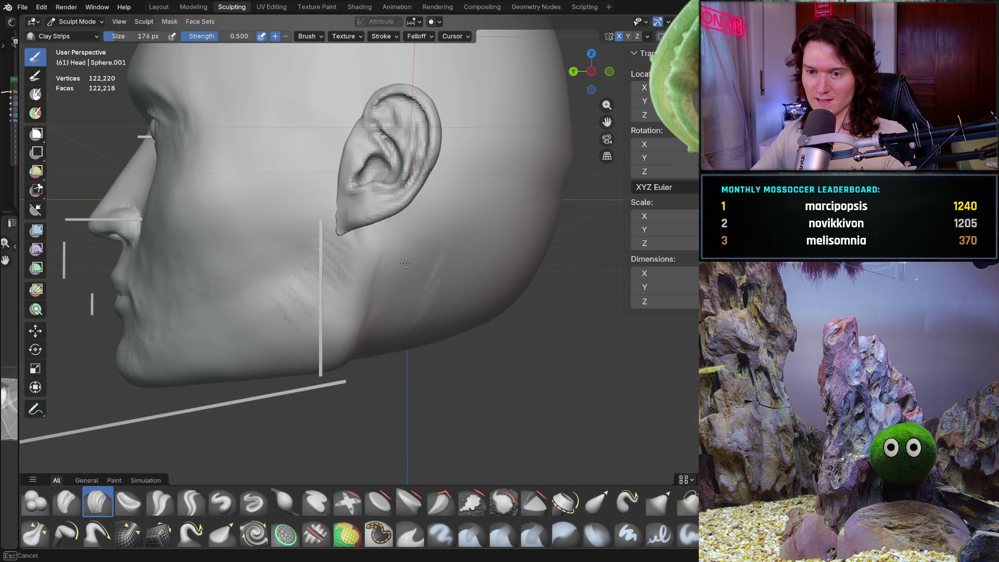
{"action": "middle_click_drag", "start_coordinate": [400, 280], "coordinate": [410, 256]}
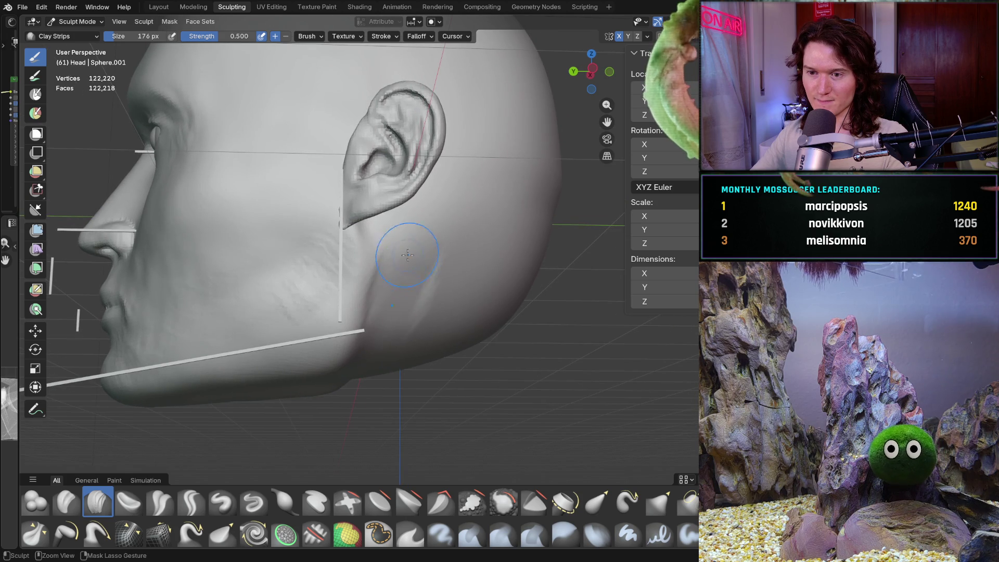
{"action": "mouse_move", "coordinate": [393, 364]}
{"action": "middle_mouse_down"}
{"action": "mouse_move", "coordinate": [374, 364]}
{"action": "mouse_move", "coordinate": [387, 327]}
{"action": "middle_mouse_up"}
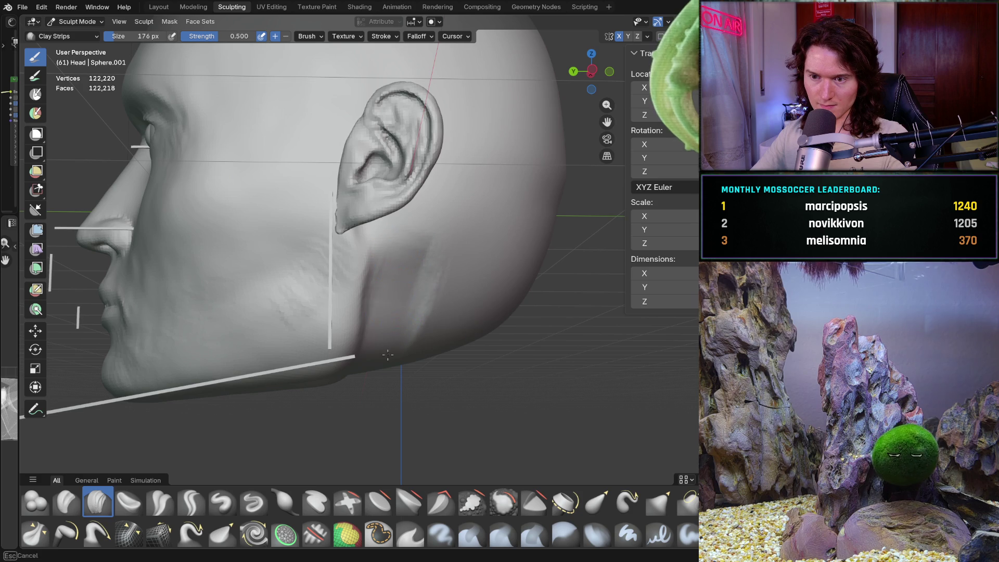
- From below, add clay streaks into the crease and across the underside of the jaw
{"action": "middle_click_drag", "start_coordinate": [417, 307], "coordinate": [382, 378]}
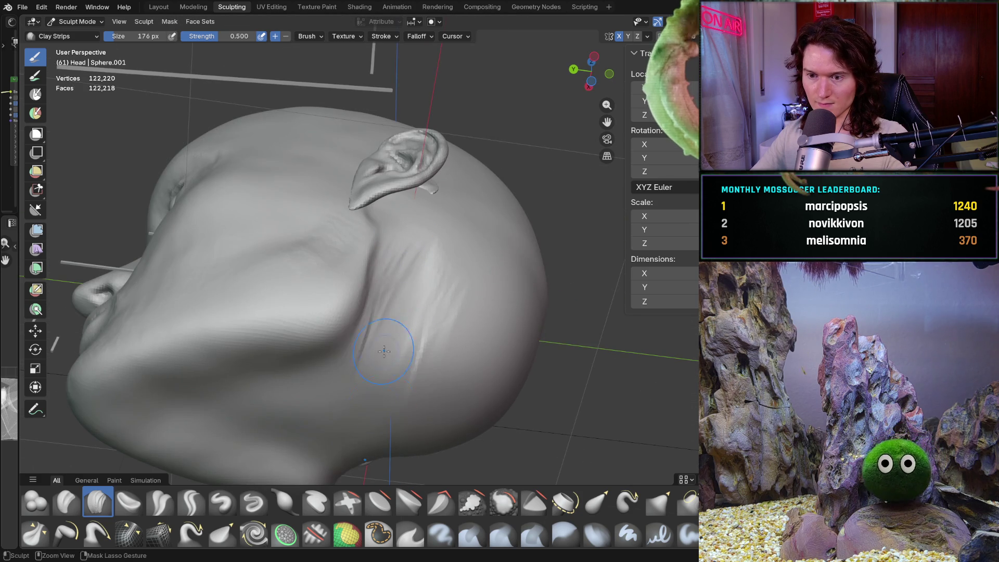
{"action": "left_click_drag", "start_coordinate": [373, 439], "coordinate": [346, 371]}
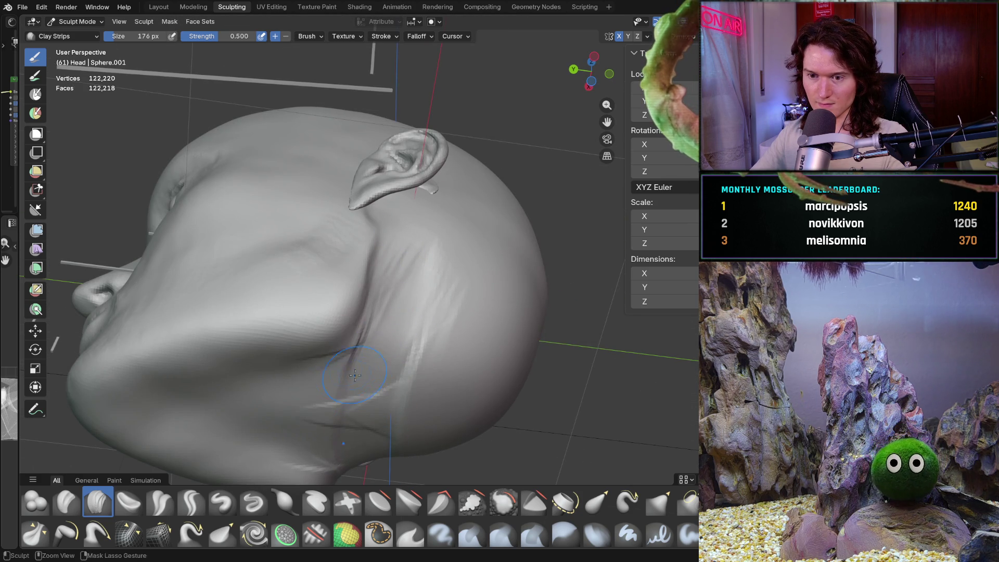
{"action": "middle_click_drag", "start_coordinate": [339, 386], "coordinate": [344, 311]}
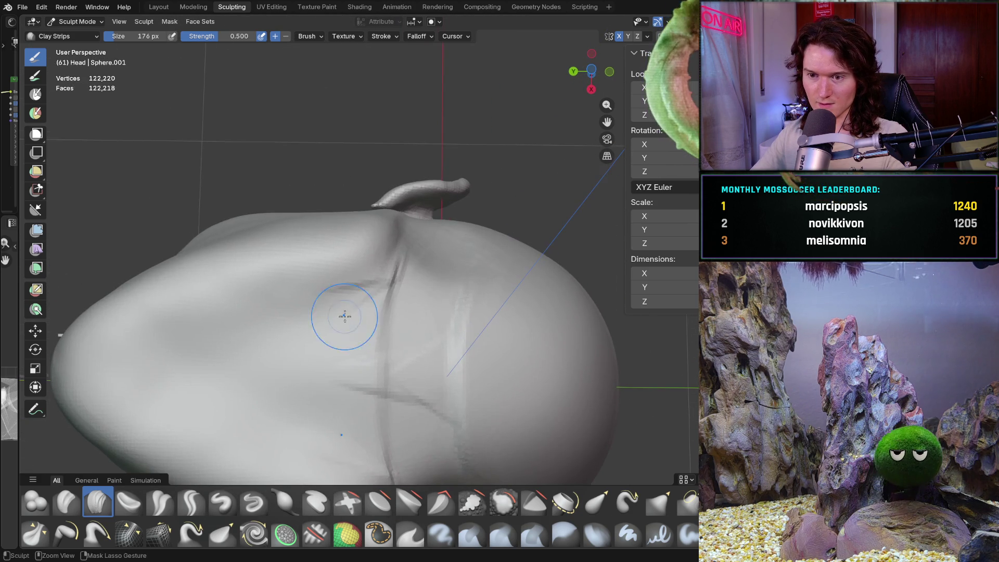
{"action": "mouse_move", "coordinate": [342, 317]}
{"action": "left_mouse_down"}
{"action": "mouse_move", "coordinate": [196, 335]}
{"action": "mouse_move", "coordinate": [191, 354]}
{"action": "left_mouse_up"}
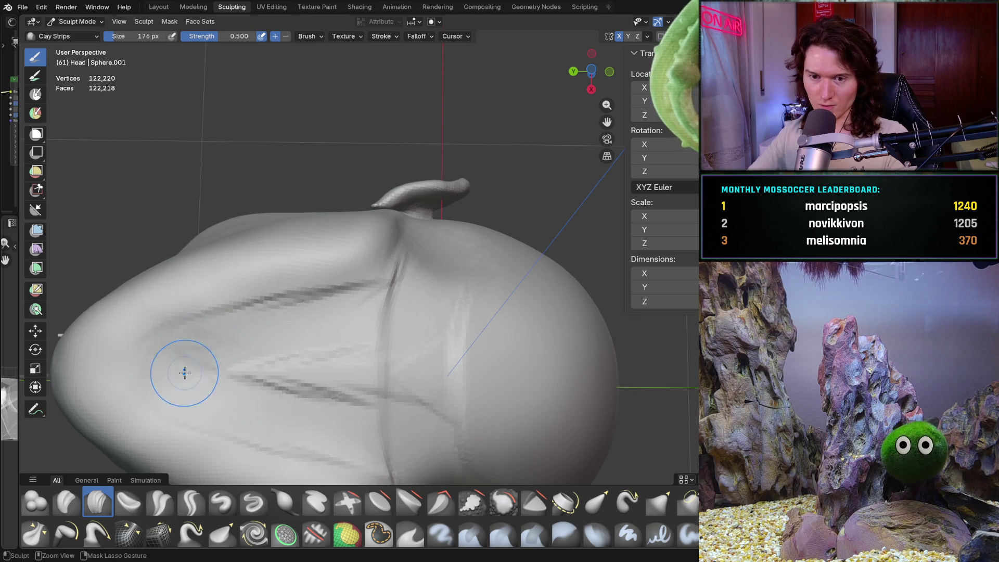
{"action": "middle_click_drag", "start_coordinate": [264, 323], "coordinate": [284, 394]}
{"action": "left_click_drag", "start_coordinate": [284, 393], "coordinate": [353, 426], "text": "shift"}
{"action": "mouse_move", "coordinate": [295, 391]}
{"action": "middle_mouse_down"}
{"action": "mouse_move", "coordinate": [404, 357]}
{"action": "mouse_move", "coordinate": [402, 405]}
{"action": "mouse_move", "coordinate": [395, 371]}
{"action": "middle_mouse_up"}
{"action": "mouse_move", "coordinate": [375, 427]}
{"action": "middle_mouse_down"}
{"action": "mouse_move", "coordinate": [384, 314]}
{"action": "mouse_move", "coordinate": [385, 348]}
{"action": "middle_mouse_up"}
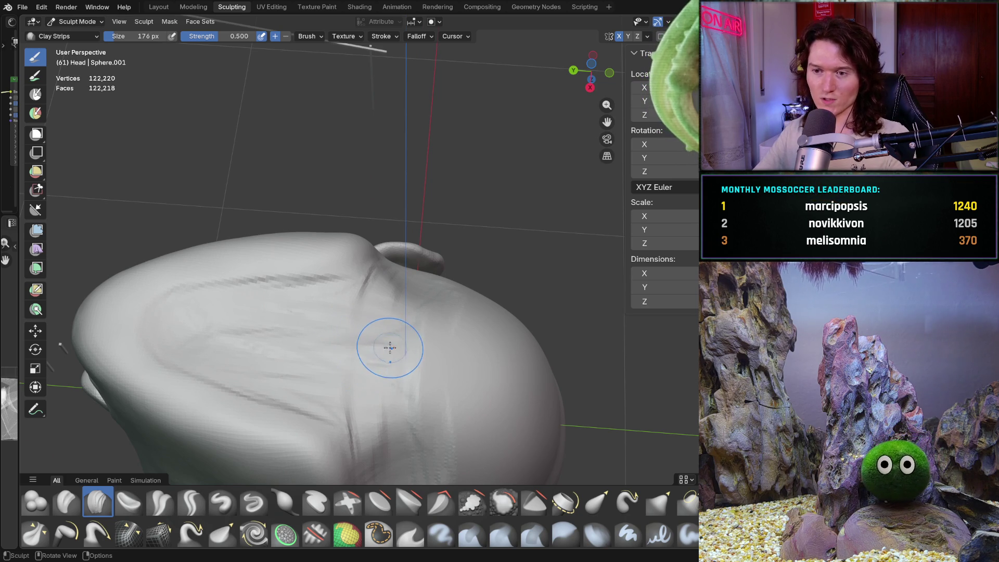
- Close in on the ear and jaw and add clay ridges plus a short stroke along the jaw
{"action": "middle_click_drag", "start_coordinate": [409, 337], "coordinate": [408, 386]}
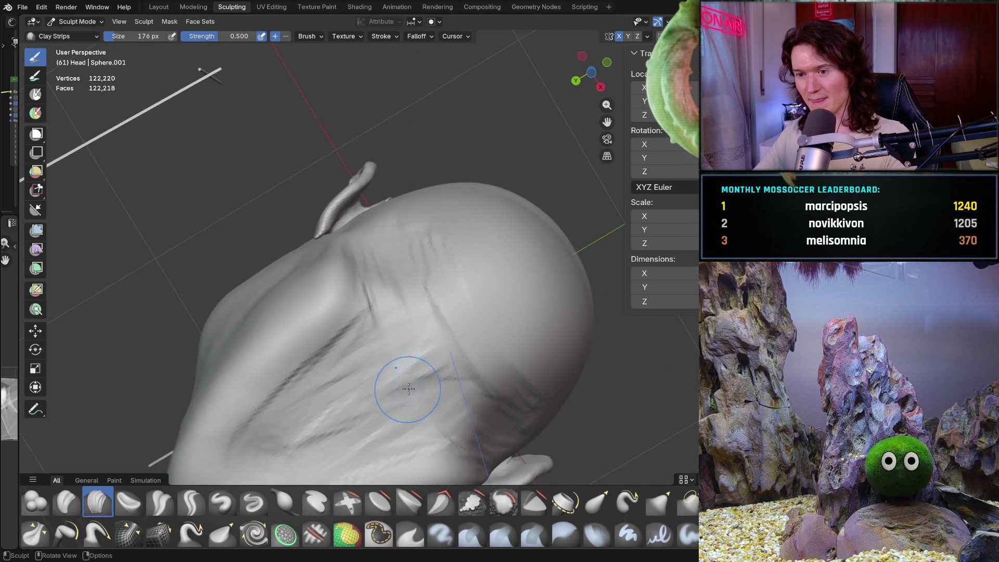
{"action": "scroll", "coordinate": [409, 385], "scroll_direction": "up", "scroll_amount": 3}
{"action": "mouse_move", "coordinate": [339, 386]}
{"action": "middle_mouse_down"}
{"action": "mouse_move", "coordinate": [354, 345]}
{"action": "mouse_move", "coordinate": [354, 355]}
{"action": "middle_mouse_up"}
{"action": "mouse_move", "coordinate": [390, 295]}
{"action": "middle_mouse_down"}
{"action": "mouse_move", "coordinate": [390, 335]}
{"action": "mouse_move", "coordinate": [451, 381]}
{"action": "middle_mouse_up"}
{"action": "mouse_move", "coordinate": [443, 300]}
{"action": "middle_mouse_down"}
{"action": "mouse_move", "coordinate": [411, 377]}
{"action": "mouse_move", "coordinate": [393, 325]}
{"action": "middle_mouse_up"}
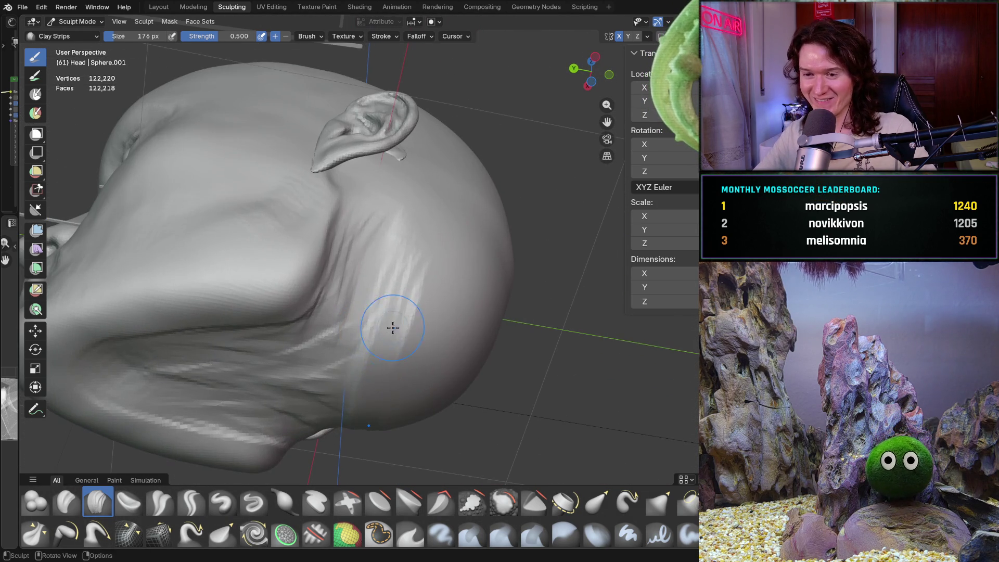
{"action": "mouse_move", "coordinate": [400, 375]}
{"action": "middle_mouse_down"}
{"action": "mouse_move", "coordinate": [397, 354]}
{"action": "mouse_move", "coordinate": [416, 328]}
{"action": "mouse_move", "coordinate": [367, 312]}
{"action": "middle_mouse_up"}
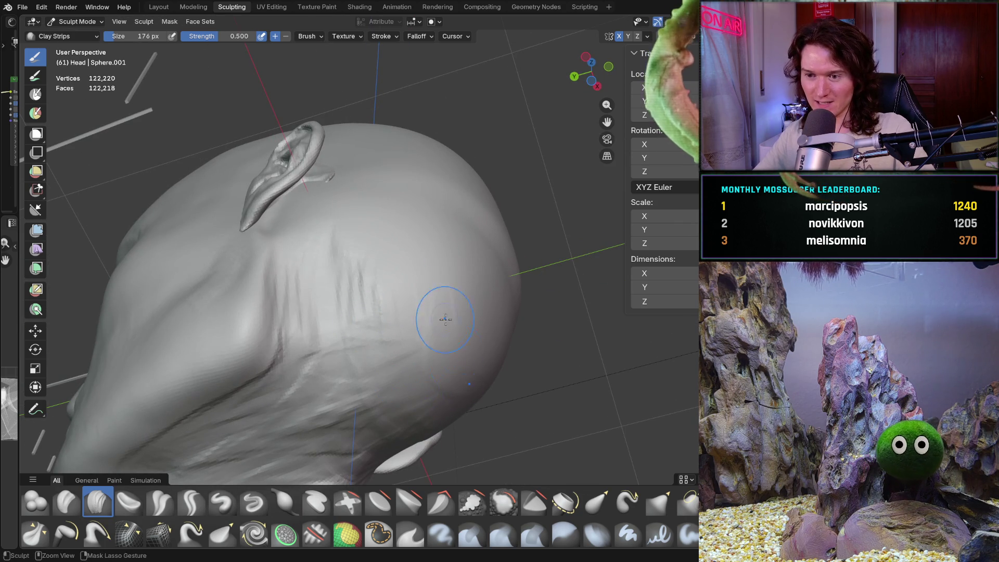
{"action": "mouse_move", "coordinate": [459, 385]}
{"action": "middle_mouse_down"}
{"action": "mouse_move", "coordinate": [411, 364]}
{"action": "mouse_move", "coordinate": [331, 292]}
{"action": "middle_mouse_up"}
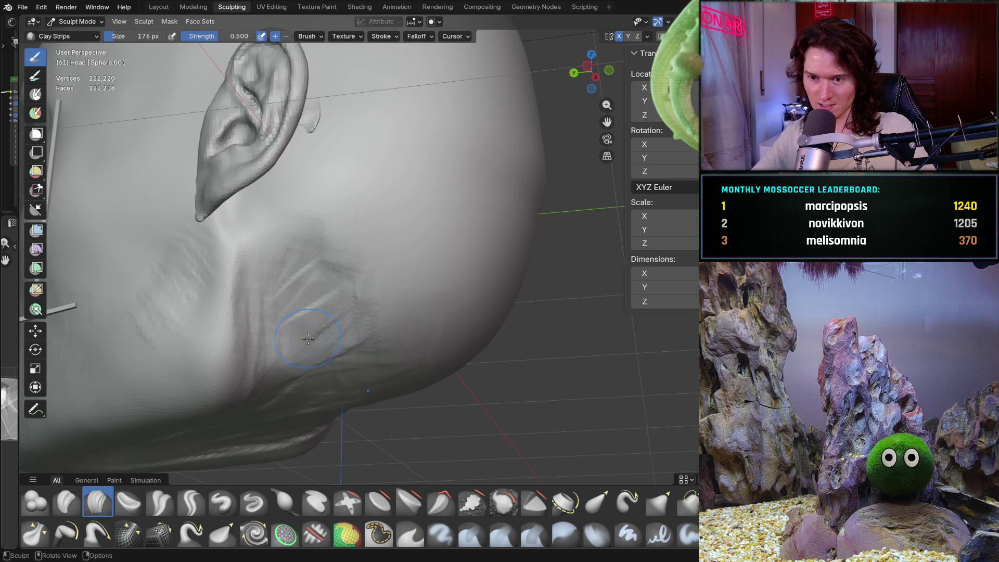
{"action": "mouse_move", "coordinate": [323, 255]}
{"action": "left_mouse_down"}
{"action": "mouse_move", "coordinate": [337, 306]}
{"action": "mouse_move", "coordinate": [310, 293]}
{"action": "mouse_move", "coordinate": [304, 276]}
{"action": "mouse_move", "coordinate": [344, 269]}
{"action": "left_mouse_up"}
{"action": "left_click_drag", "start_coordinate": [359, 355], "coordinate": [395, 339]}
- Orbit around to look up under the jaw and switch to the Smooth brush
{"action": "middle_click_drag", "start_coordinate": [445, 332], "coordinate": [379, 312]}
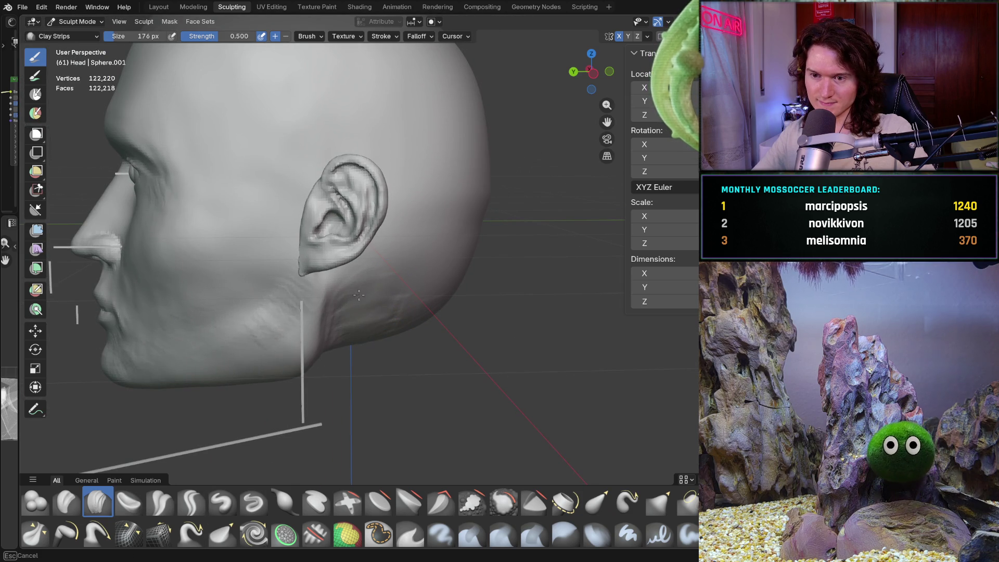
{"action": "mouse_move", "coordinate": [417, 342]}
{"action": "middle_mouse_down"}
{"action": "mouse_move", "coordinate": [397, 239]}
{"action": "mouse_move", "coordinate": [383, 390]}
{"action": "middle_mouse_up"}
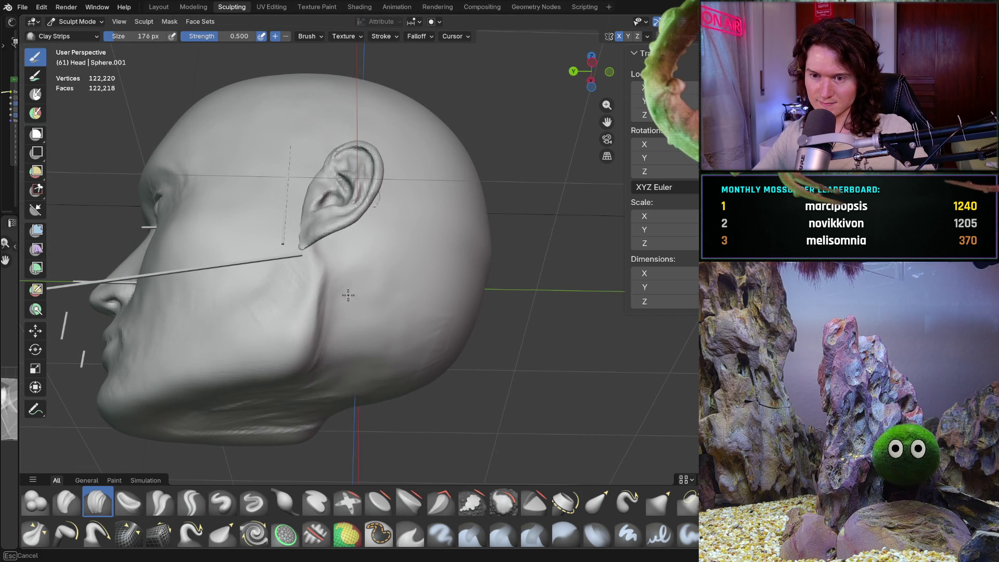
{"action": "mouse_move", "coordinate": [301, 379]}
{"action": "middle_mouse_down"}
{"action": "mouse_move", "coordinate": [374, 250]}
{"action": "mouse_move", "coordinate": [377, 327]}
{"action": "middle_mouse_up"}
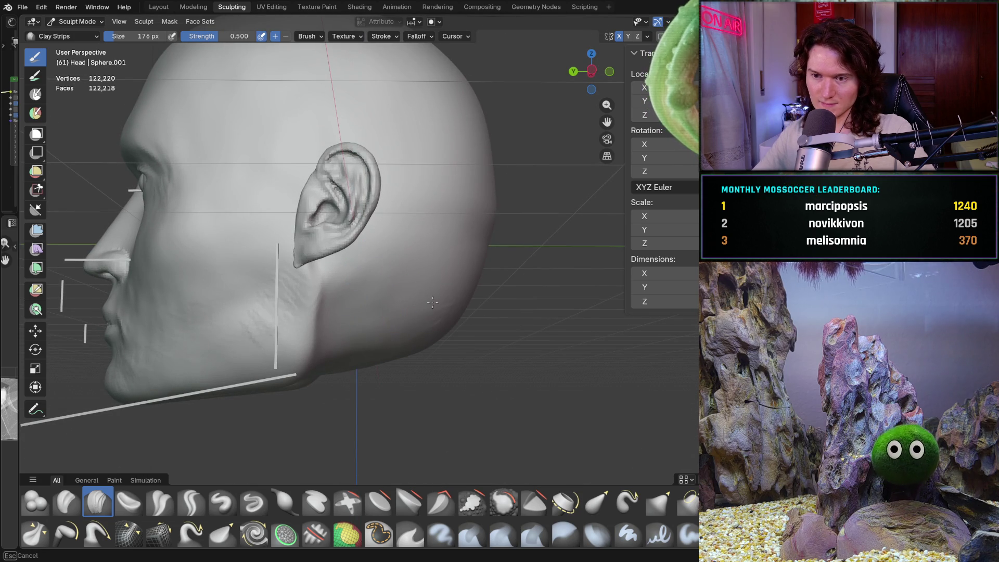
{"action": "middle_click_drag", "start_coordinate": [456, 294], "coordinate": [432, 352]}
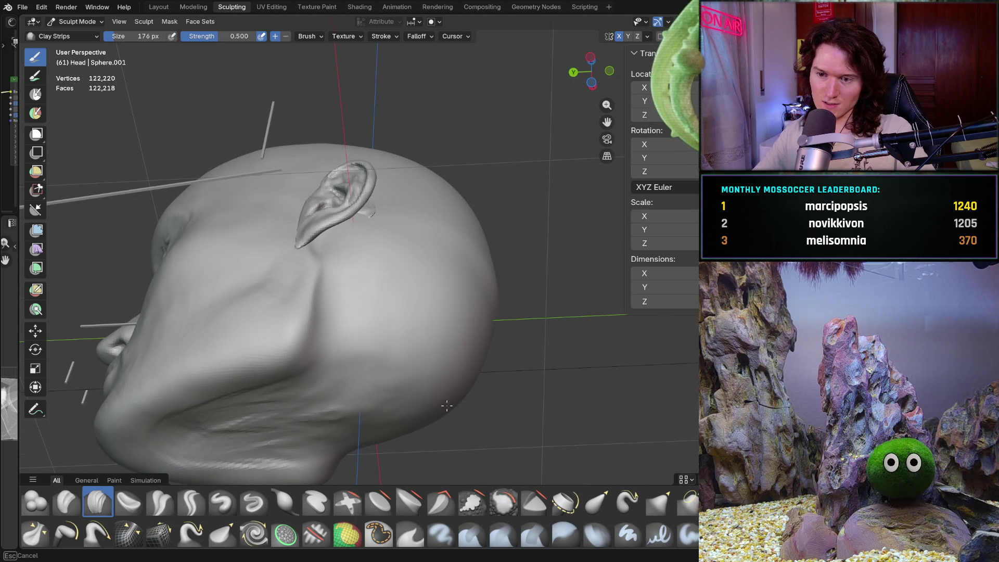
{"action": "key", "text": "shift+s"}
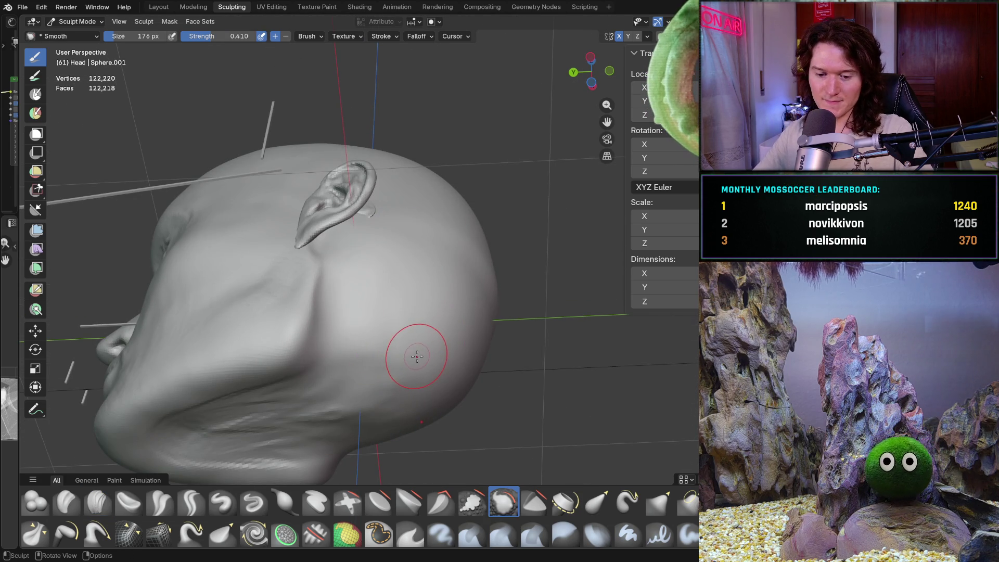
- Enlarge the Smooth brush to 292 px and smooth the back of the head
{"action": "key", "text": "f"}
{"action": "left_click", "coordinate": [411, 343]}
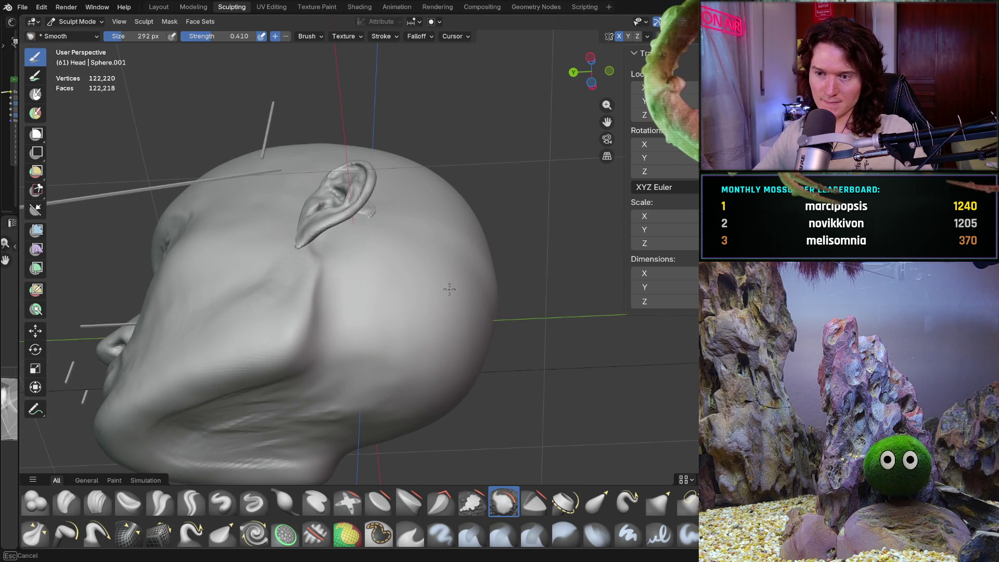
{"action": "mouse_move", "coordinate": [435, 268]}
{"action": "middle_mouse_down"}
{"action": "mouse_move", "coordinate": [412, 312]}
{"action": "mouse_move", "coordinate": [419, 329]}
{"action": "mouse_move", "coordinate": [396, 361]}
{"action": "mouse_move", "coordinate": [399, 326]}
{"action": "mouse_move", "coordinate": [385, 363]}
{"action": "mouse_move", "coordinate": [432, 333]}
{"action": "mouse_move", "coordinate": [437, 312]}
{"action": "middle_mouse_up"}
{"action": "left_click", "coordinate": [385, 363]}
{"action": "scroll", "coordinate": [440, 291], "scroll_direction": "up", "scroll_amount": 5}
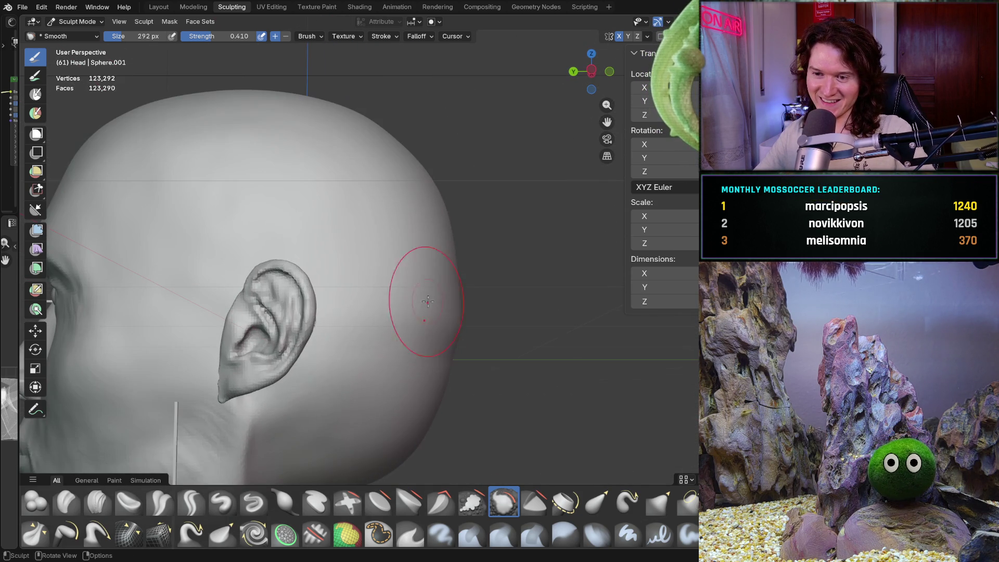
- Switch to Clay Strips, shrink it to 84 px and layer streaks across the back of the skull
{"action": "left_click", "coordinate": [98, 501]}
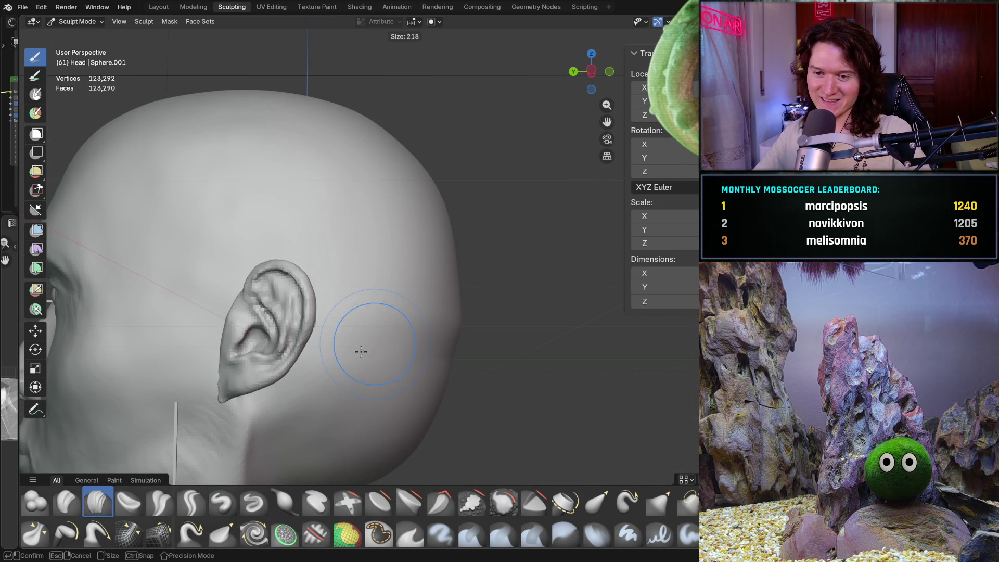
{"action": "middle_click_drag", "start_coordinate": [366, 350], "coordinate": [448, 366]}
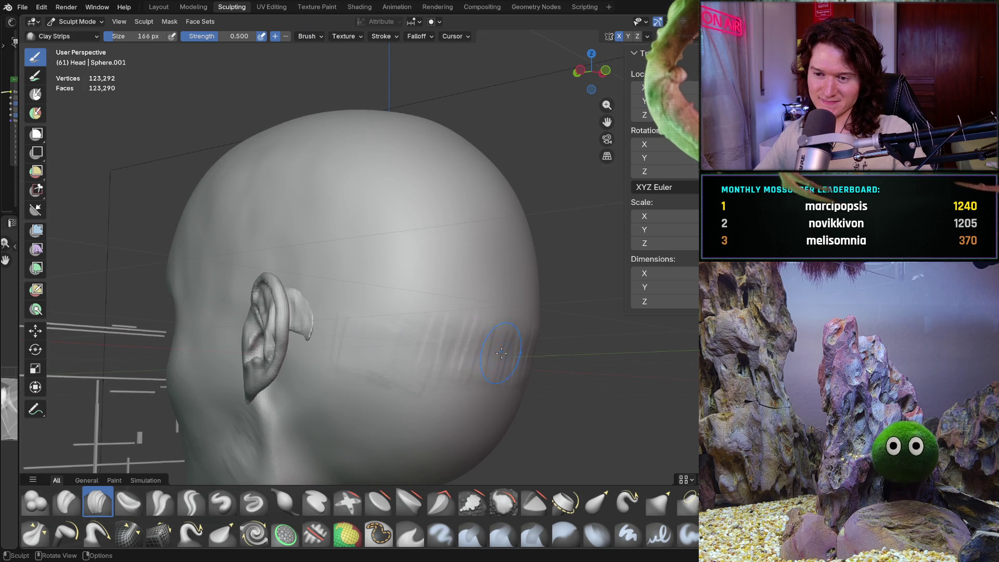
{"action": "middle_click_drag", "start_coordinate": [509, 353], "coordinate": [511, 350]}
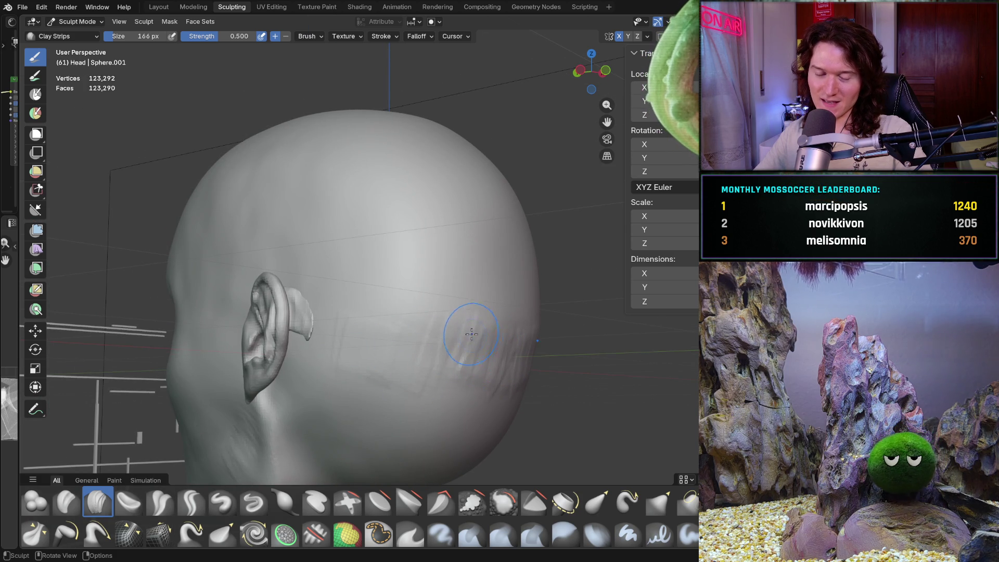
{"action": "mouse_move", "coordinate": [440, 362]}
{"action": "left_mouse_down"}
{"action": "mouse_move", "coordinate": [432, 344]}
{"action": "mouse_move", "coordinate": [442, 336]}
{"action": "left_mouse_up"}
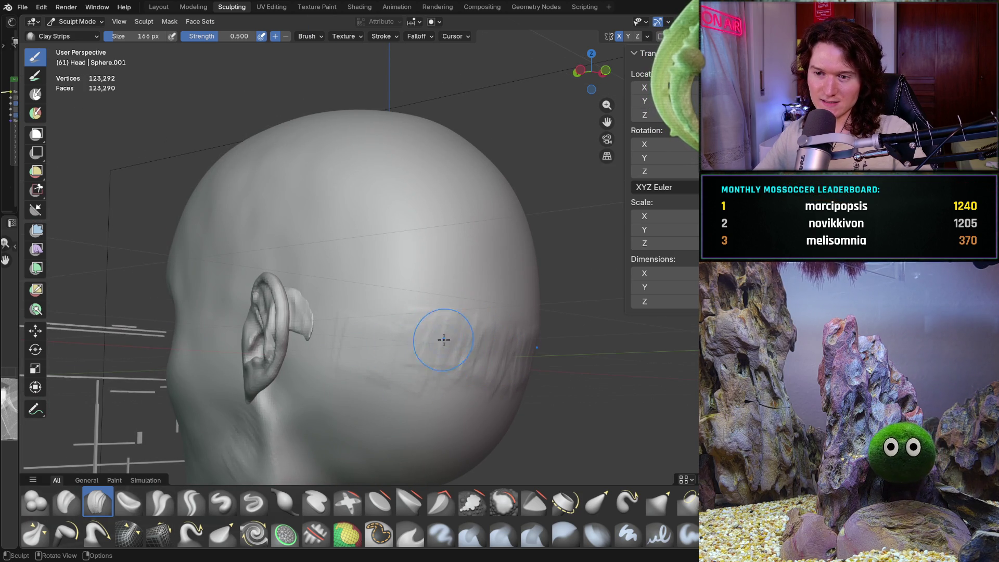
{"action": "key", "text": "f"}
{"action": "left_click", "coordinate": [374, 329]}
{"action": "left_click_drag", "start_coordinate": [401, 343], "coordinate": [475, 366]}
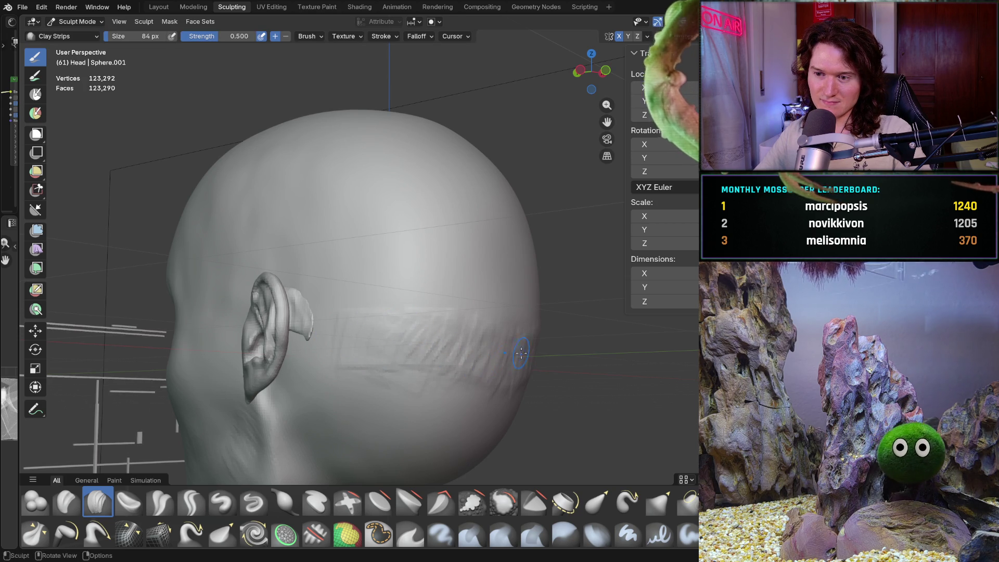
- Orbit the head round to a side profile showing the ear and face
{"action": "middle_click_drag", "start_coordinate": [351, 355], "coordinate": [443, 365]}
{"action": "middle_click_drag", "start_coordinate": [385, 352], "coordinate": [414, 370]}
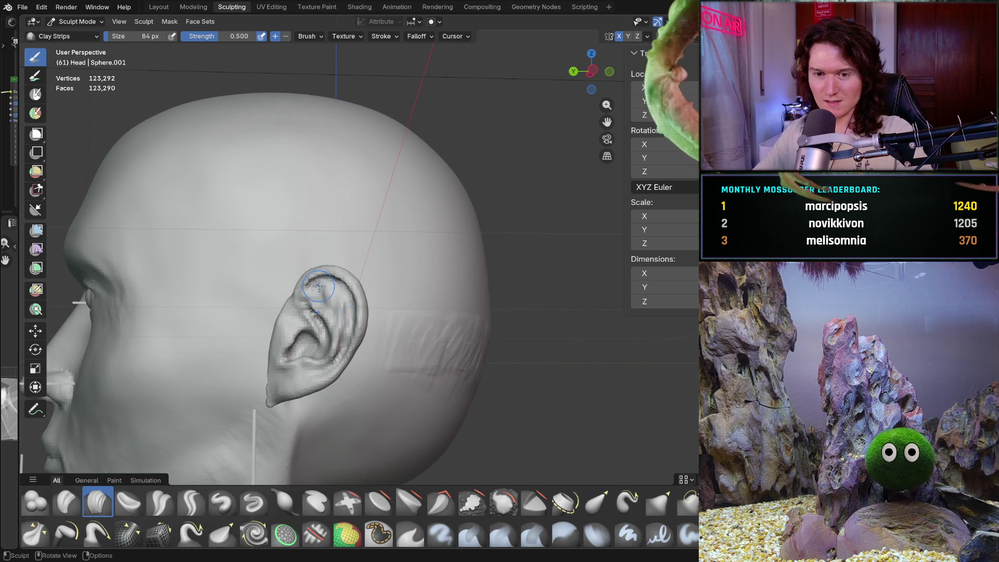
{"action": "mouse_move", "coordinate": [401, 350]}
{"action": "middle_mouse_down"}
{"action": "mouse_move", "coordinate": [390, 343]}
{"action": "mouse_move", "coordinate": [414, 327]}
{"action": "mouse_move", "coordinate": [426, 334]}
{"action": "mouse_move", "coordinate": [475, 314]}
{"action": "mouse_move", "coordinate": [488, 386]}
{"action": "mouse_move", "coordinate": [440, 392]}
{"action": "middle_mouse_up"}
{"action": "scroll", "coordinate": [401, 354], "scroll_direction": "up", "scroll_amount": 6}
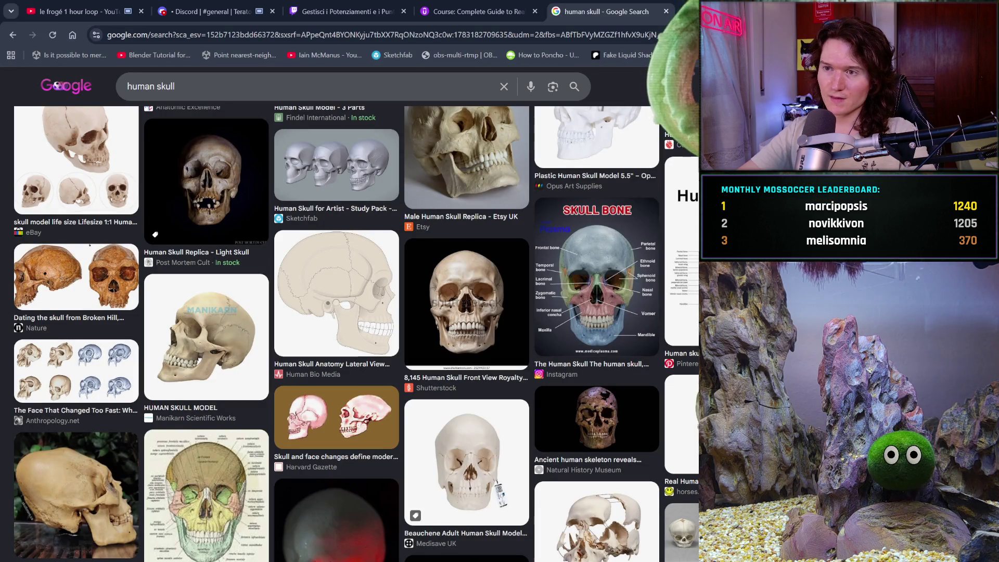
- Search Google for 'AAS medicine' in a new browser tab
{"action": "key", "text": "ctrl+t"}
{"action": "type", "text": "AAS"}
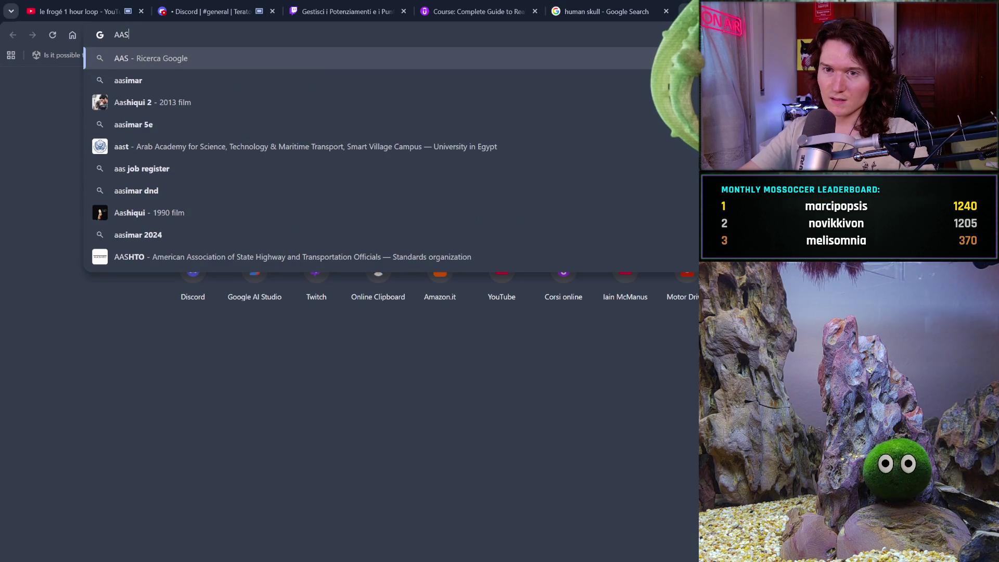
{"action": "type", "text": " m"}
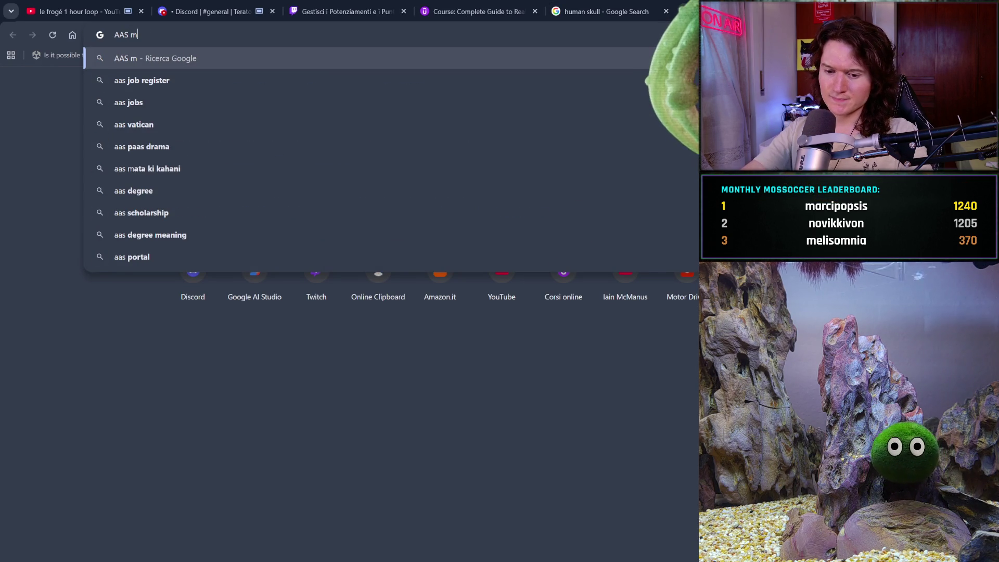
{"action": "type", "text": "edicine"}
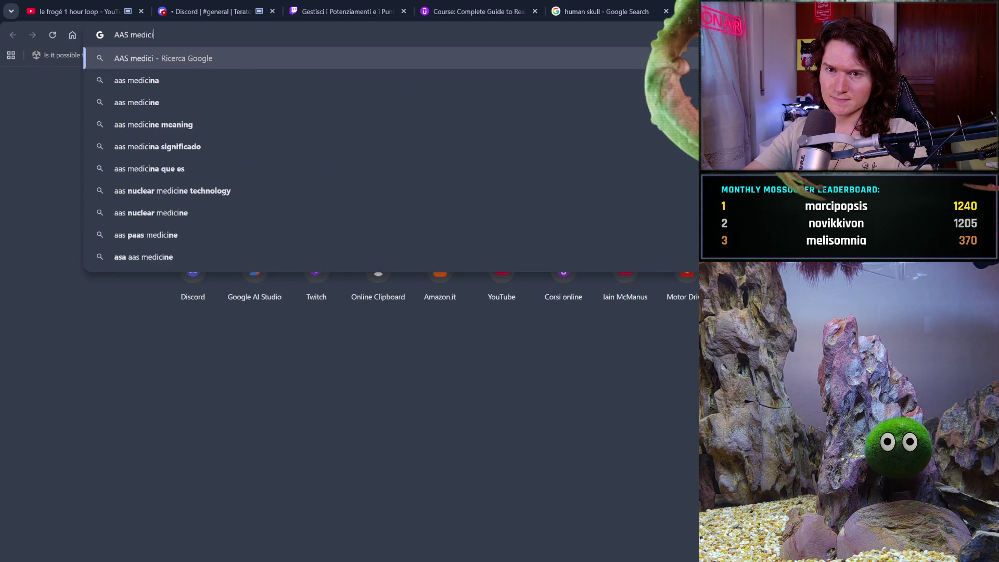
{"action": "key", "text": "Return"}
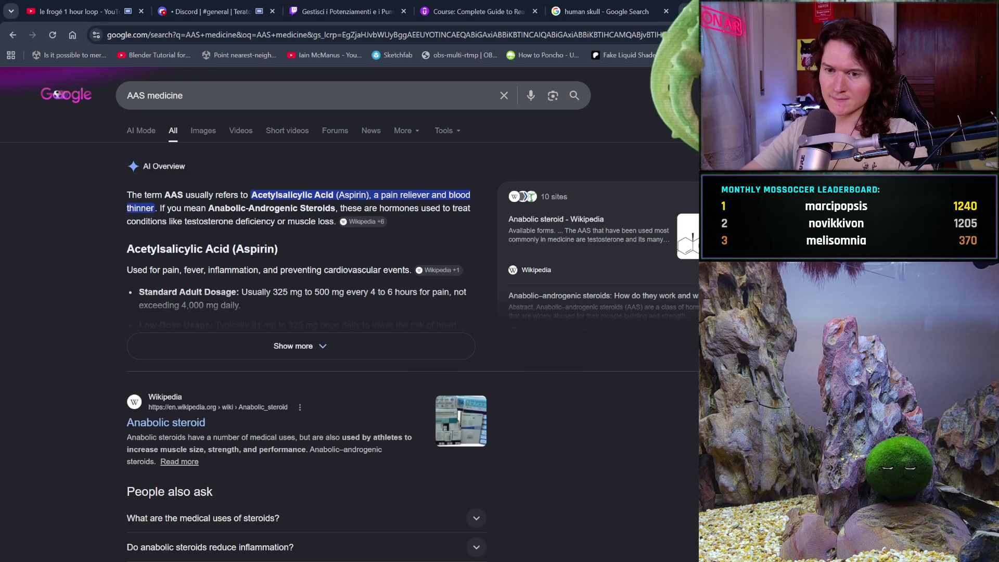
- Expand the full AI Overview and scroll through the search results
{"action": "left_click", "coordinate": [456, 350]}
{"action": "scroll", "coordinate": [457, 350], "scroll_direction": "down", "scroll_amount": 3}
{"action": "scroll", "coordinate": [456, 350], "scroll_direction": "down", "scroll_amount": 5}
{"action": "scroll", "coordinate": [457, 345], "scroll_direction": "down", "scroll_amount": 6}
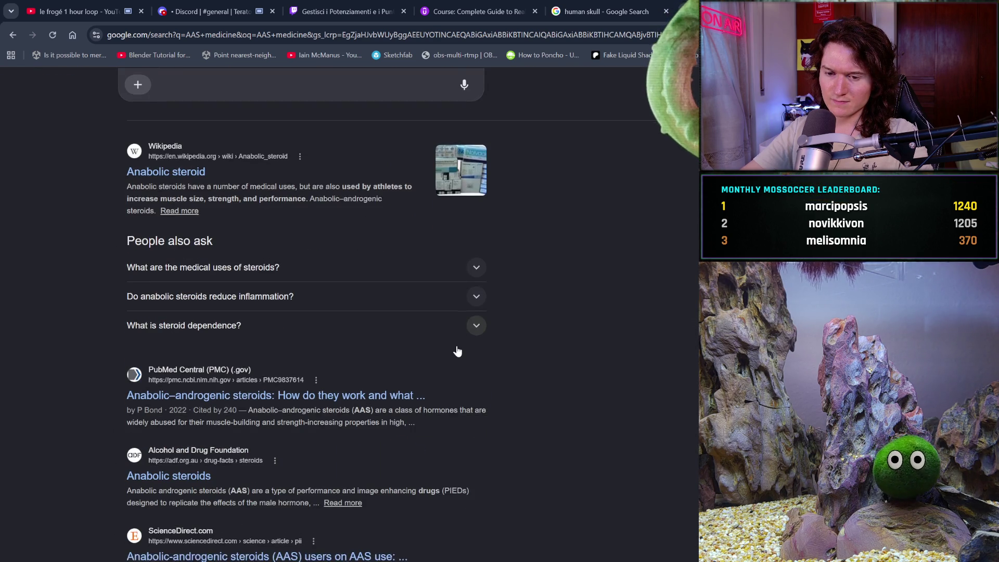
{"action": "scroll", "coordinate": [457, 350], "scroll_direction": "down", "scroll_amount": 3}
{"action": "scroll", "coordinate": [457, 350], "scroll_direction": "down", "scroll_amount": 3}
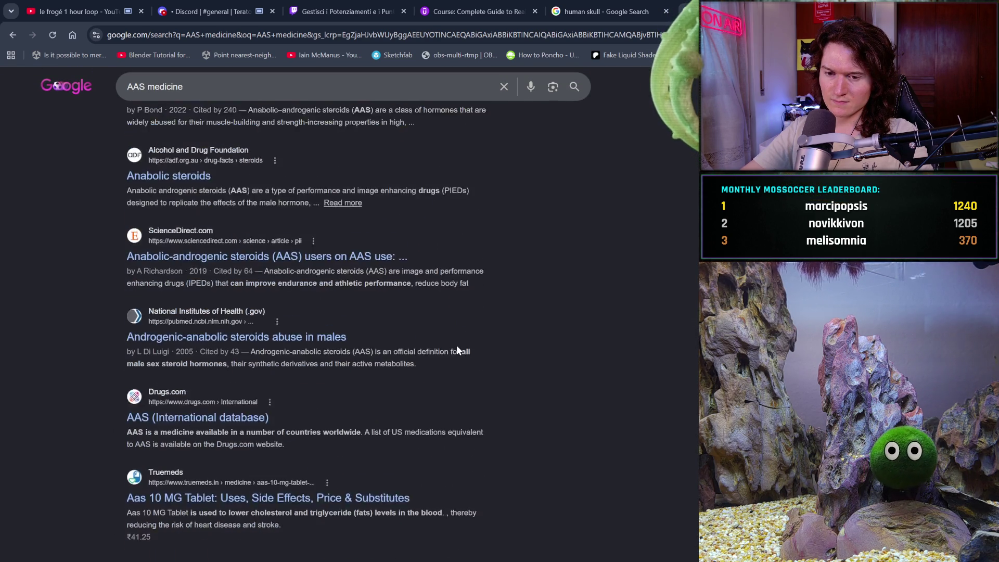
{"action": "scroll", "coordinate": [458, 350], "scroll_direction": "down", "scroll_amount": 2}
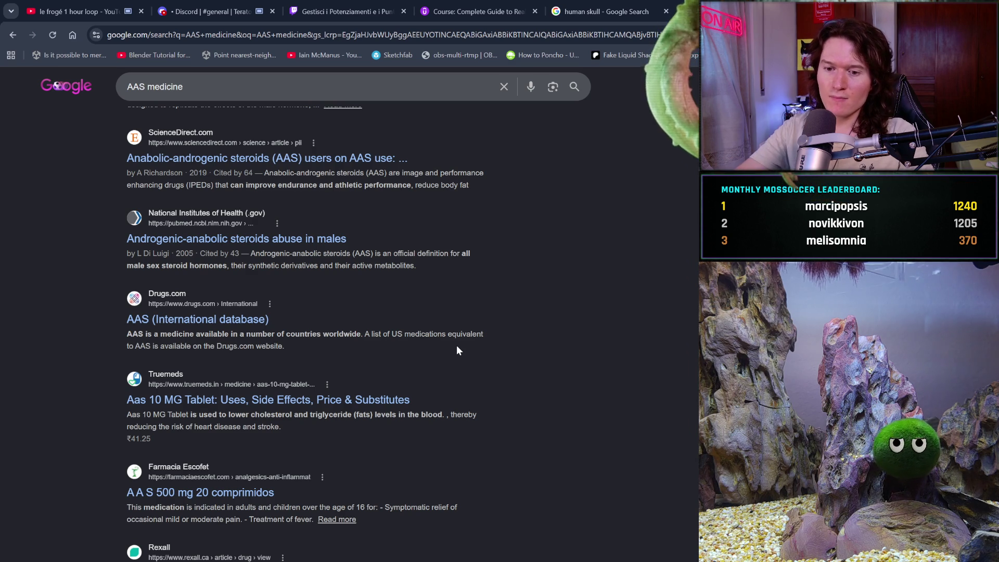
{"action": "scroll", "coordinate": [397, 322], "scroll_direction": "up", "scroll_amount": 15}
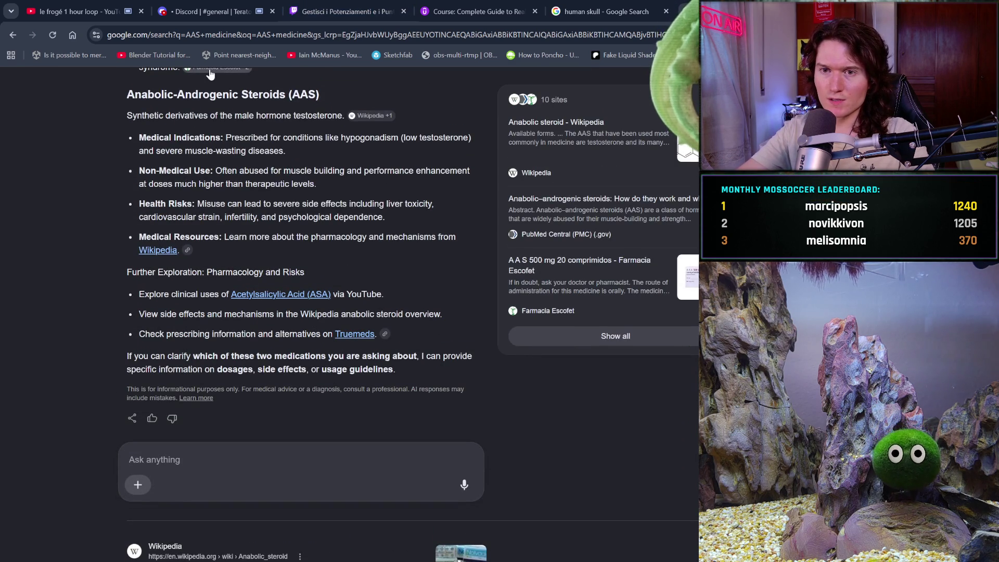
- Search Google for 'compression of the vertebral' artery and browse the image results
{"action": "left_click", "coordinate": [79, 36]}
{"action": "type", "text": "compression"}
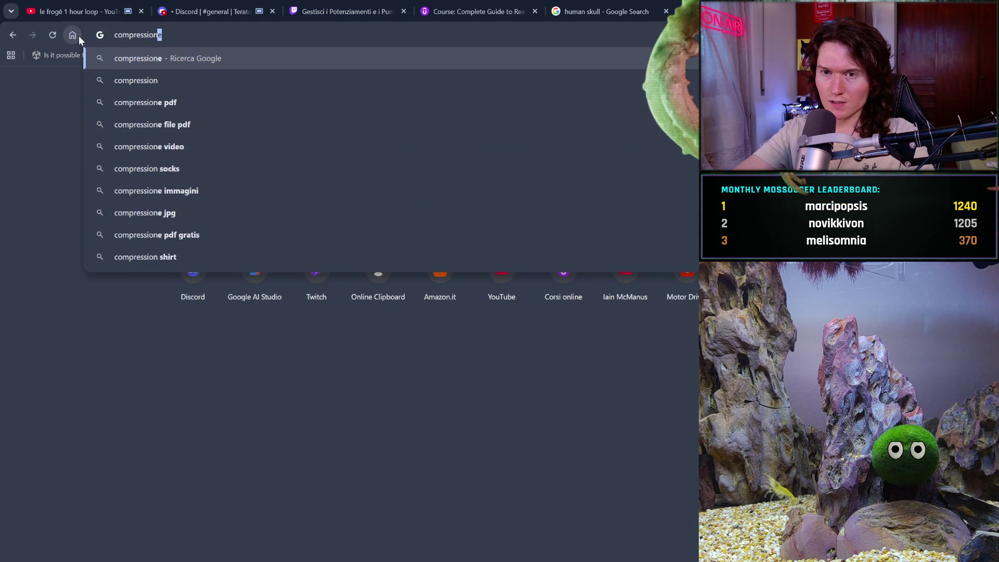
{"action": "type", "text": " of the"}
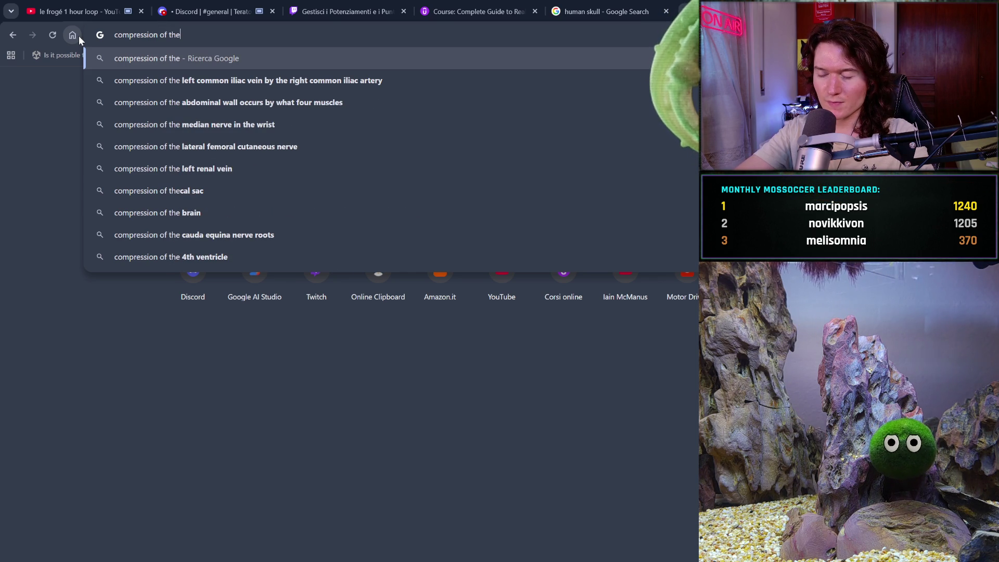
{"action": "type", "text": " vertebral"}
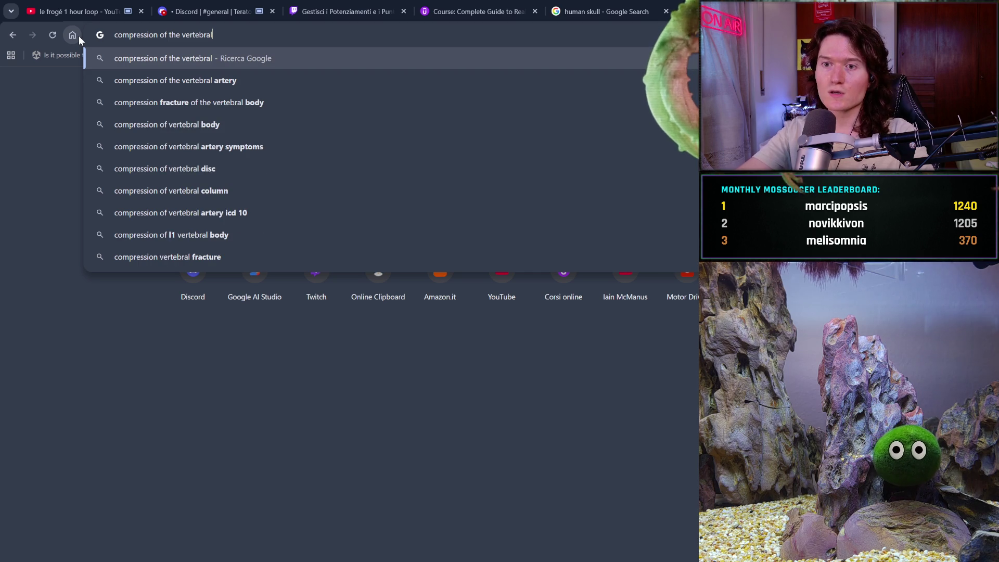
{"action": "left_click", "coordinate": [180, 81]}
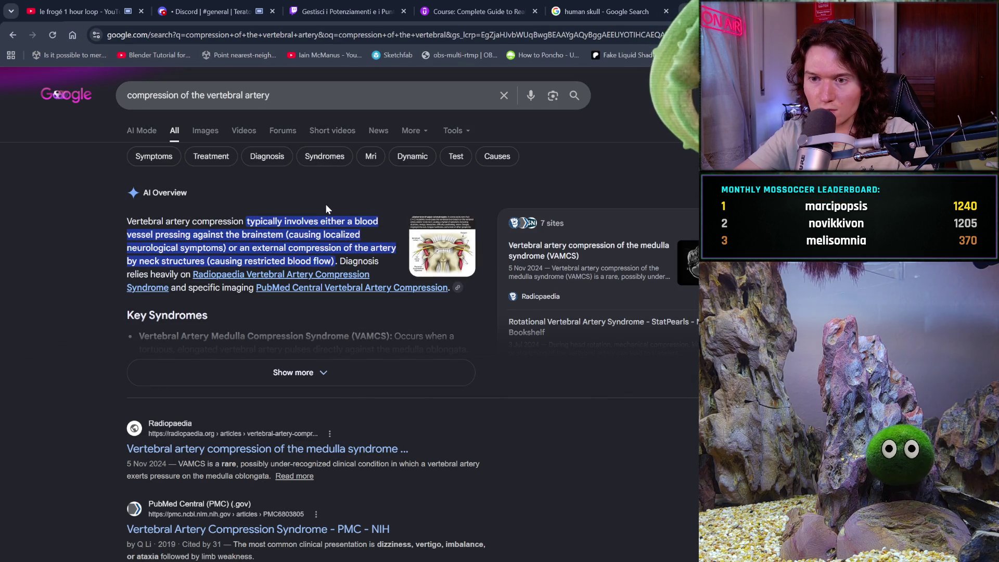
{"action": "left_click", "coordinate": [208, 131]}
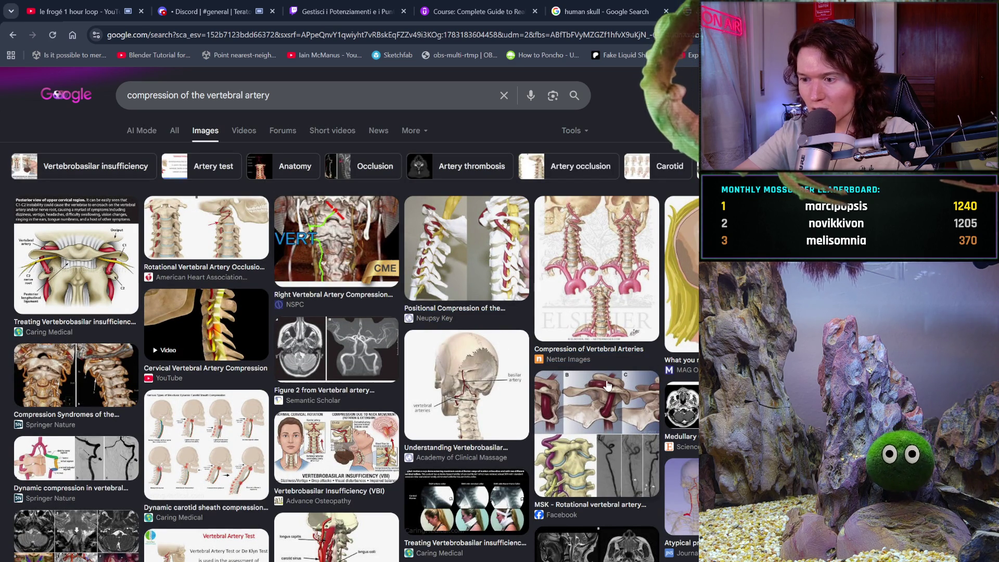
{"action": "scroll", "coordinate": [607, 385], "scroll_direction": "down", "scroll_amount": 1}
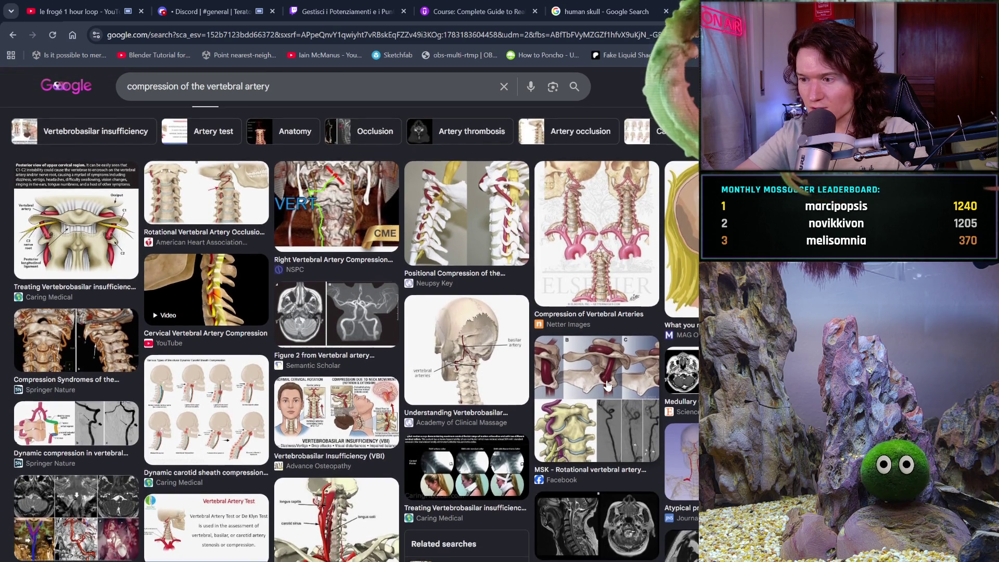
{"action": "scroll", "coordinate": [607, 385], "scroll_direction": "up", "scroll_amount": 1}
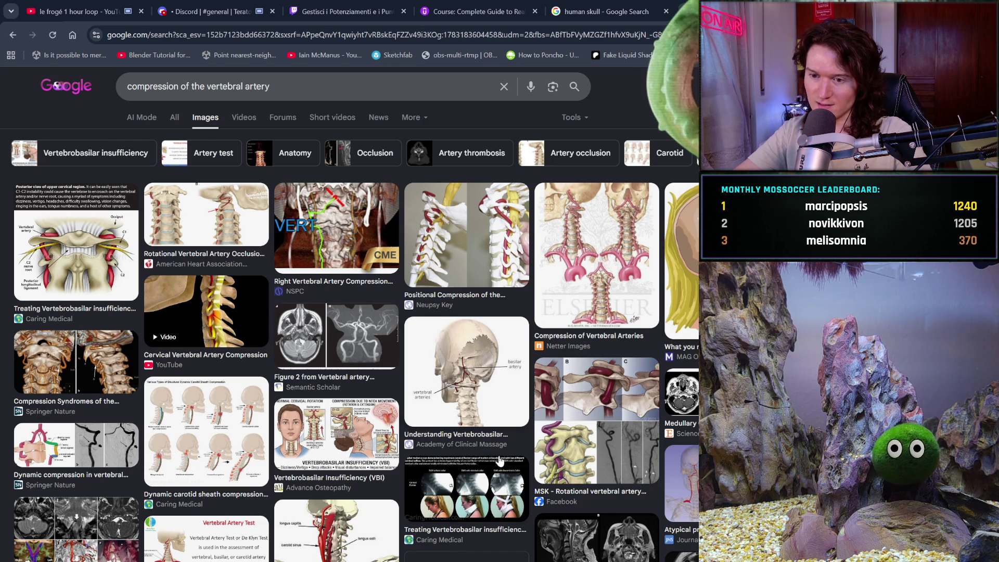
{"action": "scroll", "coordinate": [497, 458], "scroll_direction": "down", "scroll_amount": 5}
{"action": "scroll", "coordinate": [501, 460], "scroll_direction": "up", "scroll_amount": 6}
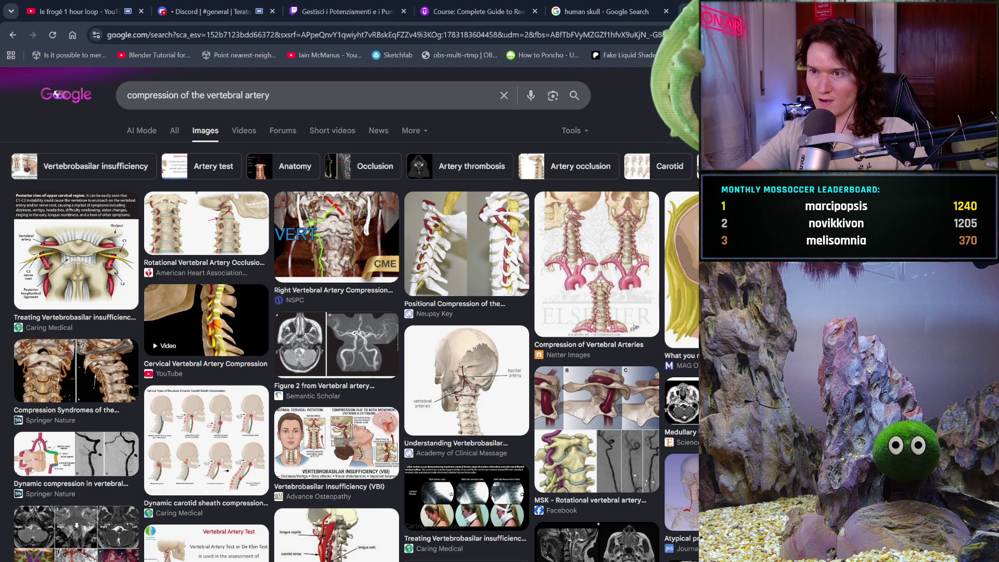
- Close both the human skull and vertebral artery search tabs
{"action": "left_click", "coordinate": [671, 15]}
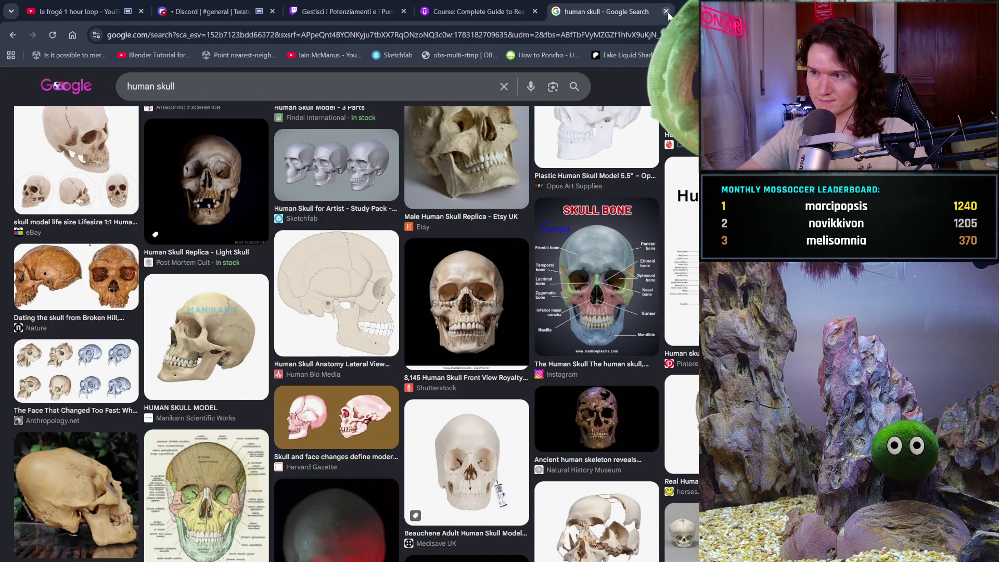
{"action": "left_click", "coordinate": [666, 11]}
{"action": "left_click", "coordinate": [666, 10]}
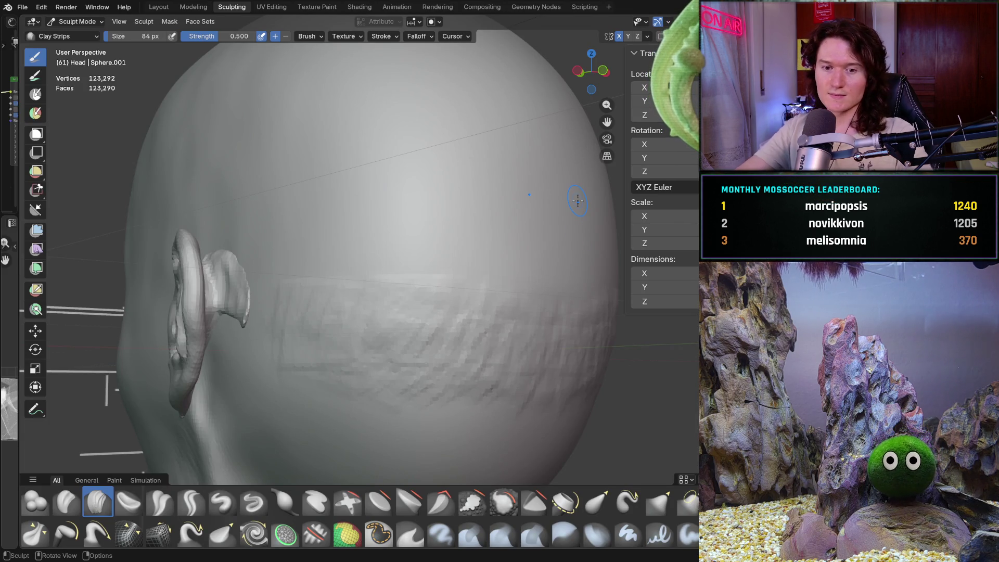
- Set the Smooth brush to 384 px and smooth the clay streaks behind the ear
{"action": "middle_click_drag", "start_coordinate": [297, 345], "coordinate": [328, 350]}
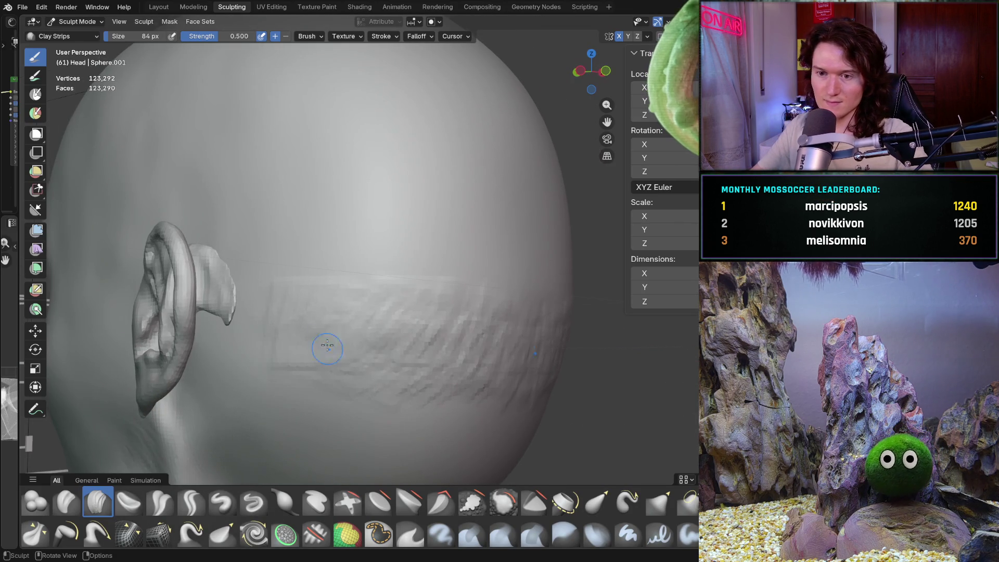
{"action": "key", "text": "shift+s"}
{"action": "key", "text": "f"}
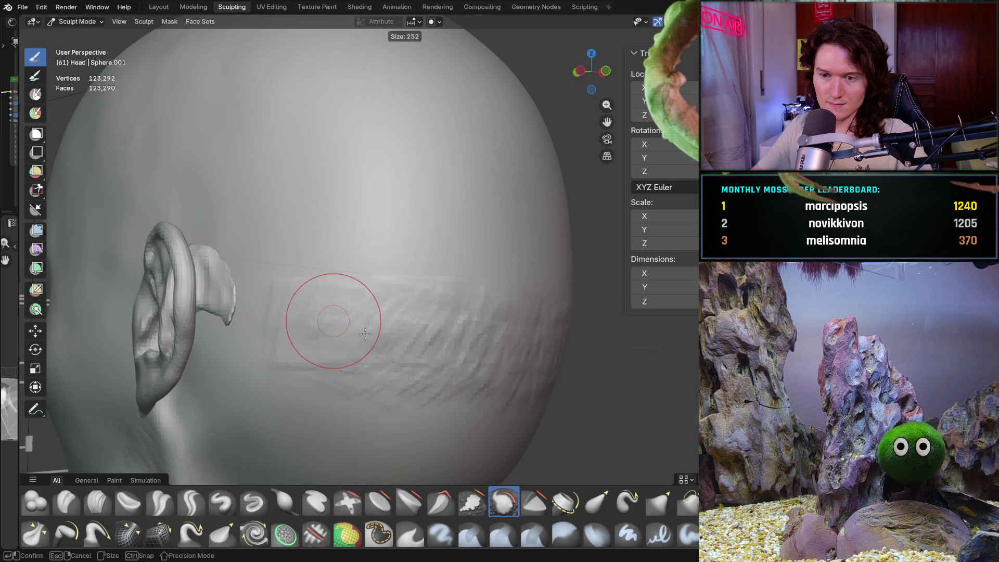
{"action": "left_click", "coordinate": [382, 344]}
{"action": "left_click_drag", "start_coordinate": [292, 323], "coordinate": [309, 286]}
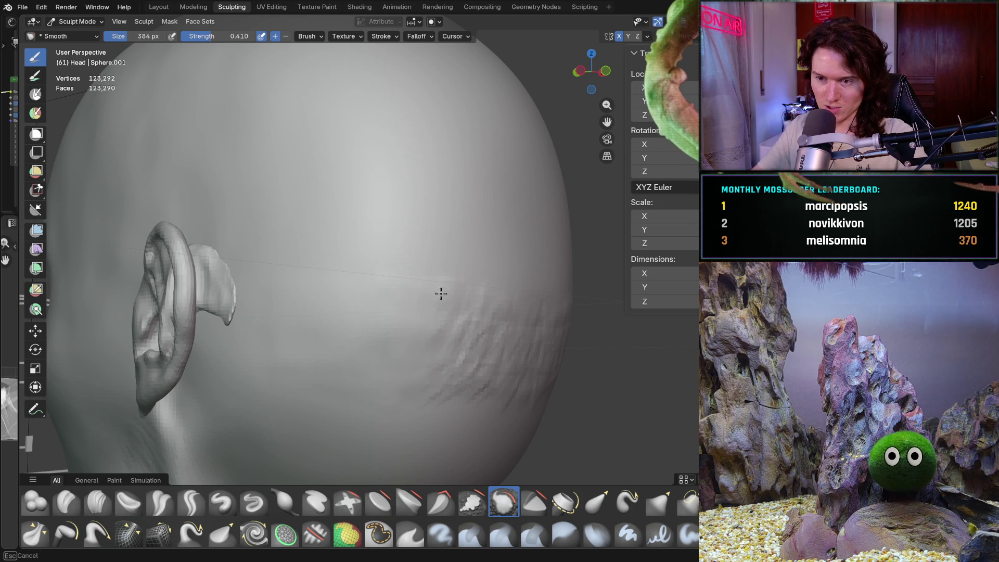
- Smooth the back of the skull, viewing it from behind and beside the ear
{"action": "mouse_move", "coordinate": [489, 307]}
{"action": "middle_mouse_down"}
{"action": "mouse_move", "coordinate": [417, 330]}
{"action": "mouse_move", "coordinate": [490, 376]}
{"action": "middle_mouse_up"}
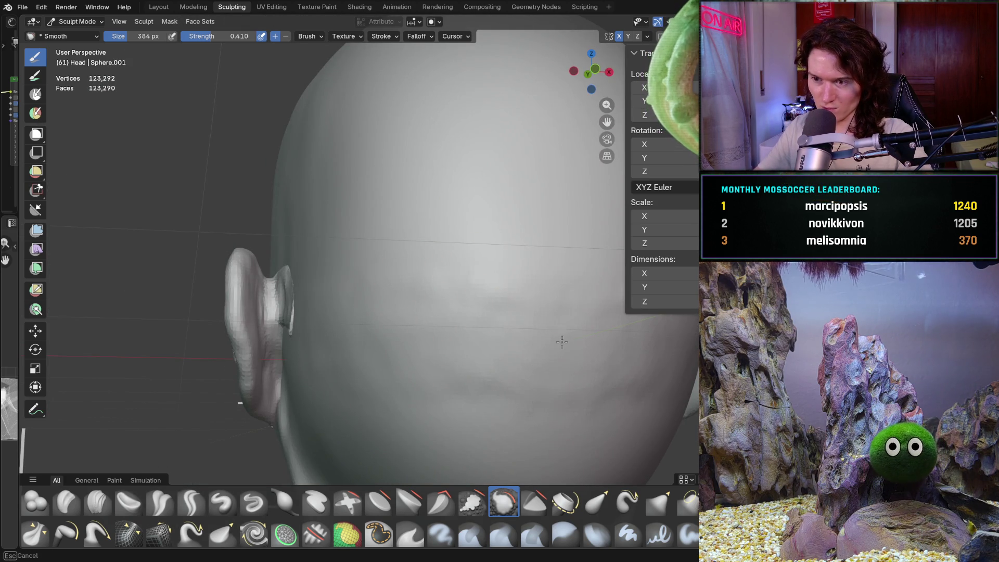
{"action": "middle_click_drag", "start_coordinate": [452, 323], "coordinate": [390, 317]}
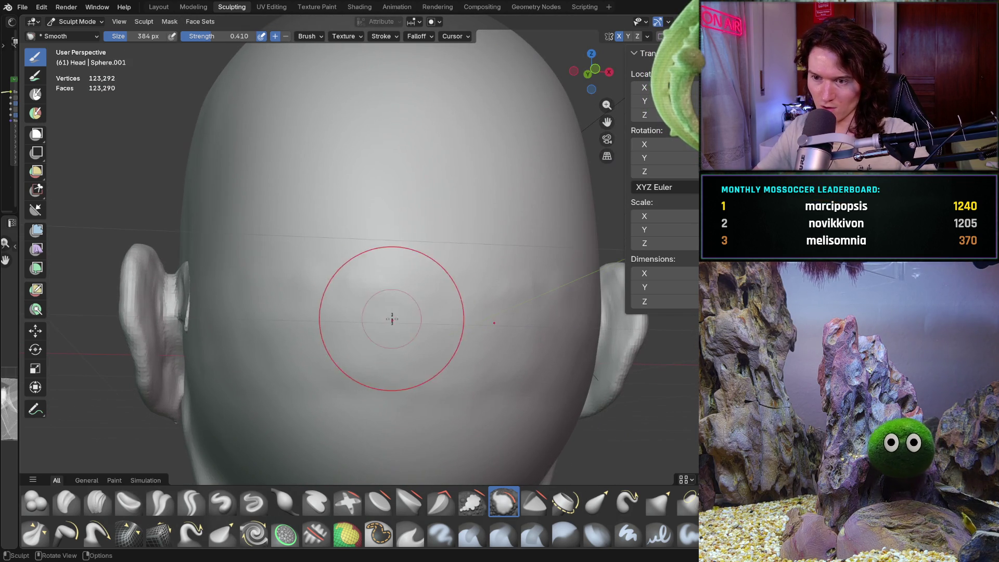
{"action": "mouse_move", "coordinate": [323, 283]}
{"action": "left_mouse_down"}
{"action": "mouse_move", "coordinate": [397, 291]}
{"action": "mouse_move", "coordinate": [313, 287]}
{"action": "left_mouse_up"}
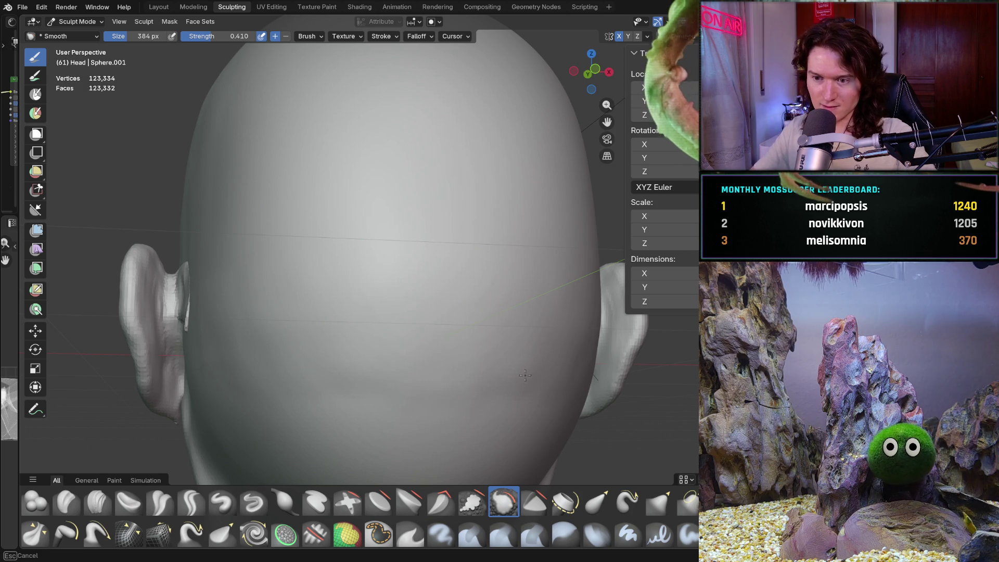
{"action": "mouse_move", "coordinate": [527, 330]}
{"action": "middle_mouse_down"}
{"action": "mouse_move", "coordinate": [402, 342]}
{"action": "mouse_move", "coordinate": [328, 335]}
{"action": "middle_mouse_up"}
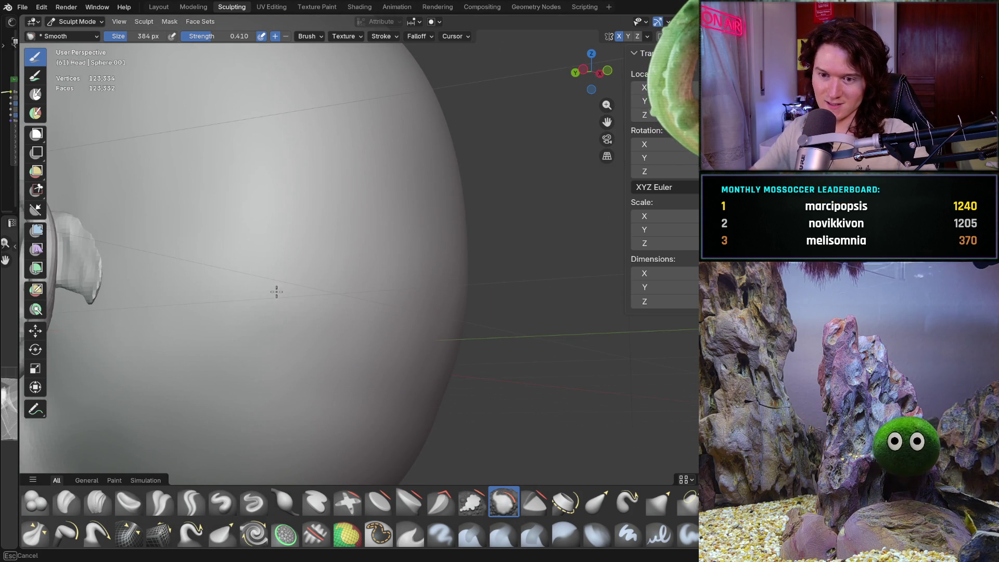
{"action": "middle_click_drag", "start_coordinate": [359, 405], "coordinate": [379, 257]}
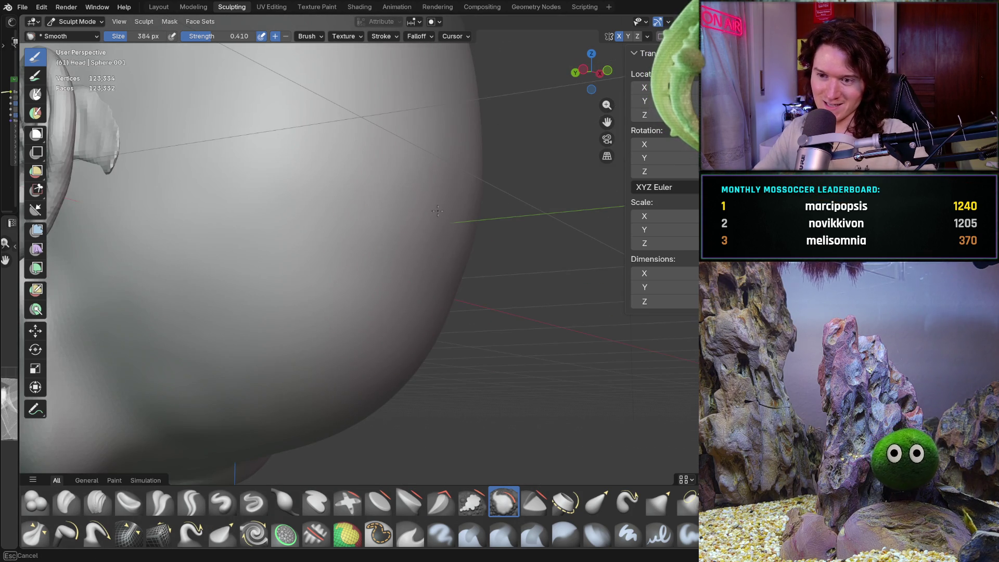
{"action": "scroll", "coordinate": [364, 215], "scroll_direction": "down", "scroll_amount": 10}
{"action": "mouse_move", "coordinate": [367, 216]}
{"action": "middle_mouse_down"}
{"action": "mouse_move", "coordinate": [386, 220]}
{"action": "mouse_move", "coordinate": [476, 305]}
{"action": "mouse_move", "coordinate": [361, 176]}
{"action": "mouse_move", "coordinate": [365, 209]}
{"action": "mouse_move", "coordinate": [417, 254]}
{"action": "middle_mouse_up"}
- Orbit around the side, temple, ear and brow to inspect the smoothed skull
{"action": "scroll", "coordinate": [390, 208], "scroll_direction": "up", "scroll_amount": 8}
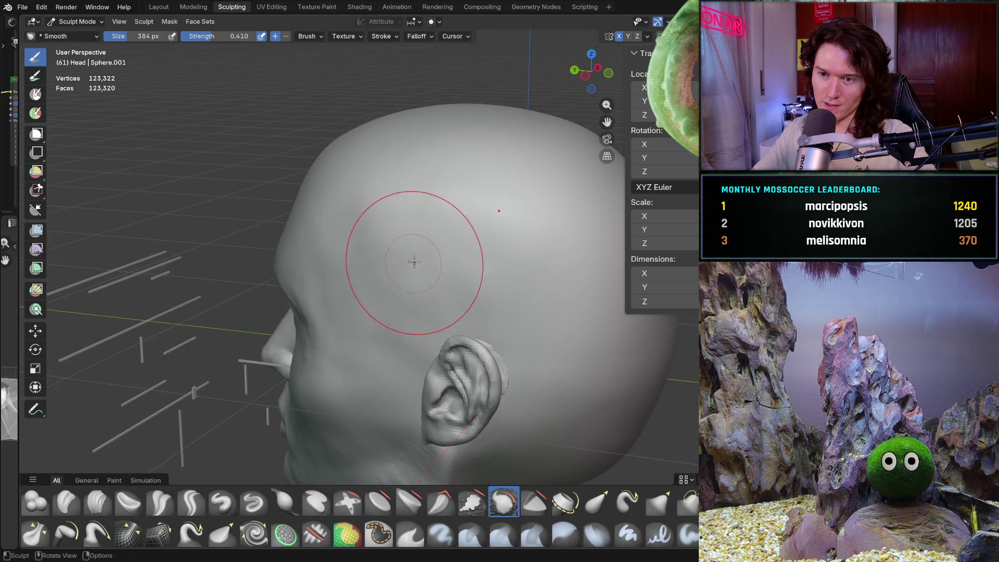
{"action": "scroll", "coordinate": [417, 254], "scroll_direction": "up", "scroll_amount": 3}
{"action": "middle_click_drag", "start_coordinate": [383, 205], "coordinate": [338, 158], "text": "shift"}
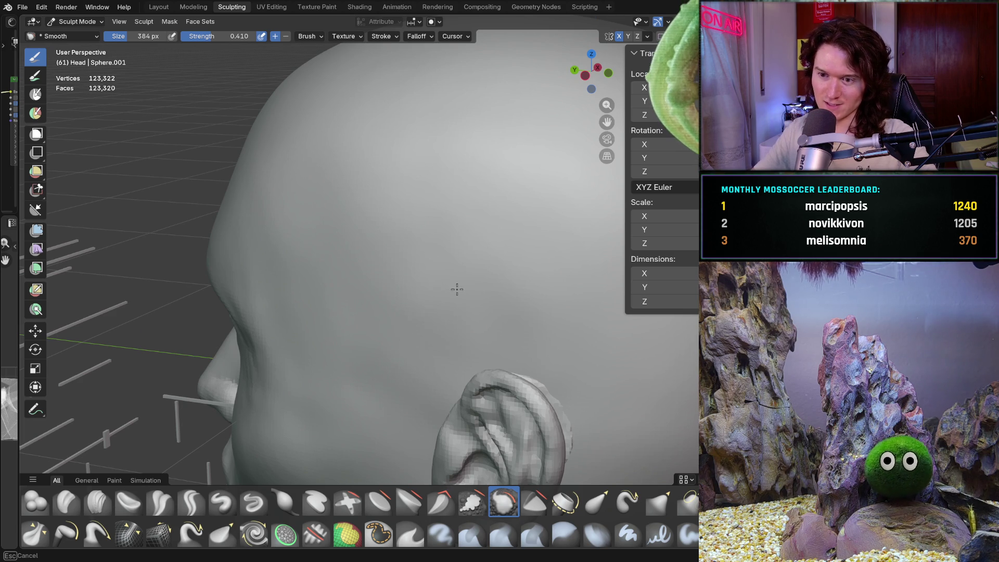
{"action": "middle_click_drag", "start_coordinate": [423, 249], "coordinate": [499, 208]}
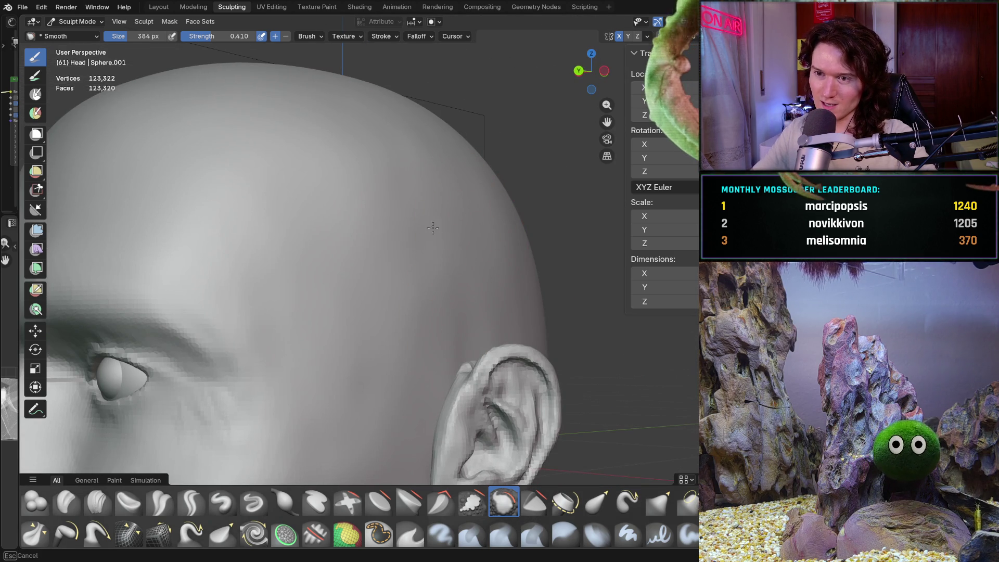
{"action": "middle_click_drag", "start_coordinate": [514, 267], "coordinate": [458, 256]}
{"action": "mouse_move", "coordinate": [479, 323]}
{"action": "middle_mouse_down"}
{"action": "mouse_move", "coordinate": [413, 260]}
{"action": "mouse_move", "coordinate": [423, 267]}
{"action": "middle_mouse_up"}
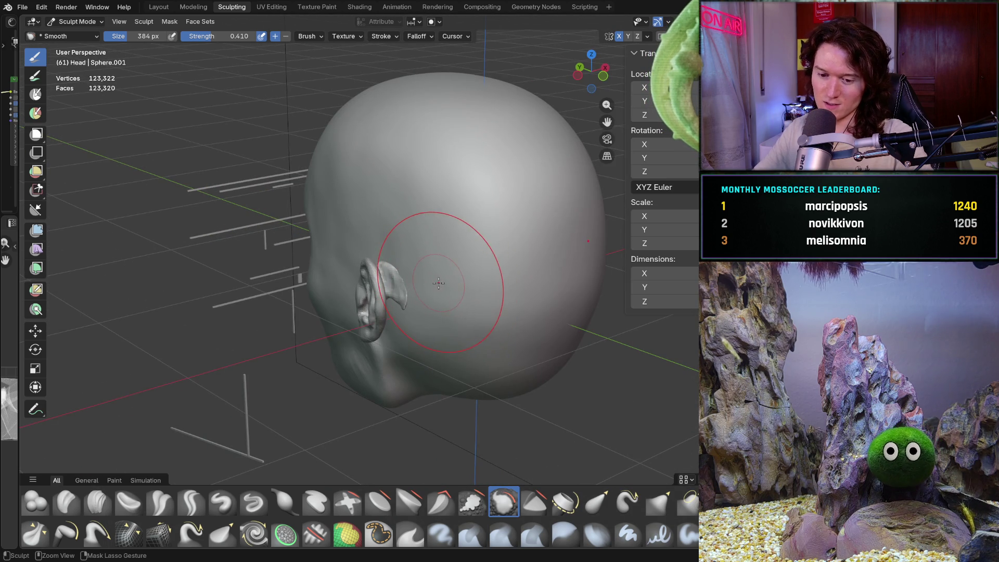
{"action": "middle_click_drag", "start_coordinate": [380, 224], "coordinate": [431, 201], "text": "ctrl"}
{"action": "mouse_move", "coordinate": [439, 218]}
{"action": "middle_mouse_down"}
{"action": "mouse_move", "coordinate": [345, 211]}
{"action": "mouse_move", "coordinate": [472, 219]}
{"action": "mouse_move", "coordinate": [426, 270]}
{"action": "mouse_move", "coordinate": [396, 333]}
{"action": "mouse_move", "coordinate": [474, 353]}
{"action": "mouse_move", "coordinate": [464, 183]}
{"action": "middle_mouse_up"}
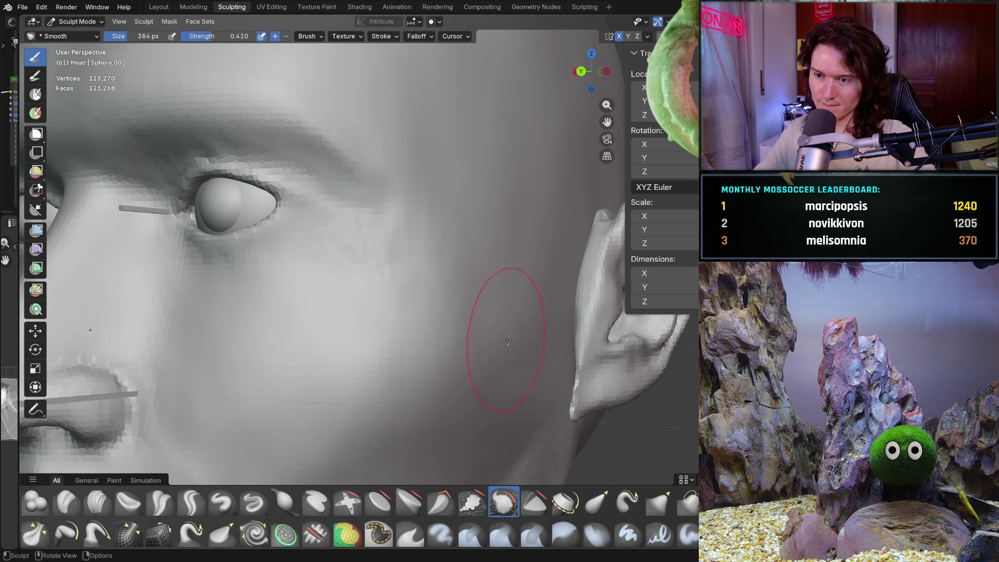
- Smooth the cheek surface with long Smooth brush strokes
{"action": "middle_click_drag", "start_coordinate": [498, 362], "coordinate": [478, 234]}
{"action": "middle_click_drag", "start_coordinate": [492, 335], "coordinate": [463, 372]}
{"action": "left_click_drag", "start_coordinate": [520, 285], "coordinate": [307, 415]}
{"action": "left_click_drag", "start_coordinate": [358, 316], "coordinate": [250, 412]}
{"action": "mouse_move", "coordinate": [249, 412]}
{"action": "middle_mouse_down"}
{"action": "mouse_move", "coordinate": [319, 319]}
{"action": "mouse_move", "coordinate": [350, 336]}
{"action": "mouse_move", "coordinate": [414, 307]}
{"action": "mouse_move", "coordinate": [355, 376]}
{"action": "mouse_move", "coordinate": [328, 372]}
{"action": "mouse_move", "coordinate": [244, 408]}
{"action": "middle_mouse_up"}
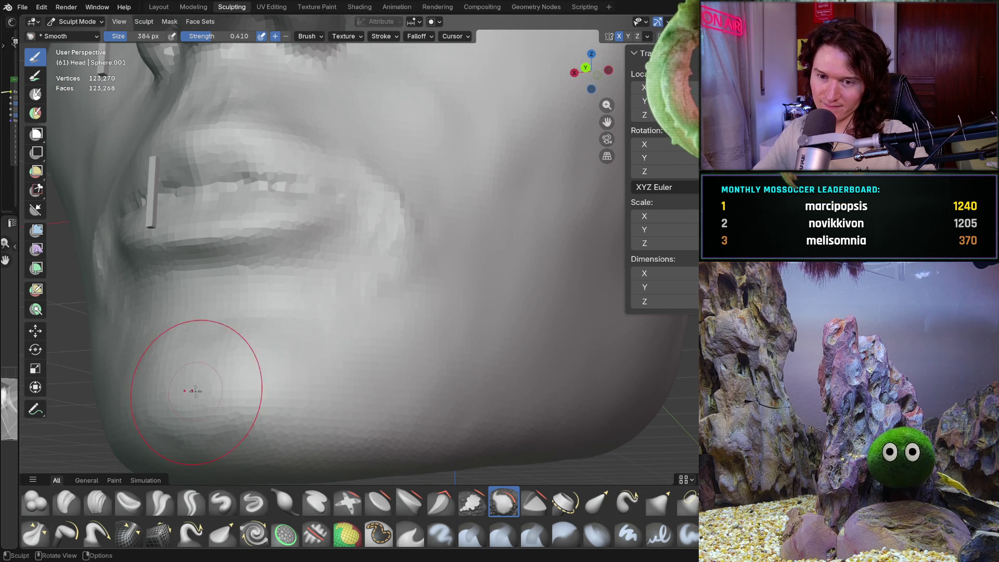
- Inspect the nose, lips and face from profile and frontal views, then pick Clay Strips
{"action": "mouse_move", "coordinate": [509, 411]}
{"action": "middle_mouse_down"}
{"action": "mouse_move", "coordinate": [395, 359]}
{"action": "mouse_move", "coordinate": [283, 405]}
{"action": "mouse_move", "coordinate": [331, 342]}
{"action": "middle_mouse_up"}
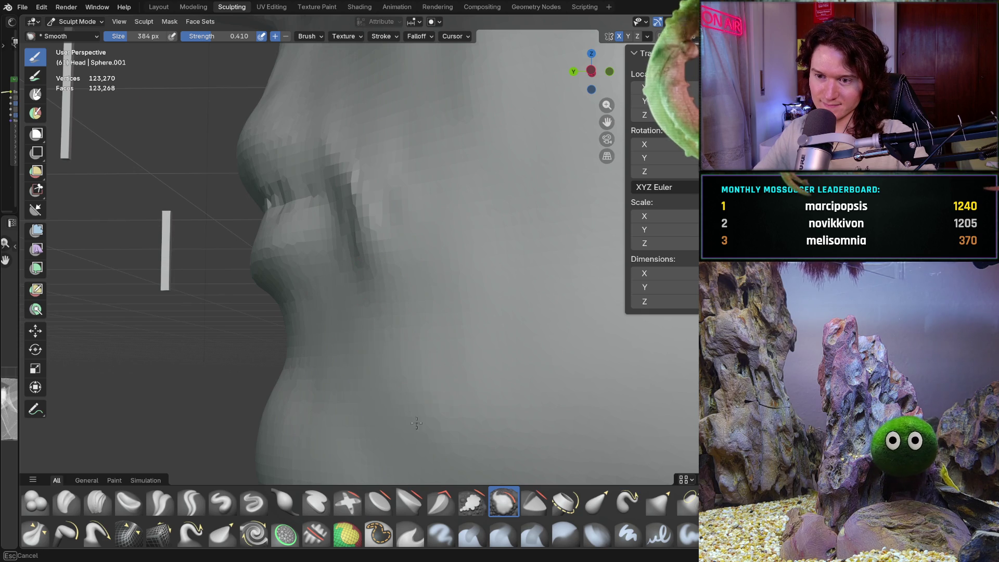
{"action": "middle_click_drag", "start_coordinate": [368, 290], "coordinate": [456, 276], "text": "ctrl"}
{"action": "scroll", "coordinate": [455, 276], "scroll_direction": "up", "scroll_amount": 3}
{"action": "middle_click_drag", "start_coordinate": [419, 338], "coordinate": [385, 279], "text": "ctrl"}
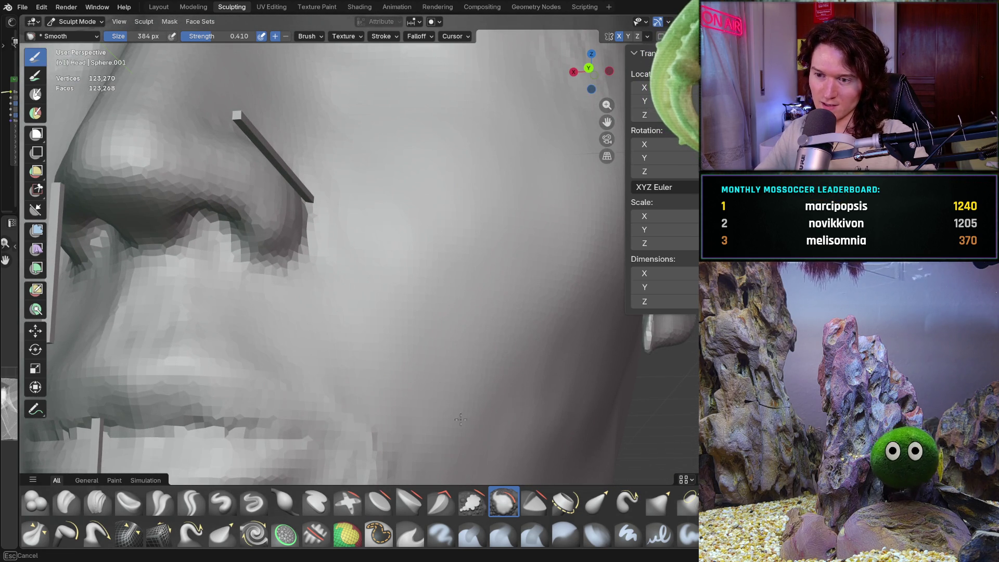
{"action": "scroll", "coordinate": [565, 305], "scroll_direction": "down", "scroll_amount": 5}
{"action": "mouse_move", "coordinate": [565, 304]}
{"action": "middle_mouse_down"}
{"action": "mouse_move", "coordinate": [430, 401]}
{"action": "mouse_move", "coordinate": [431, 309]}
{"action": "middle_mouse_up"}
{"action": "scroll", "coordinate": [412, 379], "scroll_direction": "up", "scroll_amount": 3}
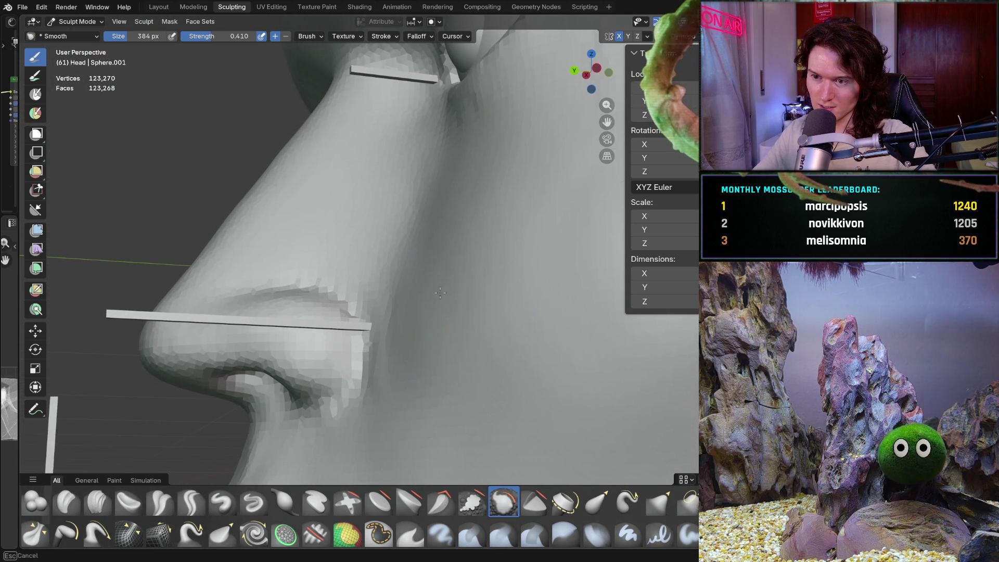
{"action": "scroll", "coordinate": [384, 323], "scroll_direction": "down", "scroll_amount": 3}
{"action": "middle_click_drag", "start_coordinate": [384, 323], "coordinate": [486, 334]}
{"action": "scroll", "coordinate": [486, 335], "scroll_direction": "up", "scroll_amount": 5}
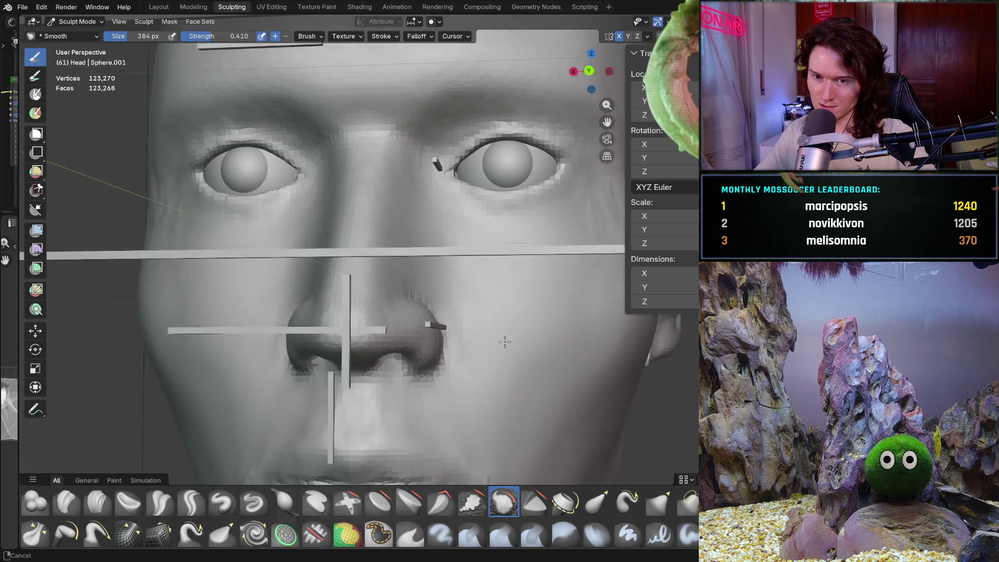
{"action": "mouse_move", "coordinate": [416, 367]}
{"action": "middle_mouse_down"}
{"action": "mouse_move", "coordinate": [328, 364]}
{"action": "mouse_move", "coordinate": [335, 393]}
{"action": "middle_mouse_up"}
{"action": "scroll", "coordinate": [334, 392], "scroll_direction": "up", "scroll_amount": 2}
{"action": "left_click", "coordinate": [97, 502]}
- Shrink Clay Strips to 176 px and build up the cheek below the eye
{"action": "key", "text": "f"}
{"action": "left_click", "coordinate": [341, 333]}
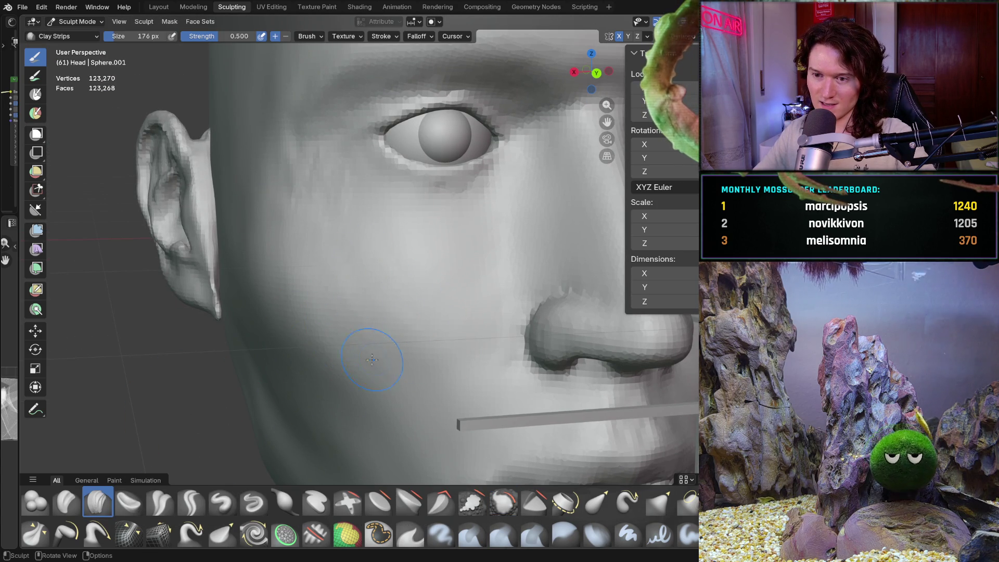
{"action": "middle_click_drag", "start_coordinate": [411, 377], "coordinate": [393, 336]}
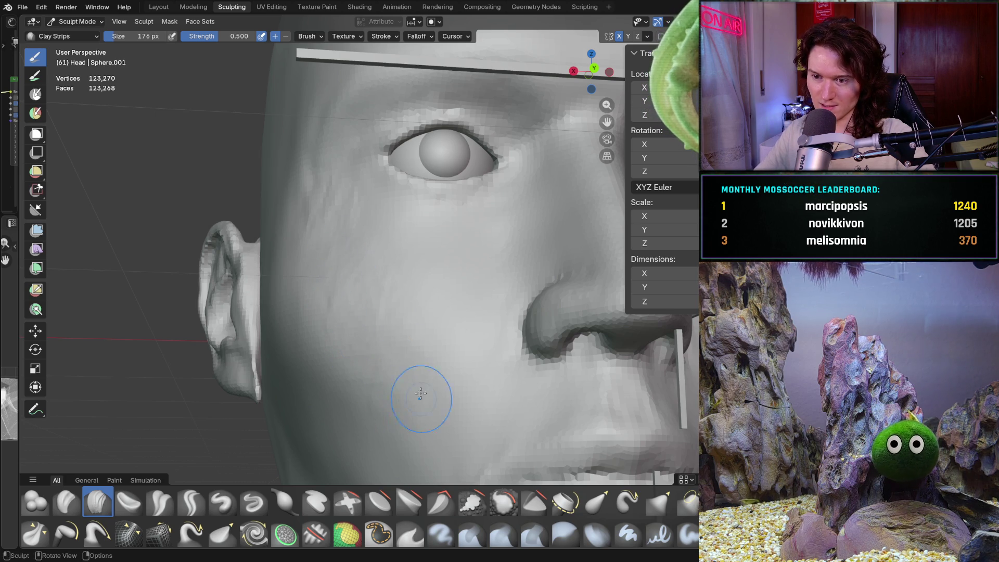
{"action": "middle_click_drag", "start_coordinate": [416, 403], "coordinate": [421, 346]}
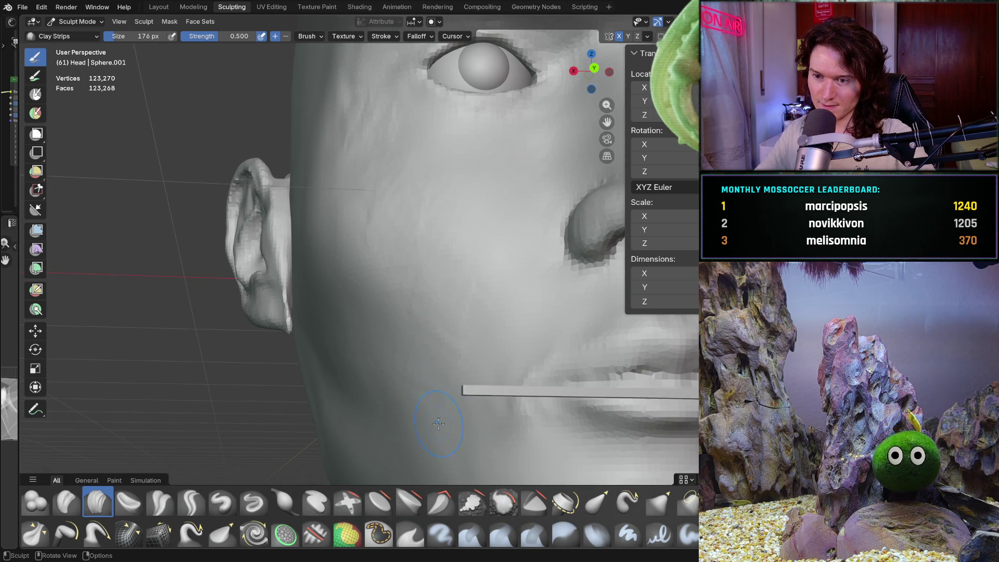
{"action": "middle_click_drag", "start_coordinate": [448, 440], "coordinate": [432, 330]}
{"action": "mouse_move", "coordinate": [437, 395]}
{"action": "middle_mouse_down"}
{"action": "mouse_move", "coordinate": [405, 268]}
{"action": "mouse_move", "coordinate": [353, 308]}
{"action": "mouse_move", "coordinate": [339, 268]}
{"action": "mouse_move", "coordinate": [342, 277]}
{"action": "mouse_move", "coordinate": [419, 270]}
{"action": "middle_mouse_up"}
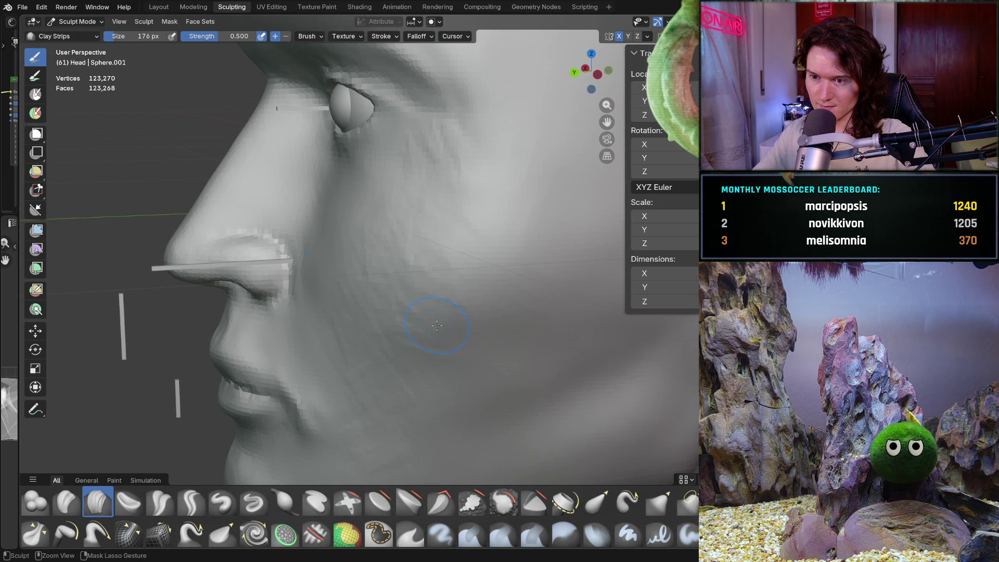
{"action": "middle_click_drag", "start_coordinate": [443, 345], "coordinate": [417, 321], "text": "shift"}
{"action": "mouse_move", "coordinate": [404, 368]}
{"action": "middle_mouse_down", "text": "ctrl"}
{"action": "mouse_move", "coordinate": [495, 344]}
{"action": "mouse_move", "coordinate": [490, 362]}
{"action": "middle_mouse_up", "text": "ctrl"}
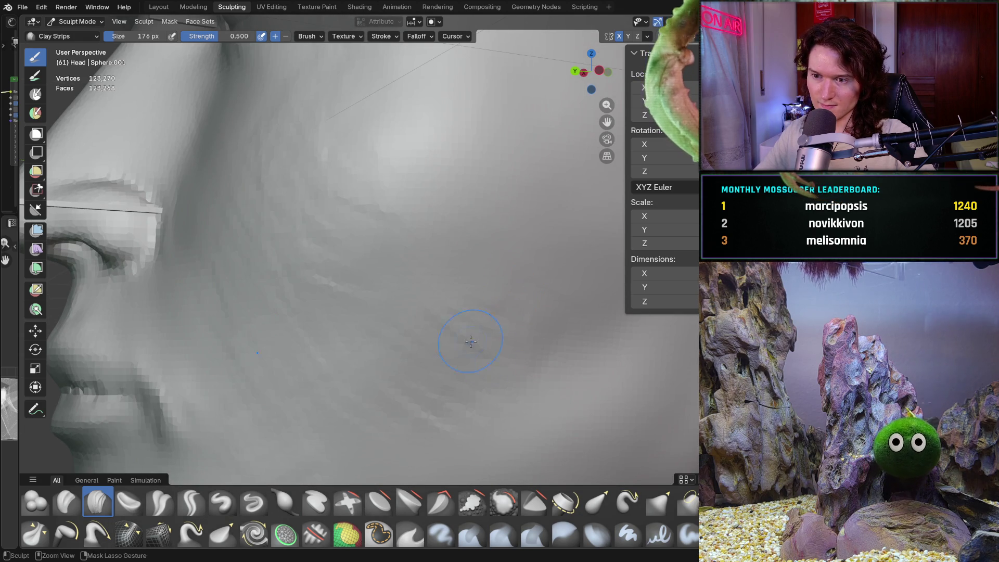
- Build up the jaw, lips and chin, ending in a straight-on orthographic view
{"action": "mouse_move", "coordinate": [366, 343]}
{"action": "middle_mouse_down"}
{"action": "mouse_move", "coordinate": [345, 312]}
{"action": "mouse_move", "coordinate": [322, 397]}
{"action": "middle_mouse_up"}
{"action": "middle_click_drag", "start_coordinate": [396, 423], "coordinate": [377, 378]}
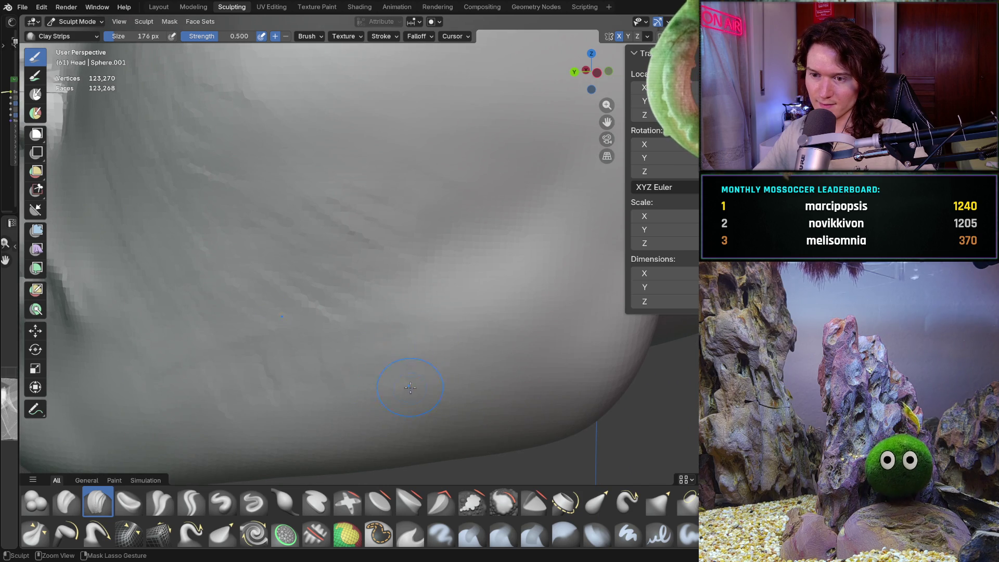
{"action": "middle_click_drag", "start_coordinate": [377, 378], "coordinate": [401, 368]}
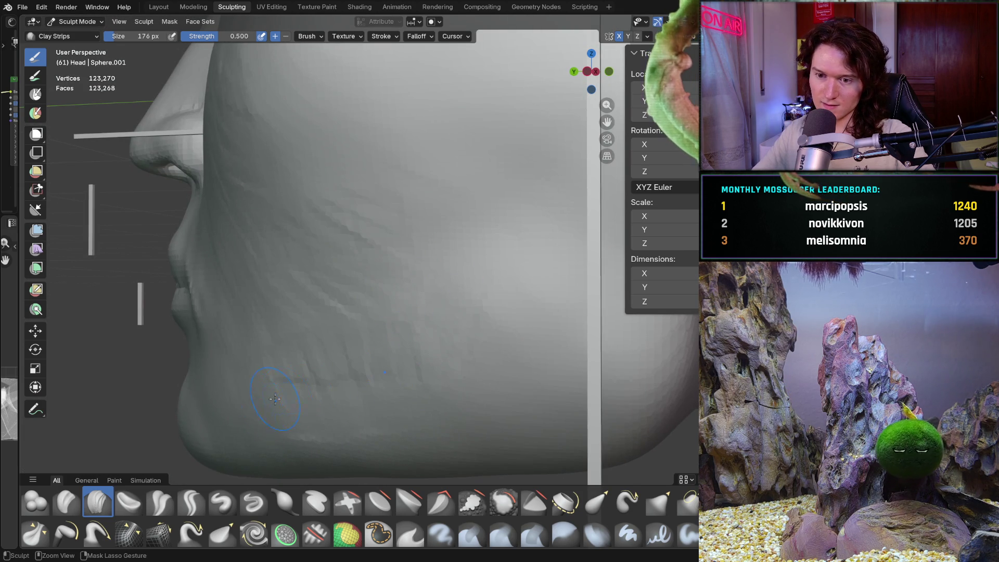
{"action": "mouse_move", "coordinate": [250, 399]}
{"action": "middle_mouse_down"}
{"action": "mouse_move", "coordinate": [277, 408]}
{"action": "mouse_move", "coordinate": [397, 344]}
{"action": "middle_mouse_up"}
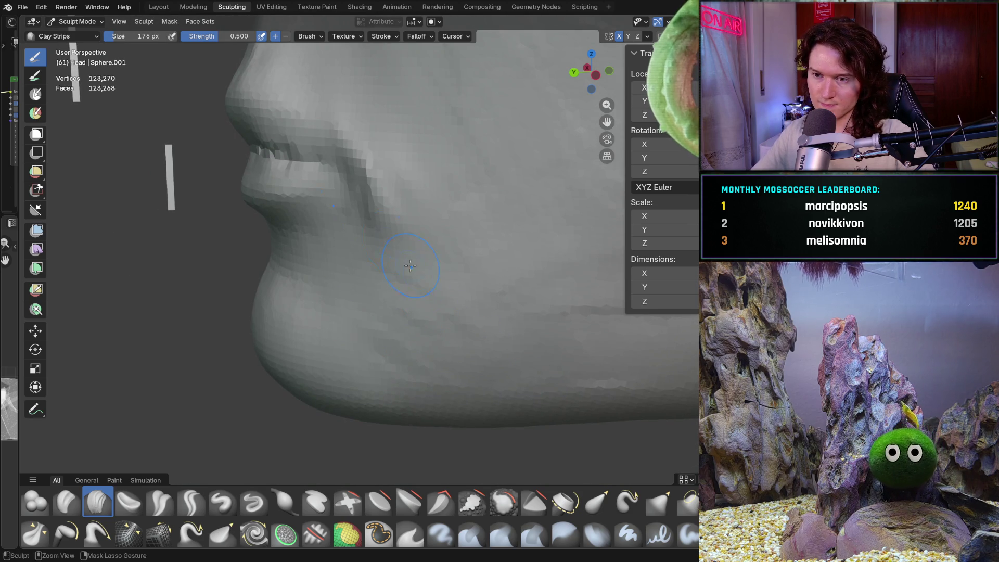
{"action": "mouse_move", "coordinate": [447, 376]}
{"action": "middle_mouse_down"}
{"action": "mouse_move", "coordinate": [463, 352]}
{"action": "mouse_move", "coordinate": [502, 342]}
{"action": "mouse_move", "coordinate": [488, 289]}
{"action": "mouse_move", "coordinate": [388, 345]}
{"action": "middle_mouse_up"}
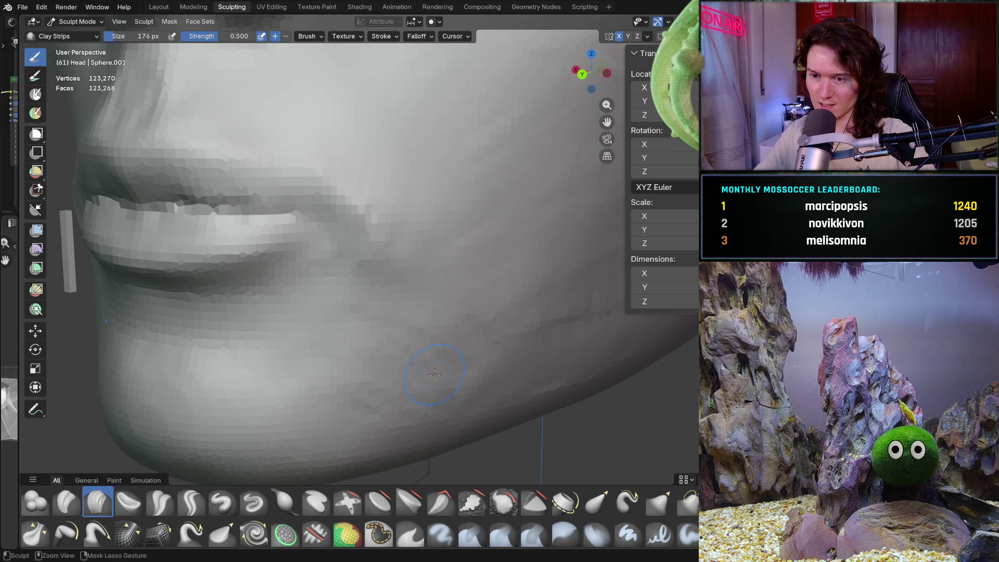
{"action": "middle_click_drag", "start_coordinate": [370, 378], "coordinate": [326, 373], "text": "ctrl"}
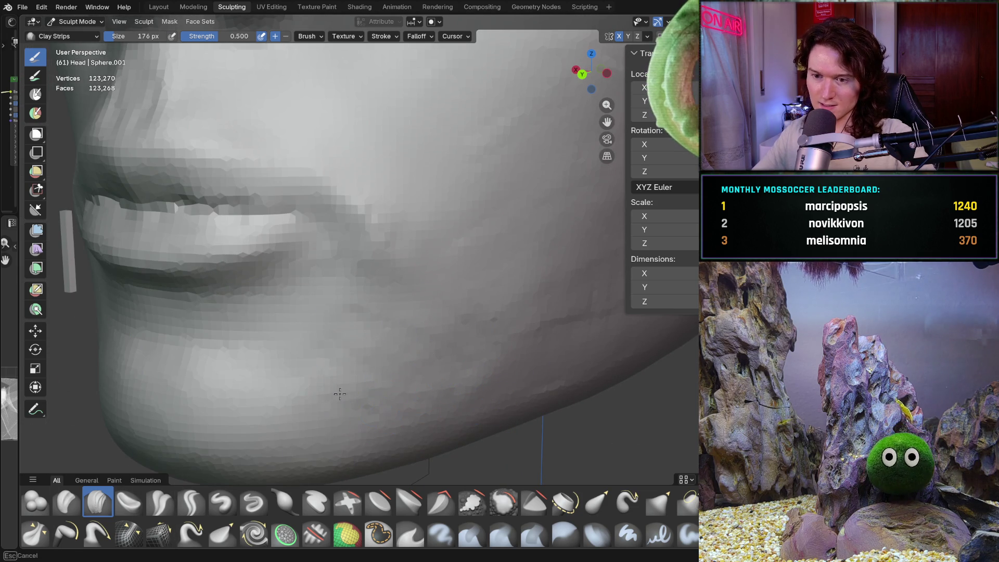
{"action": "middle_click_drag", "start_coordinate": [502, 374], "coordinate": [403, 333], "text": "ctrl"}
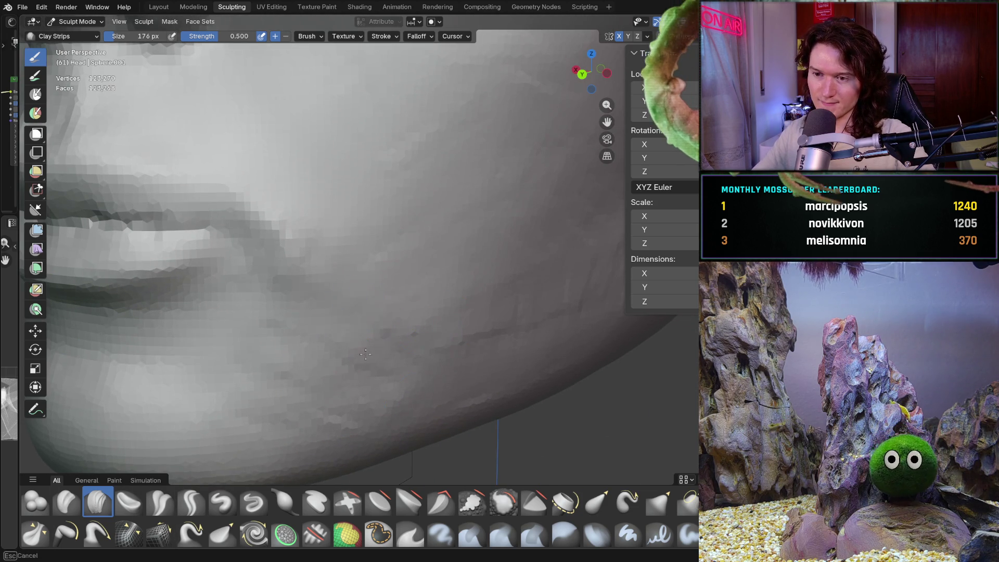
{"action": "middle_click_drag", "start_coordinate": [476, 396], "coordinate": [411, 318], "text": "ctrl"}
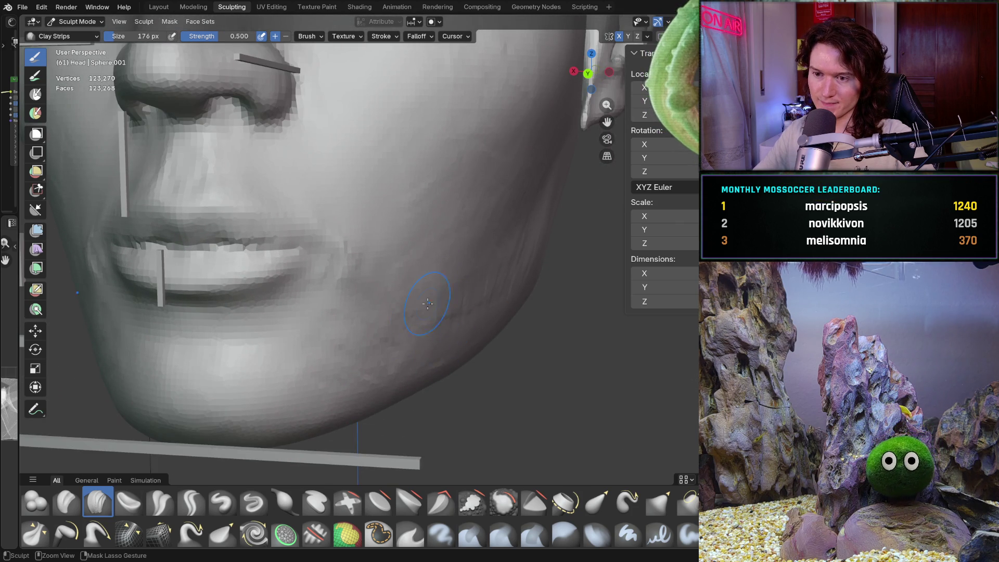
{"action": "middle_click_drag", "start_coordinate": [486, 253], "coordinate": [438, 260]}
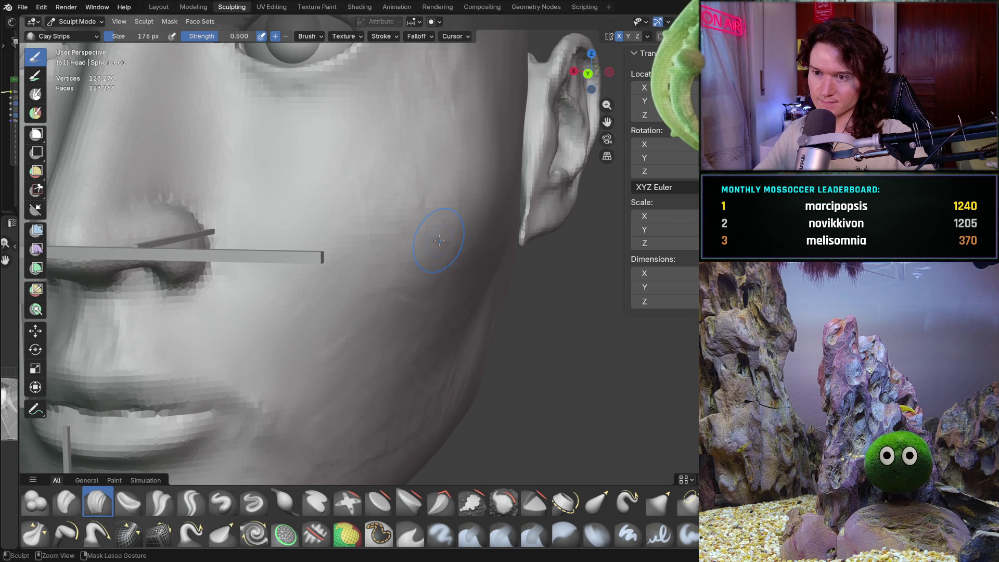
{"action": "key", "text": "ctrl+KP_1"}
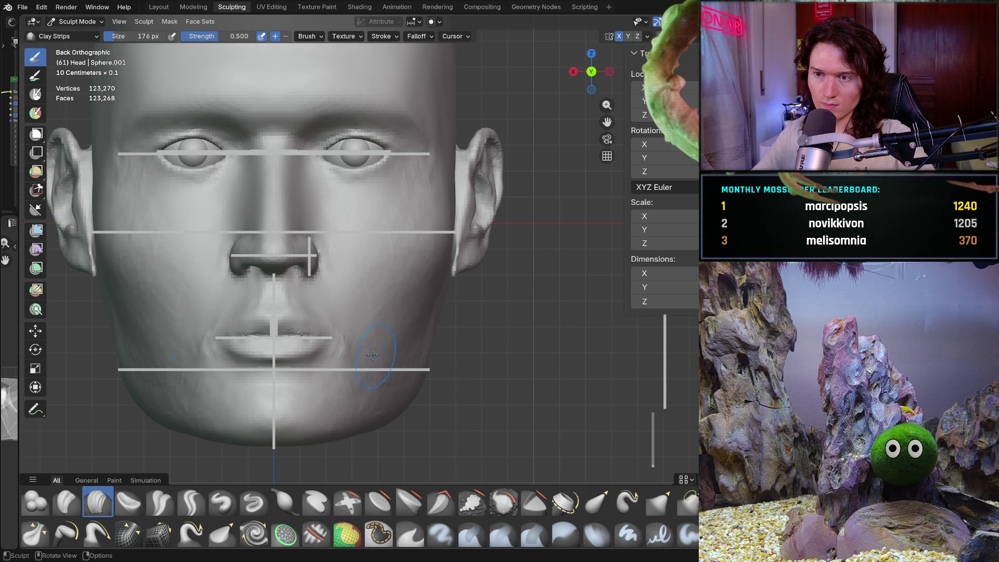
- Set the Grab brush to 404 px and pull the side of the skull outward
{"action": "mouse_move", "coordinate": [404, 313]}
{"action": "middle_mouse_down", "text": "shift"}
{"action": "mouse_move", "coordinate": [396, 299]}
{"action": "mouse_move", "coordinate": [335, 379]}
{"action": "mouse_move", "coordinate": [339, 343]}
{"action": "mouse_move", "coordinate": [475, 338]}
{"action": "mouse_move", "coordinate": [455, 340]}
{"action": "middle_mouse_up", "text": "shift"}
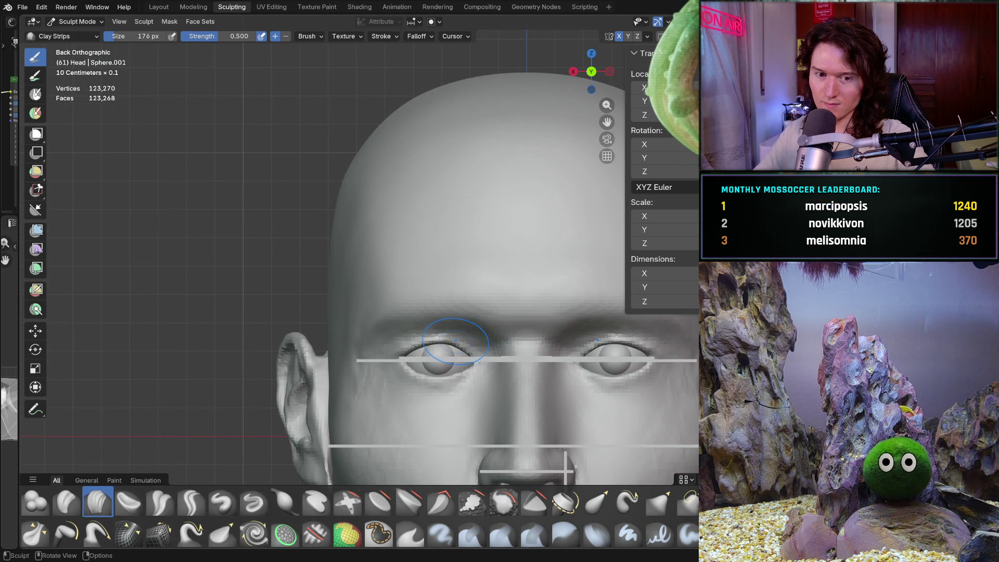
{"action": "key", "text": "g"}
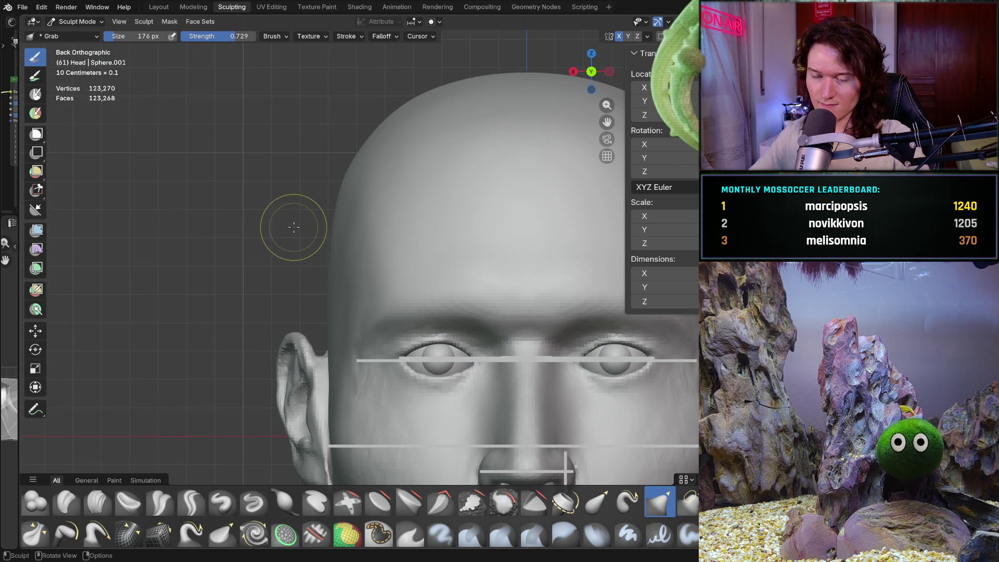
{"action": "key", "text": "f"}
{"action": "left_click", "coordinate": [332, 228]}
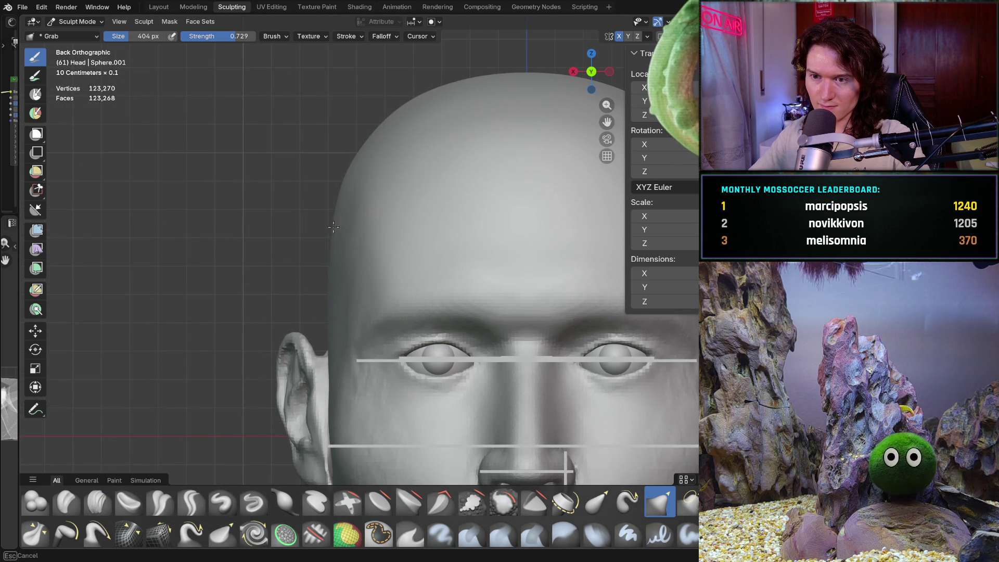
{"action": "left_click_drag", "start_coordinate": [323, 189], "coordinate": [328, 286]}
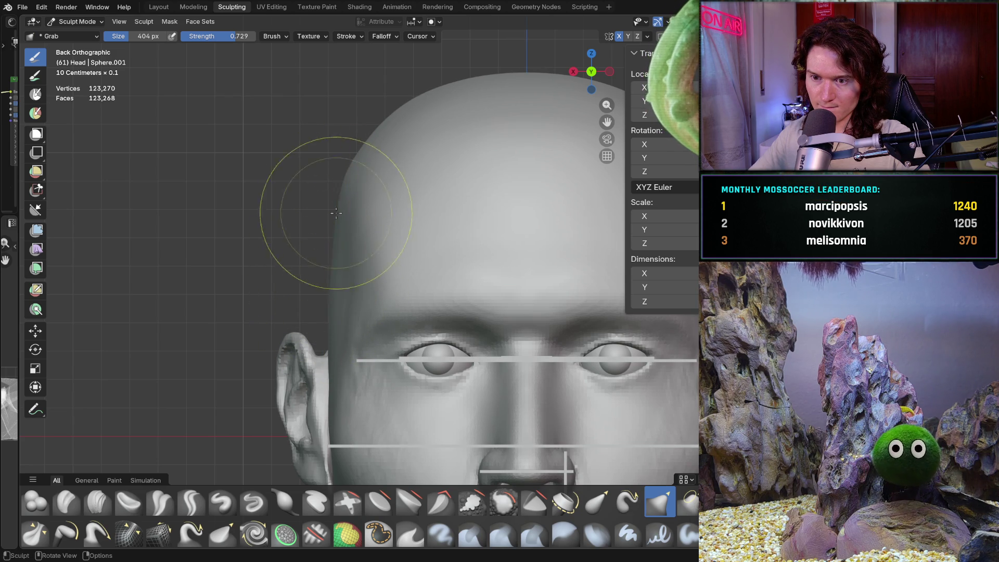
{"action": "left_click_drag", "start_coordinate": [346, 206], "coordinate": [323, 216]}
{"action": "left_click_drag", "start_coordinate": [324, 260], "coordinate": [328, 306]}
- Refine the side of the skull again from the front orthographic view
{"action": "mouse_move", "coordinate": [354, 219]}
{"action": "middle_mouse_down"}
{"action": "mouse_move", "coordinate": [364, 223]}
{"action": "mouse_move", "coordinate": [333, 234]}
{"action": "mouse_move", "coordinate": [343, 232]}
{"action": "middle_mouse_up"}
{"action": "key", "text": "ctrl+KP_1"}
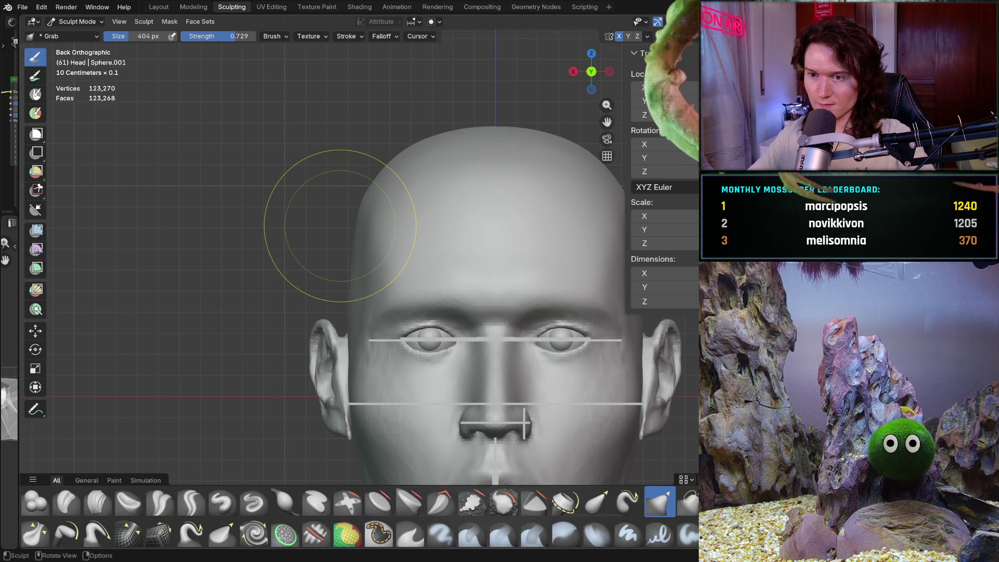
{"action": "middle_click_drag", "start_coordinate": [388, 253], "coordinate": [358, 207], "text": "ctrl"}
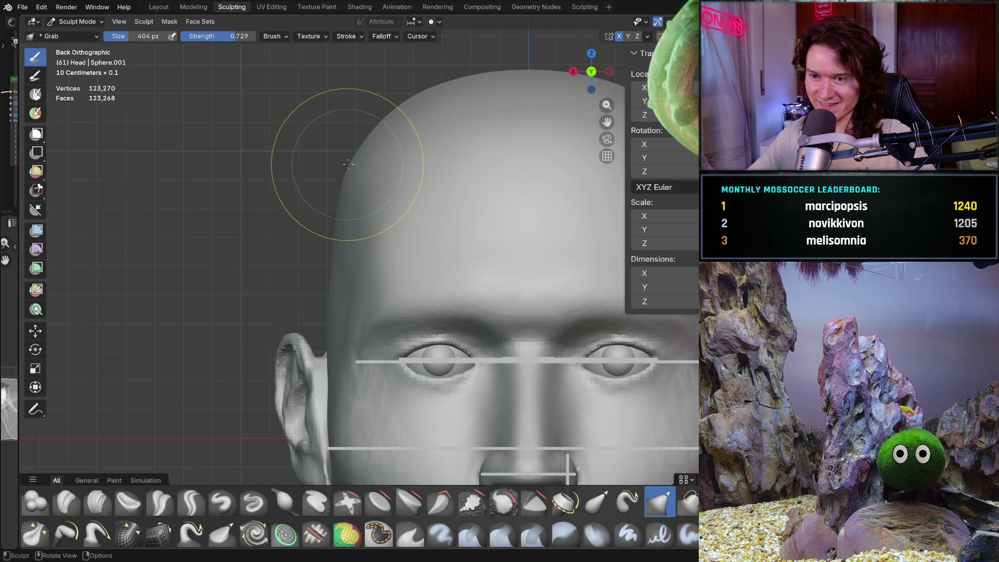
{"action": "left_click_drag", "start_coordinate": [346, 173], "coordinate": [346, 172]}
{"action": "middle_click_drag", "start_coordinate": [345, 263], "coordinate": [348, 301], "text": "ctrl"}
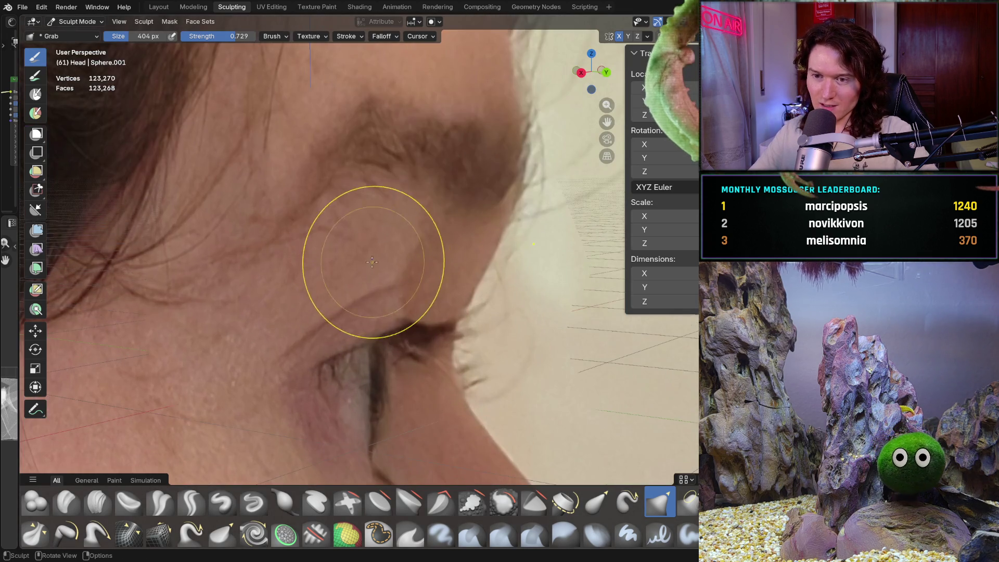
{"action": "mouse_move", "coordinate": [346, 263]}
{"action": "middle_mouse_down"}
{"action": "mouse_move", "coordinate": [278, 265]}
{"action": "mouse_move", "coordinate": [334, 223]}
{"action": "mouse_move", "coordinate": [364, 229]}
{"action": "mouse_move", "coordinate": [347, 271]}
{"action": "mouse_move", "coordinate": [350, 240]}
{"action": "middle_mouse_up"}
{"action": "scroll", "coordinate": [356, 241], "scroll_direction": "up", "scroll_amount": 5}
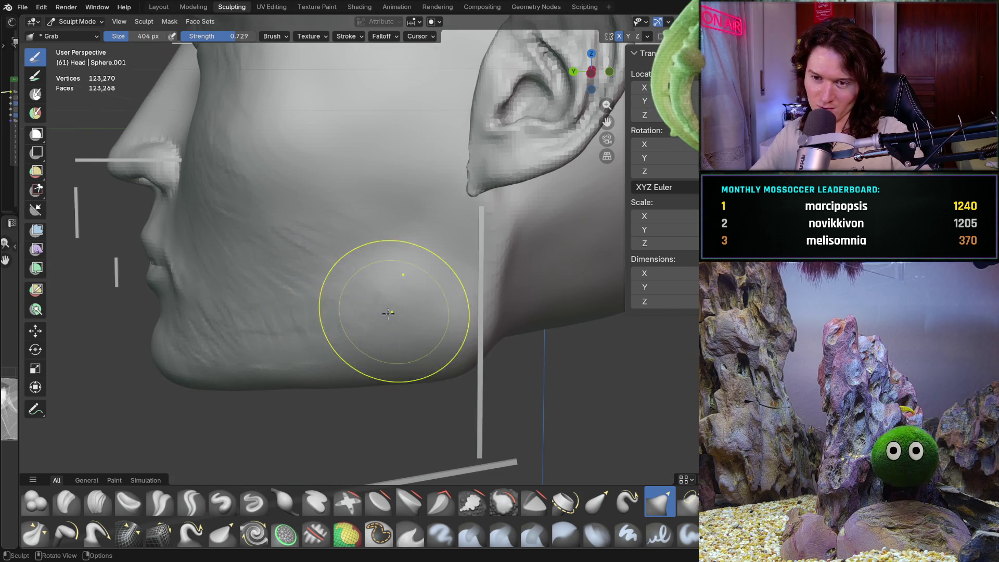
{"action": "scroll", "coordinate": [383, 279], "scroll_direction": "up", "scroll_amount": 2}
- Grab-pull the cheek and jaw surfaces to firm up the jawline
{"action": "left_click_drag", "start_coordinate": [336, 215], "coordinate": [224, 289]}
{"action": "left_click_drag", "start_coordinate": [375, 271], "coordinate": [259, 339]}
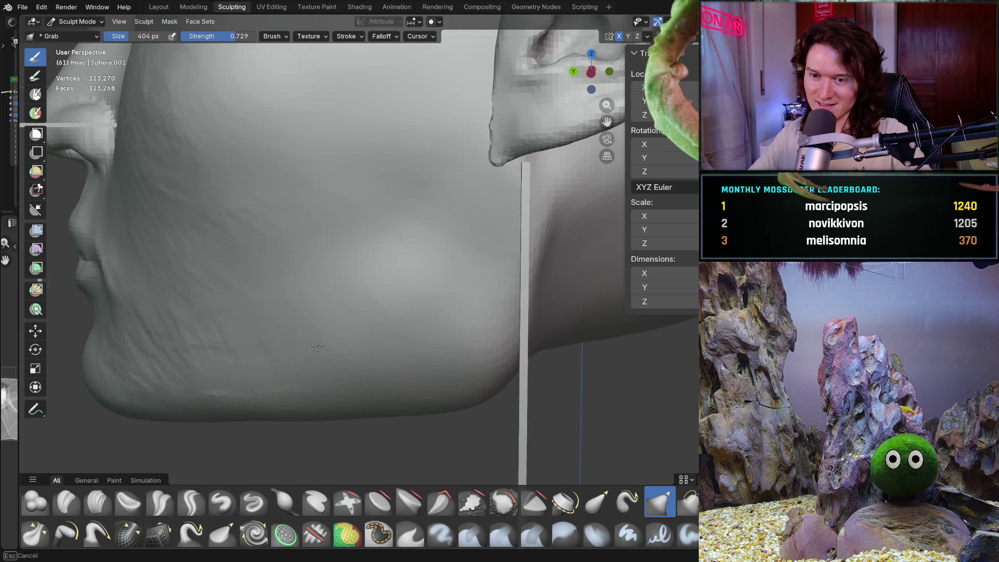
{"action": "middle_click_drag", "start_coordinate": [237, 343], "coordinate": [403, 317], "text": "shift"}
{"action": "scroll", "coordinate": [404, 316], "scroll_direction": "up", "scroll_amount": 3}
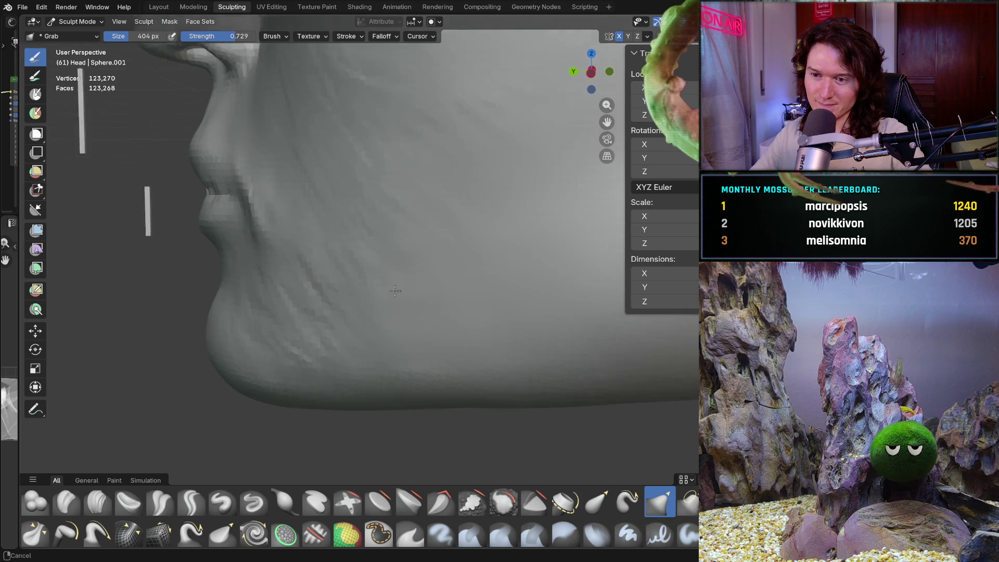
{"action": "mouse_move", "coordinate": [339, 358]}
{"action": "left_mouse_down"}
{"action": "mouse_move", "coordinate": [239, 357]}
{"action": "mouse_move", "coordinate": [357, 179]}
{"action": "left_mouse_up"}
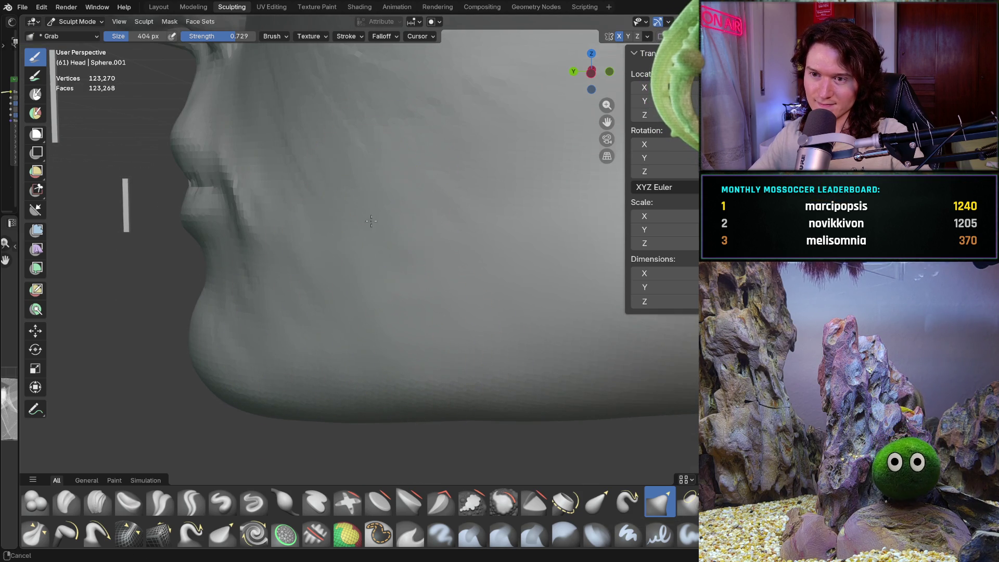
{"action": "middle_click_drag", "start_coordinate": [368, 201], "coordinate": [390, 290], "text": "shift"}
{"action": "left_click_drag", "start_coordinate": [457, 286], "coordinate": [520, 234]}
{"action": "scroll", "coordinate": [436, 285], "scroll_direction": "down", "scroll_amount": 4}
{"action": "middle_click_drag", "start_coordinate": [436, 284], "coordinate": [490, 257]}
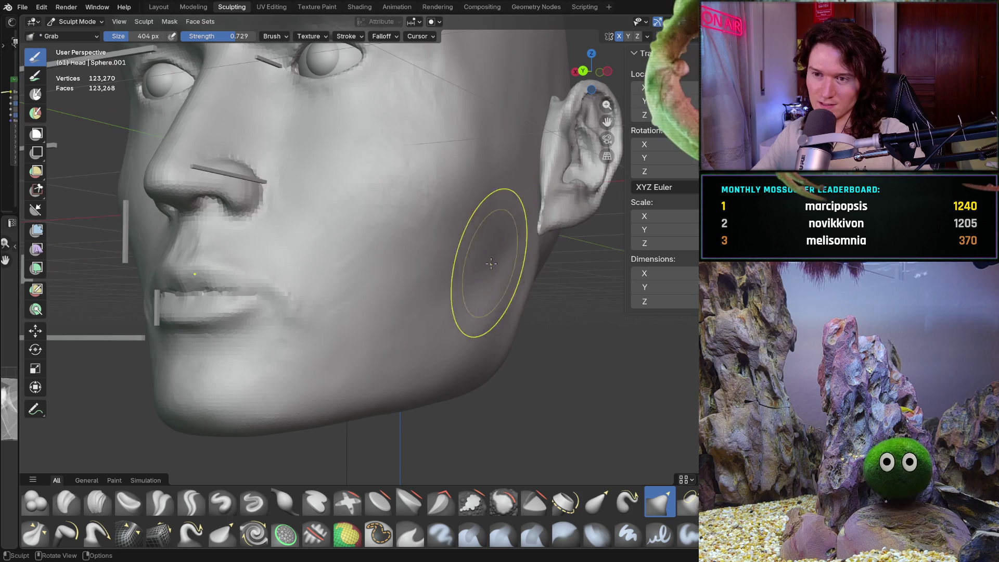
{"action": "mouse_move", "coordinate": [428, 234]}
{"action": "middle_mouse_down"}
{"action": "mouse_move", "coordinate": [402, 283]}
{"action": "mouse_move", "coordinate": [401, 334]}
{"action": "middle_mouse_up"}
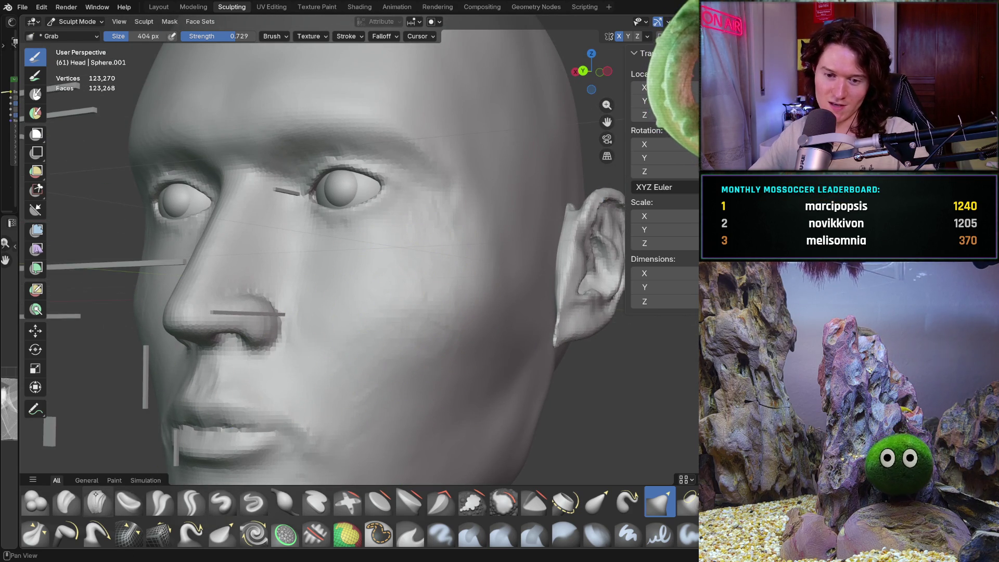
- Smooth the lumpy surface beside the nose and around the lips
{"action": "key", "text": "s"}
{"action": "scroll", "coordinate": [401, 357], "scroll_direction": "up", "scroll_amount": 5}
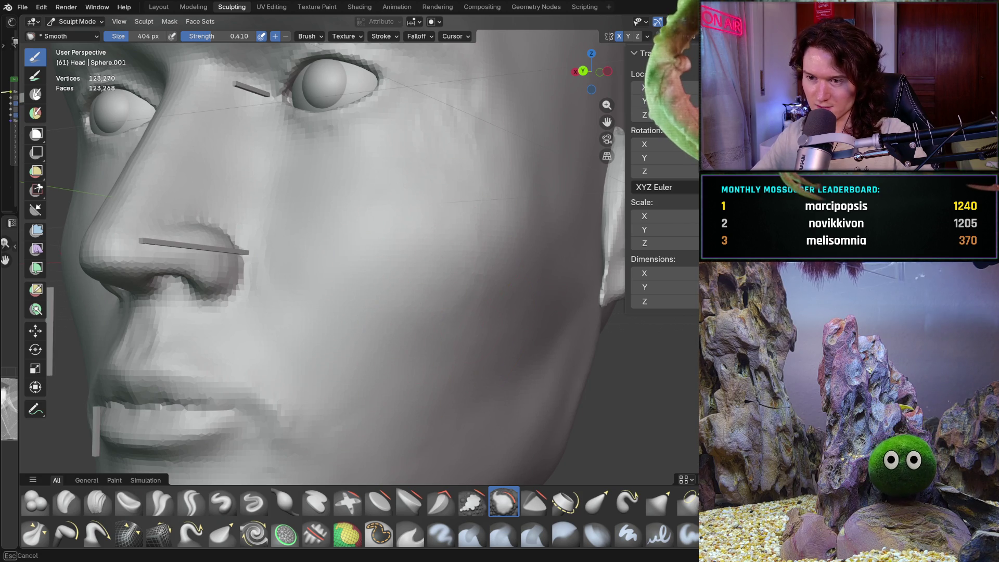
{"action": "mouse_move", "coordinate": [483, 219]}
{"action": "middle_mouse_down"}
{"action": "mouse_move", "coordinate": [455, 230]}
{"action": "mouse_move", "coordinate": [469, 267]}
{"action": "middle_mouse_up"}
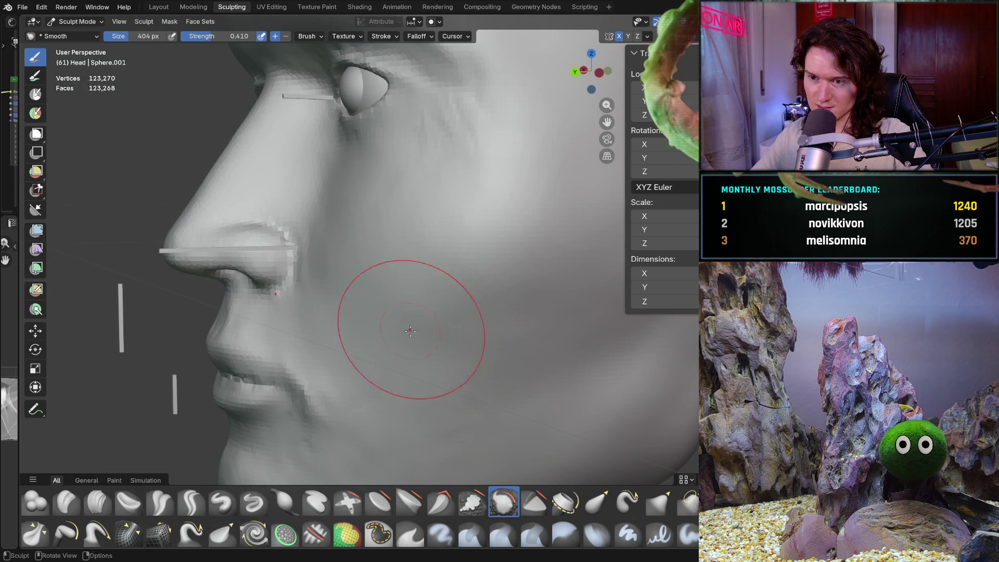
{"action": "middle_click_drag", "start_coordinate": [438, 378], "coordinate": [391, 323]}
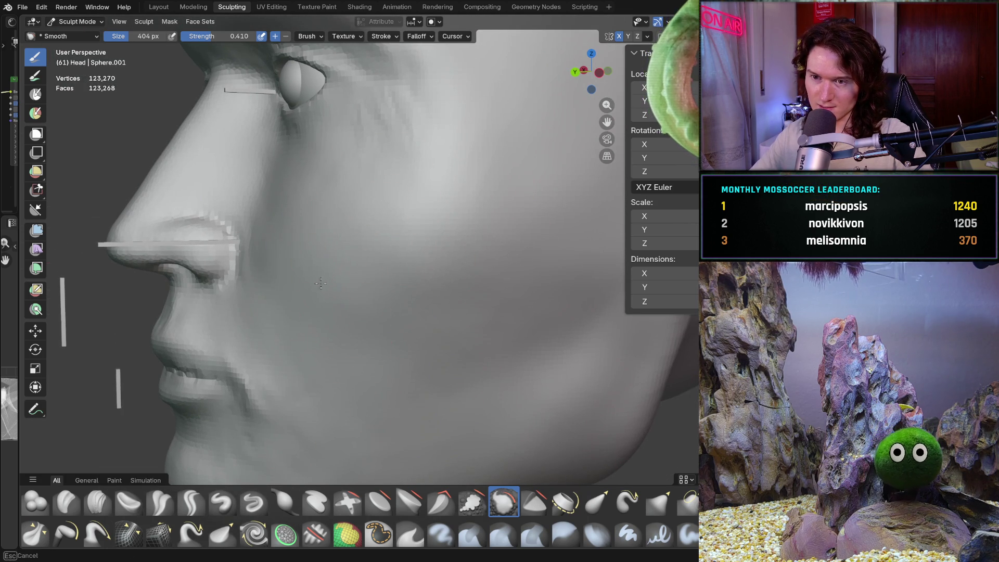
{"action": "scroll", "coordinate": [375, 312], "scroll_direction": "down", "scroll_amount": 2}
{"action": "scroll", "coordinate": [401, 285], "scroll_direction": "up", "scroll_amount": 7}
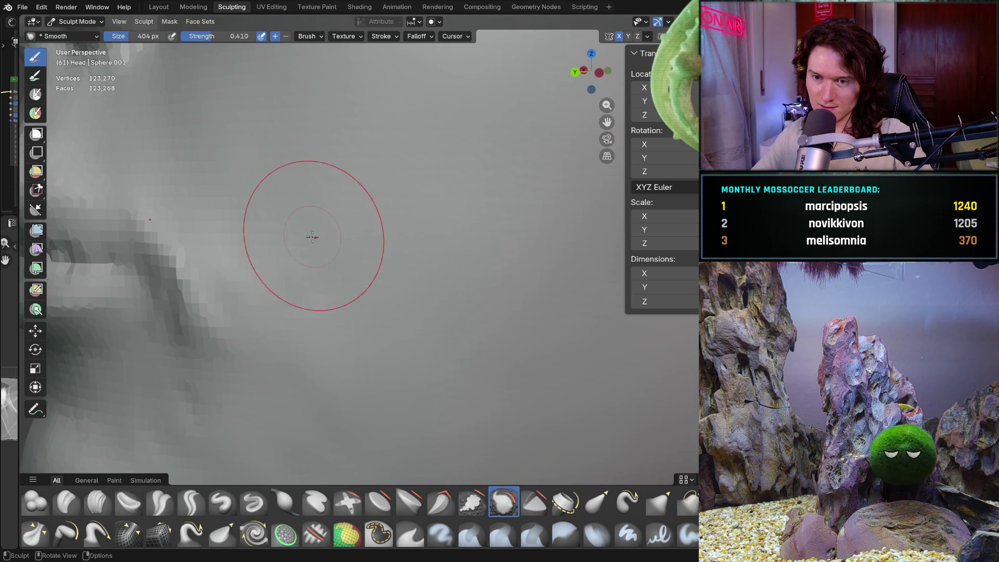
{"action": "mouse_move", "coordinate": [318, 337]}
{"action": "middle_mouse_down"}
{"action": "mouse_move", "coordinate": [339, 277]}
{"action": "mouse_move", "coordinate": [408, 321]}
{"action": "middle_mouse_up"}
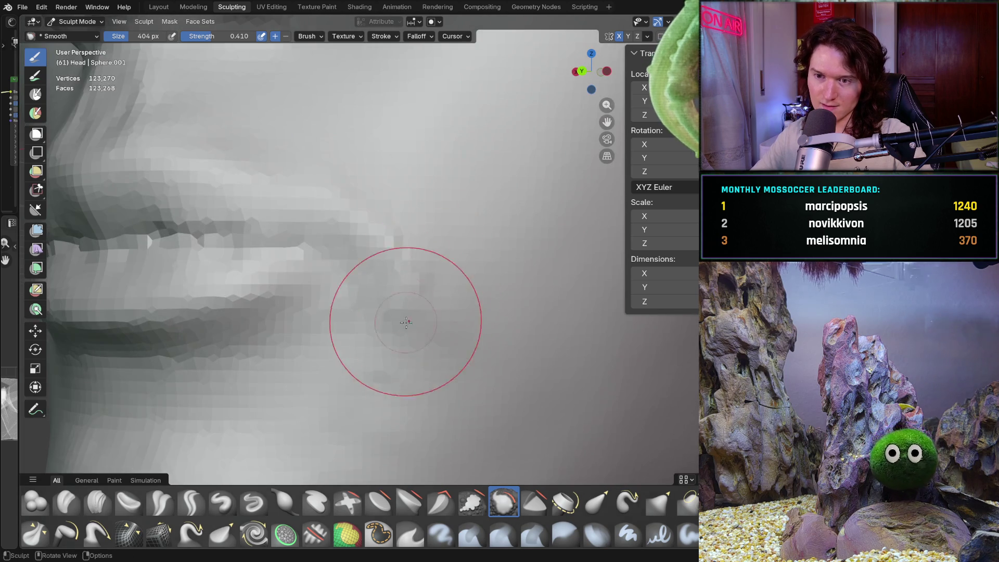
{"action": "middle_click_drag", "start_coordinate": [397, 383], "coordinate": [396, 384]}
{"action": "scroll", "coordinate": [355, 355], "scroll_direction": "down", "scroll_amount": 5}
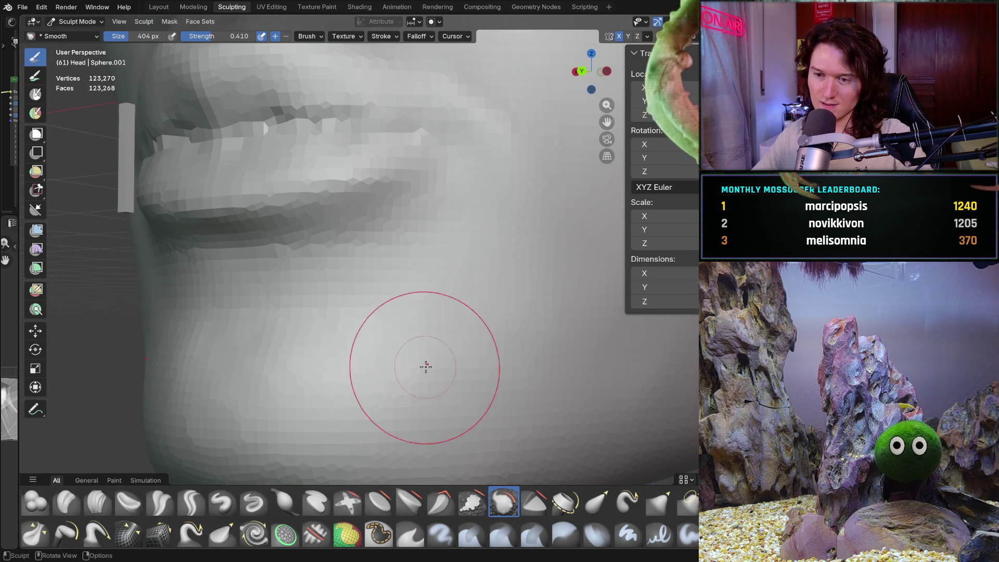
- Smooth the mouth and chin area, then pick Clay Strips
{"action": "mouse_move", "coordinate": [479, 357]}
{"action": "middle_mouse_down"}
{"action": "mouse_move", "coordinate": [482, 287]}
{"action": "mouse_move", "coordinate": [479, 301]}
{"action": "mouse_move", "coordinate": [397, 334]}
{"action": "middle_mouse_up"}
{"action": "middle_click_drag", "start_coordinate": [386, 378], "coordinate": [386, 378], "text": "ctrl"}
{"action": "middle_click_drag", "start_coordinate": [442, 356], "coordinate": [442, 357]}
{"action": "scroll", "coordinate": [328, 285], "scroll_direction": "down", "scroll_amount": 4}
{"action": "middle_click_drag", "start_coordinate": [328, 285], "coordinate": [377, 339]}
{"action": "scroll", "coordinate": [376, 339], "scroll_direction": "up", "scroll_amount": 2}
{"action": "middle_click_drag", "start_coordinate": [397, 260], "coordinate": [360, 312]}
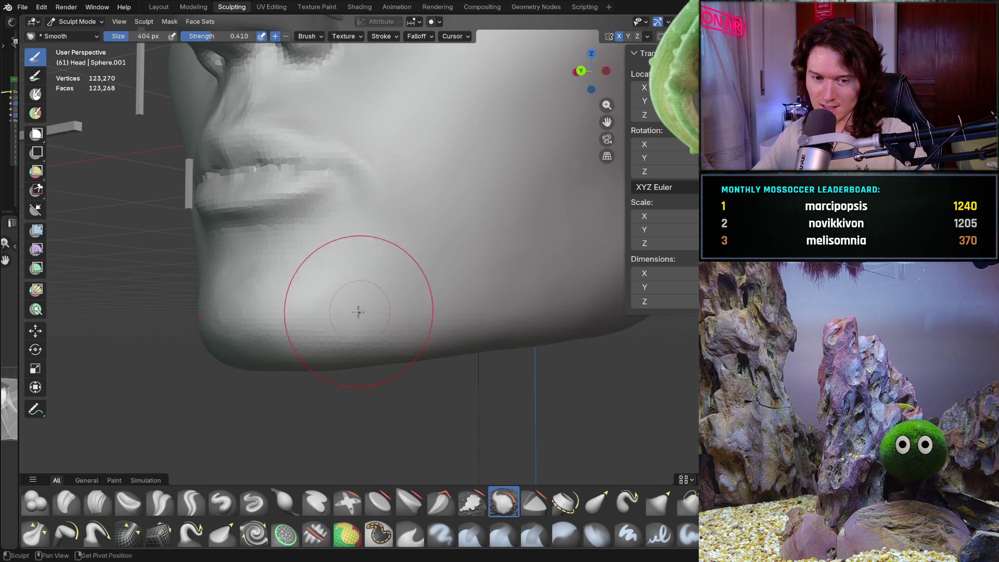
{"action": "left_click", "coordinate": [98, 501]}
- Resize Clay Strips to 254 px and build up the nose and lip area
{"action": "key", "text": "f"}
{"action": "left_click", "coordinate": [364, 275]}
{"action": "mouse_move", "coordinate": [363, 281]}
{"action": "middle_mouse_down"}
{"action": "mouse_move", "coordinate": [345, 291]}
{"action": "mouse_move", "coordinate": [336, 269]}
{"action": "mouse_move", "coordinate": [345, 283]}
{"action": "mouse_move", "coordinate": [422, 273]}
{"action": "mouse_move", "coordinate": [446, 283]}
{"action": "mouse_move", "coordinate": [439, 354]}
{"action": "middle_mouse_up"}
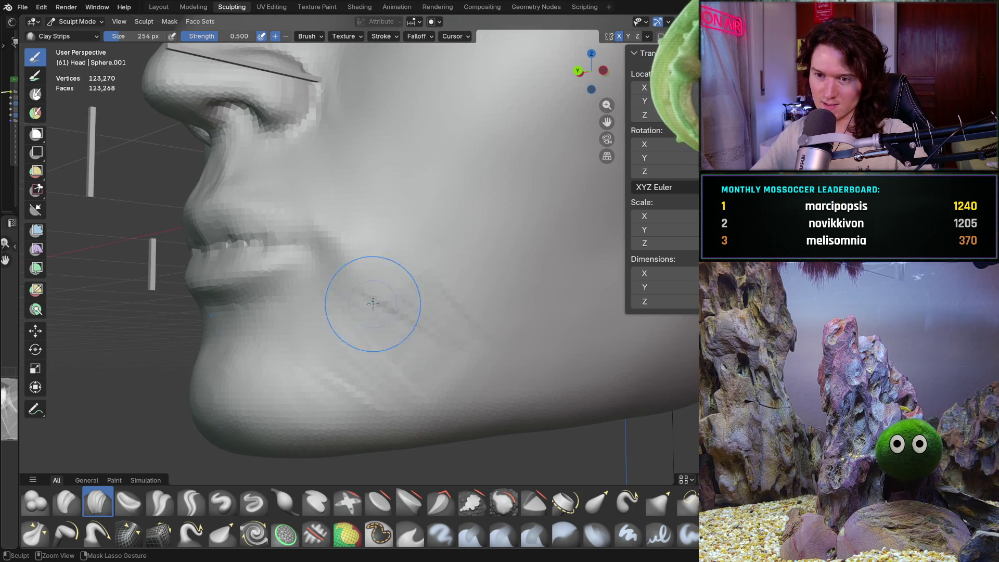
{"action": "mouse_move", "coordinate": [350, 379]}
{"action": "middle_mouse_down"}
{"action": "mouse_move", "coordinate": [412, 346]}
{"action": "mouse_move", "coordinate": [357, 362]}
{"action": "middle_mouse_up"}
{"action": "mouse_move", "coordinate": [329, 288]}
{"action": "middle_mouse_down"}
{"action": "mouse_move", "coordinate": [316, 318]}
{"action": "mouse_move", "coordinate": [291, 287]}
{"action": "mouse_move", "coordinate": [352, 283]}
{"action": "mouse_move", "coordinate": [432, 313]}
{"action": "mouse_move", "coordinate": [359, 297]}
{"action": "mouse_move", "coordinate": [345, 283]}
{"action": "mouse_move", "coordinate": [370, 259]}
{"action": "middle_mouse_up"}
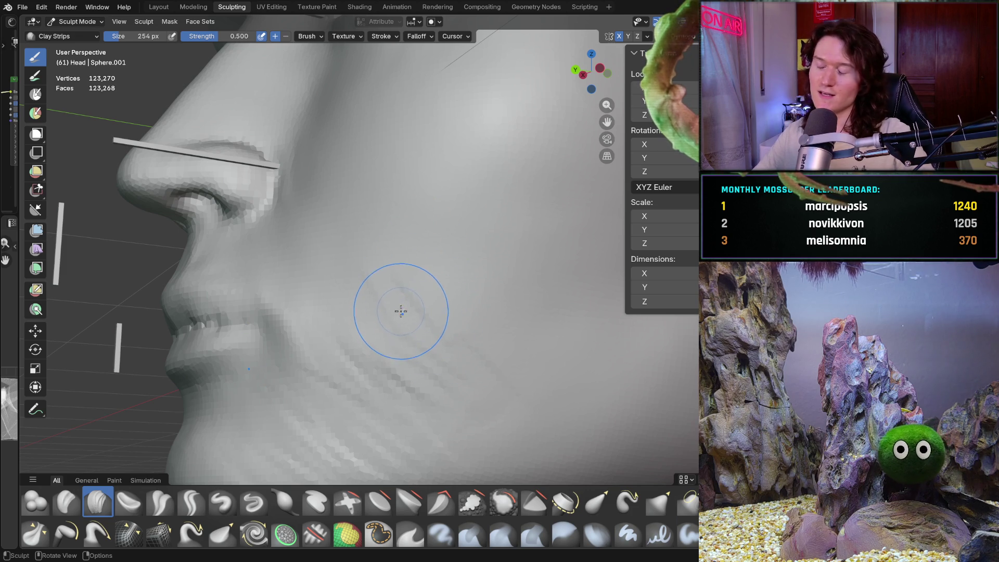
{"action": "scroll", "coordinate": [357, 312], "scroll_direction": "up", "scroll_amount": 4}
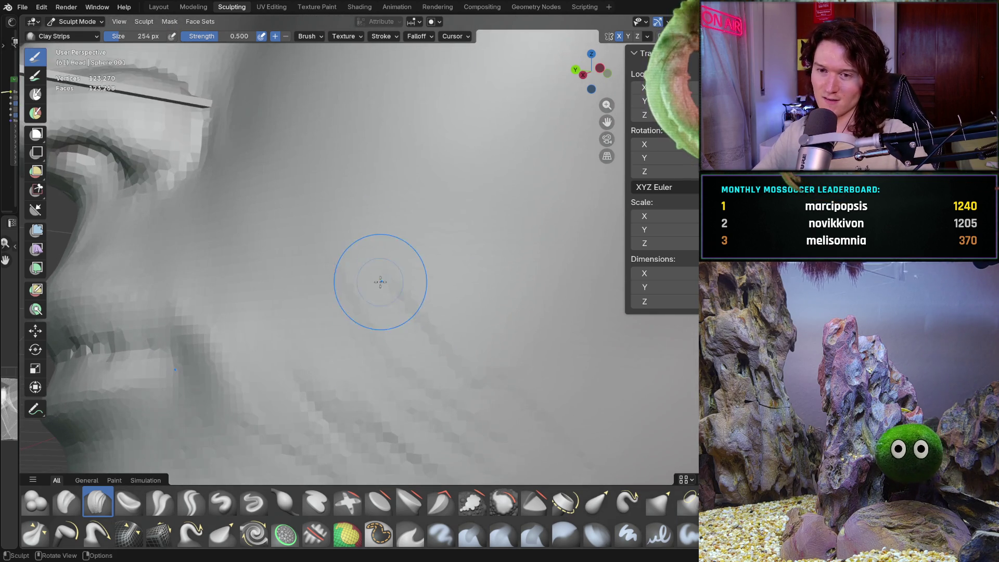
{"action": "scroll", "coordinate": [375, 291], "scroll_direction": "down", "scroll_amount": 3}
- Add clay strips over the eye, cheek and ear from profile and three-quarter views
{"action": "mouse_move", "coordinate": [365, 323]}
{"action": "middle_mouse_down"}
{"action": "mouse_move", "coordinate": [396, 297]}
{"action": "mouse_move", "coordinate": [408, 205]}
{"action": "mouse_move", "coordinate": [395, 246]}
{"action": "mouse_move", "coordinate": [408, 286]}
{"action": "middle_mouse_up"}
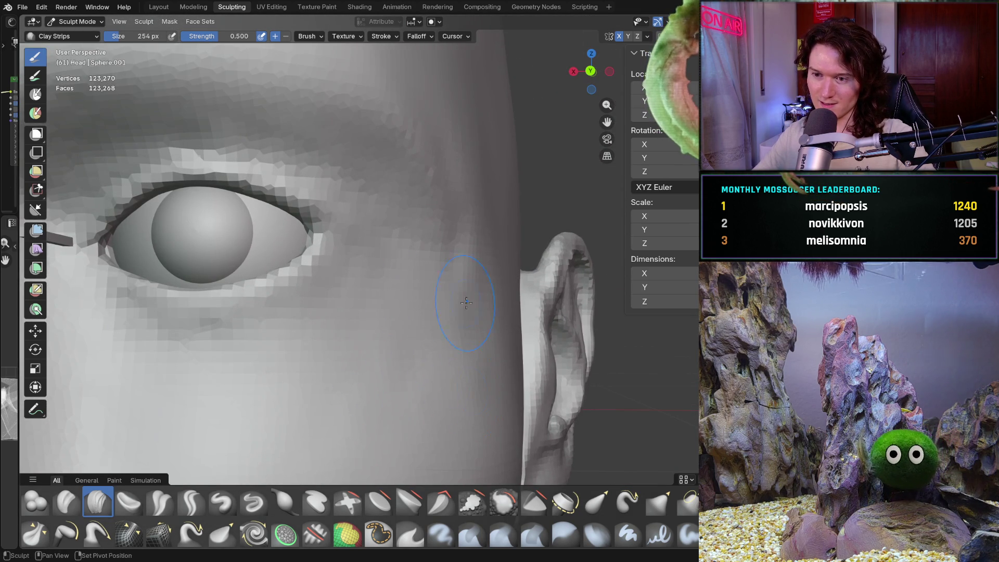
{"action": "scroll", "coordinate": [390, 333], "scroll_direction": "down", "scroll_amount": 5}
{"action": "mouse_move", "coordinate": [390, 345]}
{"action": "middle_mouse_down"}
{"action": "mouse_move", "coordinate": [361, 364]}
{"action": "mouse_move", "coordinate": [355, 389]}
{"action": "middle_mouse_up"}
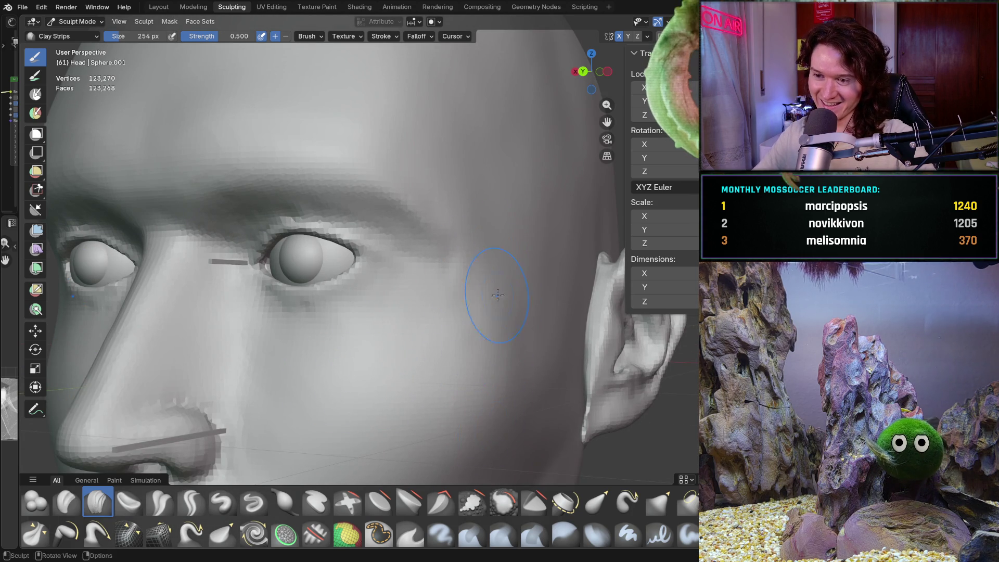
{"action": "scroll", "coordinate": [496, 319], "scroll_direction": "down", "scroll_amount": 6}
{"action": "middle_click_drag", "start_coordinate": [494, 315], "coordinate": [478, 268]}
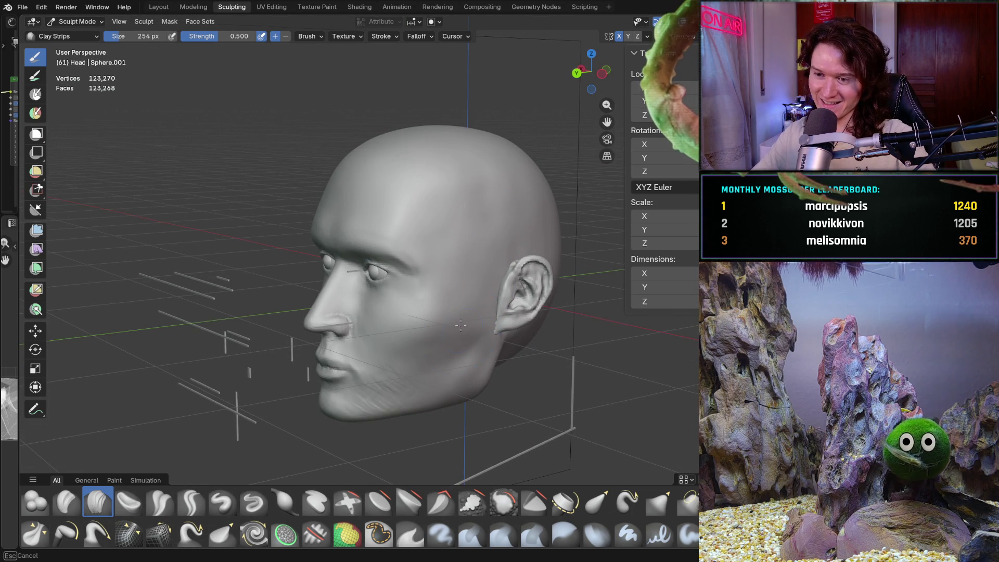
{"action": "middle_click_drag", "start_coordinate": [528, 243], "coordinate": [490, 223]}
{"action": "scroll", "coordinate": [390, 334], "scroll_direction": "up", "scroll_amount": 5}
{"action": "mouse_move", "coordinate": [390, 334]}
{"action": "middle_mouse_down"}
{"action": "mouse_move", "coordinate": [397, 309]}
{"action": "mouse_move", "coordinate": [468, 315]}
{"action": "mouse_move", "coordinate": [453, 320]}
{"action": "mouse_move", "coordinate": [441, 300]}
{"action": "mouse_move", "coordinate": [425, 302]}
{"action": "mouse_move", "coordinate": [390, 333]}
{"action": "mouse_move", "coordinate": [411, 346]}
{"action": "mouse_move", "coordinate": [378, 377]}
{"action": "middle_mouse_up"}
{"action": "scroll", "coordinate": [397, 309], "scroll_direction": "down", "scroll_amount": 5}
{"action": "scroll", "coordinate": [435, 325], "scroll_direction": "up", "scroll_amount": 5}
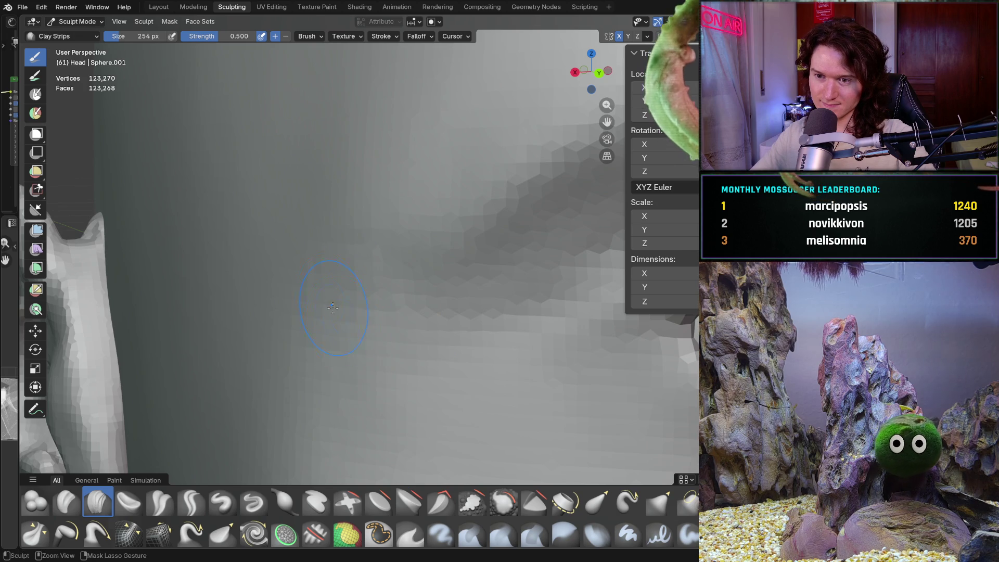
- Review the head frontally, then switch brush and lower its strength to about 0.479
{"action": "middle_click_drag", "start_coordinate": [341, 322], "coordinate": [312, 393]}
{"action": "mouse_move", "coordinate": [441, 312]}
{"action": "middle_mouse_down"}
{"action": "mouse_move", "coordinate": [520, 352]}
{"action": "mouse_move", "coordinate": [478, 281]}
{"action": "mouse_move", "coordinate": [430, 334]}
{"action": "mouse_move", "coordinate": [394, 334]}
{"action": "mouse_move", "coordinate": [403, 327]}
{"action": "mouse_move", "coordinate": [409, 358]}
{"action": "middle_mouse_up"}
{"action": "scroll", "coordinate": [478, 281], "scroll_direction": "up", "scroll_amount": 3}
{"action": "scroll", "coordinate": [478, 281], "scroll_direction": "down", "scroll_amount": 3}
{"action": "scroll", "coordinate": [403, 327], "scroll_direction": "down", "scroll_amount": 2}
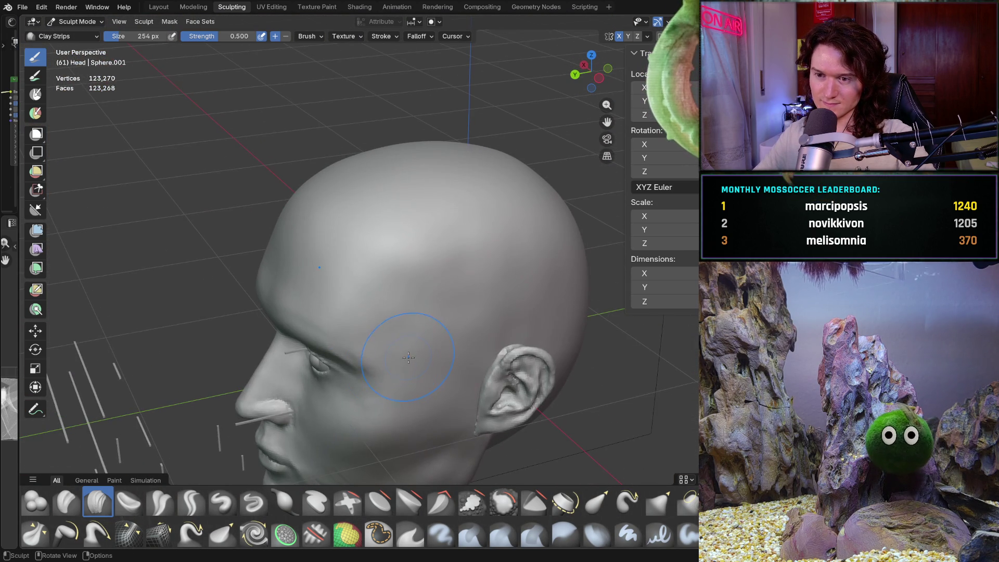
{"action": "key", "text": "i"}
{"action": "key", "text": "shift+f"}
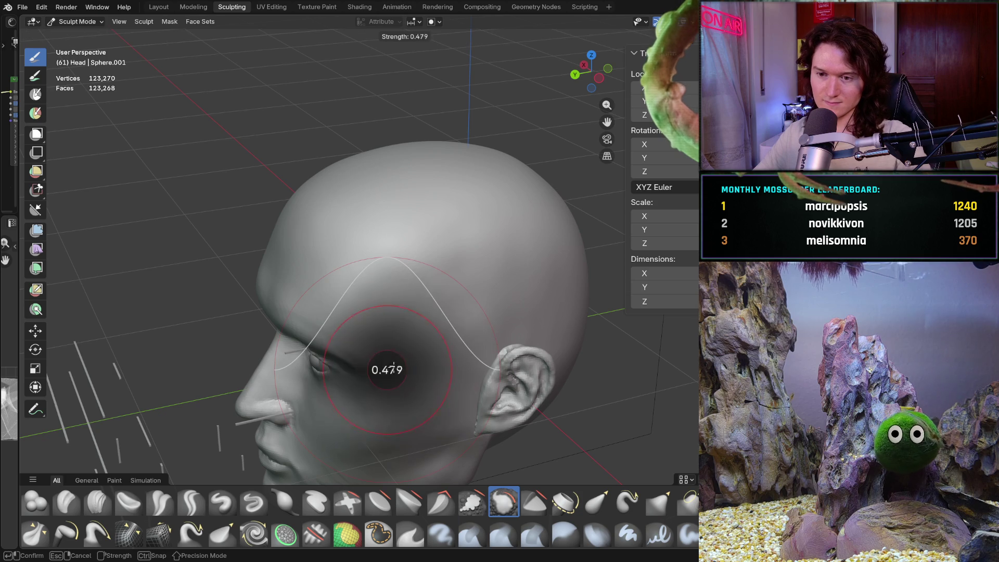
- Confirm the Smooth brush strength of 0.693 and smooth the bumps across the skull
{"action": "left_click", "coordinate": [413, 367]}
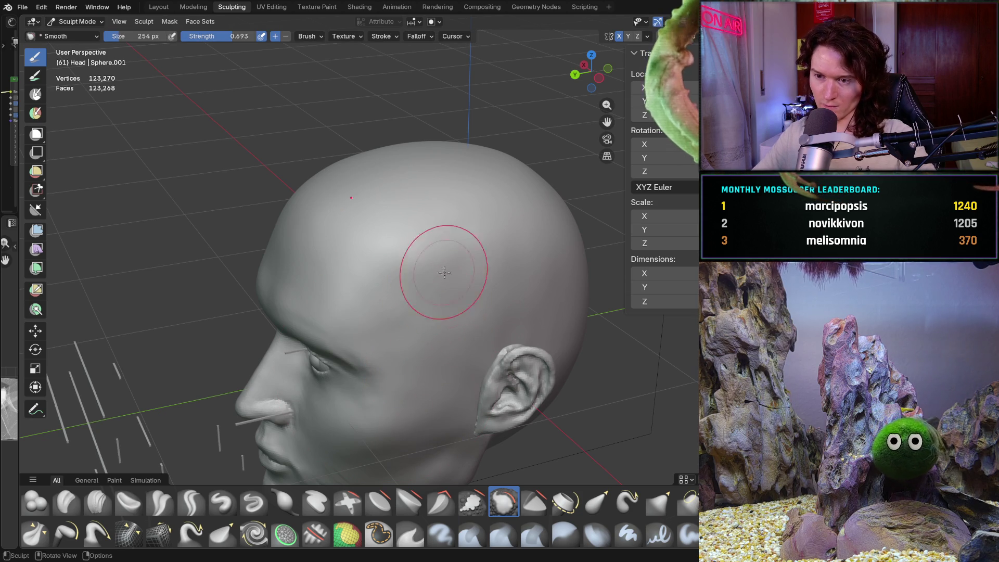
{"action": "middle_click_drag", "start_coordinate": [508, 336], "coordinate": [531, 352]}
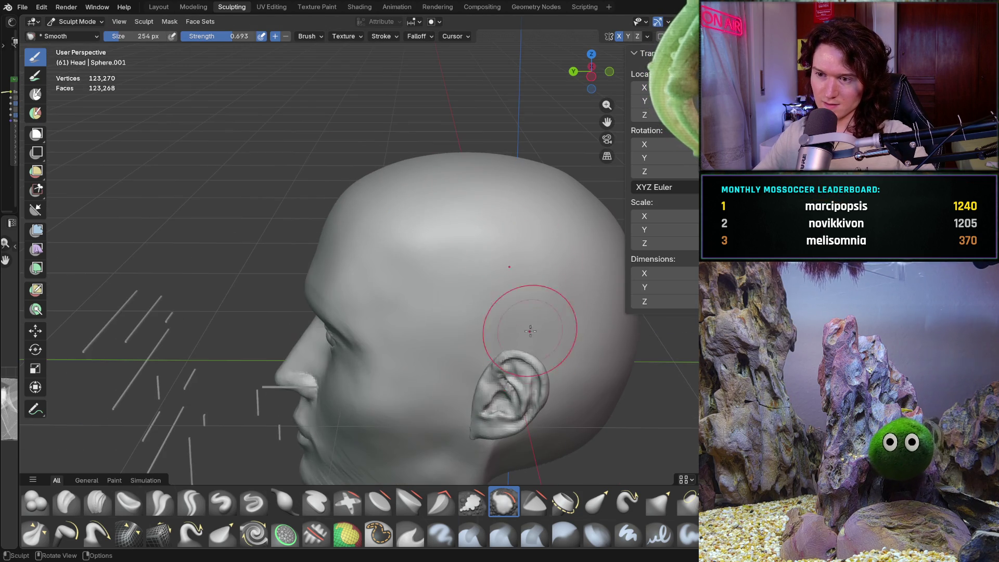
{"action": "mouse_move", "coordinate": [519, 264]}
{"action": "middle_mouse_down"}
{"action": "mouse_move", "coordinate": [455, 290]}
{"action": "mouse_move", "coordinate": [424, 345]}
{"action": "mouse_move", "coordinate": [446, 323]}
{"action": "middle_mouse_up"}
{"action": "scroll", "coordinate": [495, 244], "scroll_direction": "up", "scroll_amount": 5}
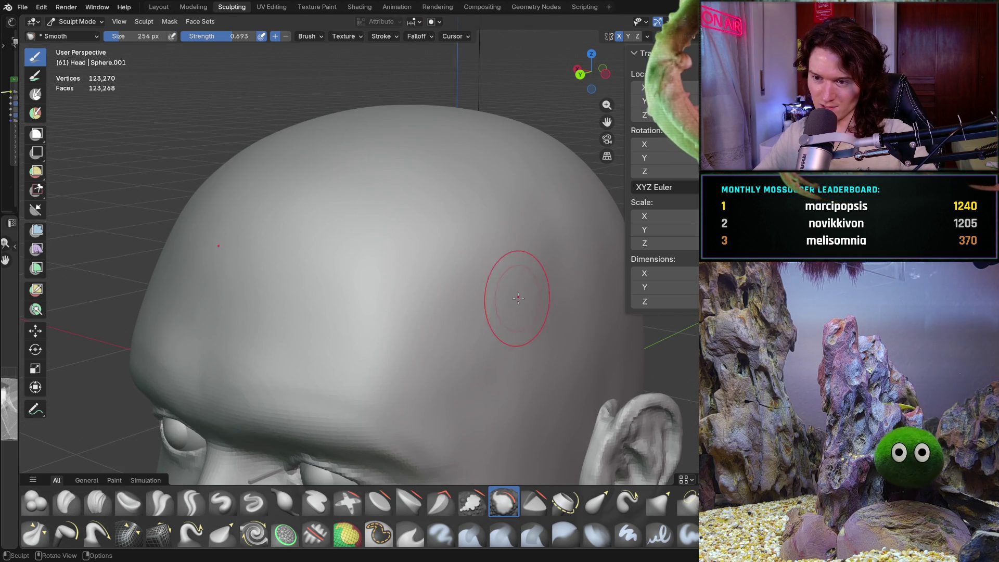
{"action": "mouse_move", "coordinate": [505, 322]}
{"action": "middle_mouse_down"}
{"action": "mouse_move", "coordinate": [448, 314]}
{"action": "mouse_move", "coordinate": [419, 290]}
{"action": "middle_mouse_up"}
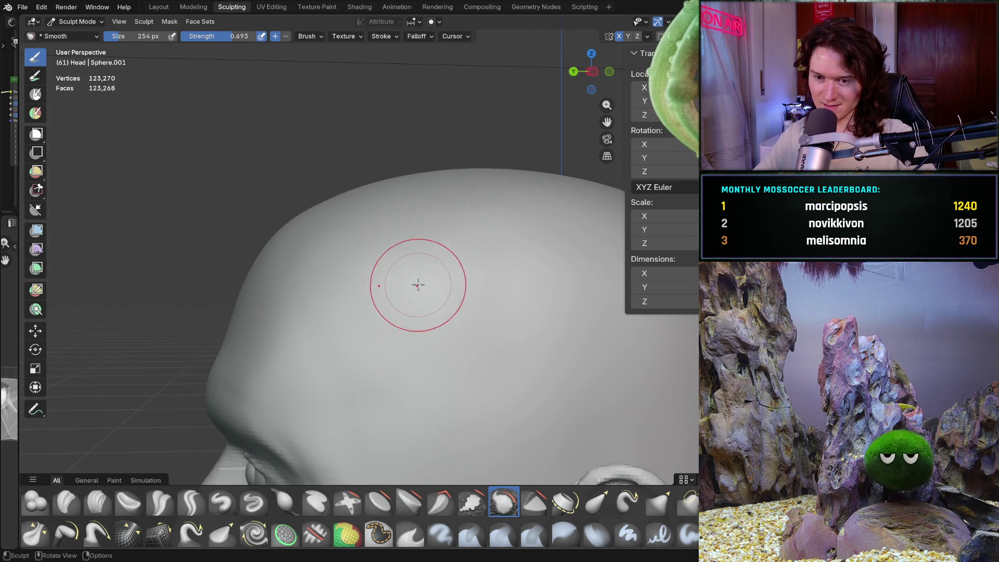
{"action": "mouse_move", "coordinate": [428, 426]}
{"action": "left_mouse_down"}
{"action": "mouse_move", "coordinate": [488, 291]}
{"action": "mouse_move", "coordinate": [418, 243]}
{"action": "mouse_move", "coordinate": [370, 260]}
{"action": "left_mouse_up"}
{"action": "mouse_move", "coordinate": [388, 274]}
{"action": "middle_mouse_down"}
{"action": "mouse_move", "coordinate": [476, 293]}
{"action": "mouse_move", "coordinate": [388, 296]}
{"action": "middle_mouse_up"}
{"action": "scroll", "coordinate": [388, 296], "scroll_direction": "up", "scroll_amount": 5}
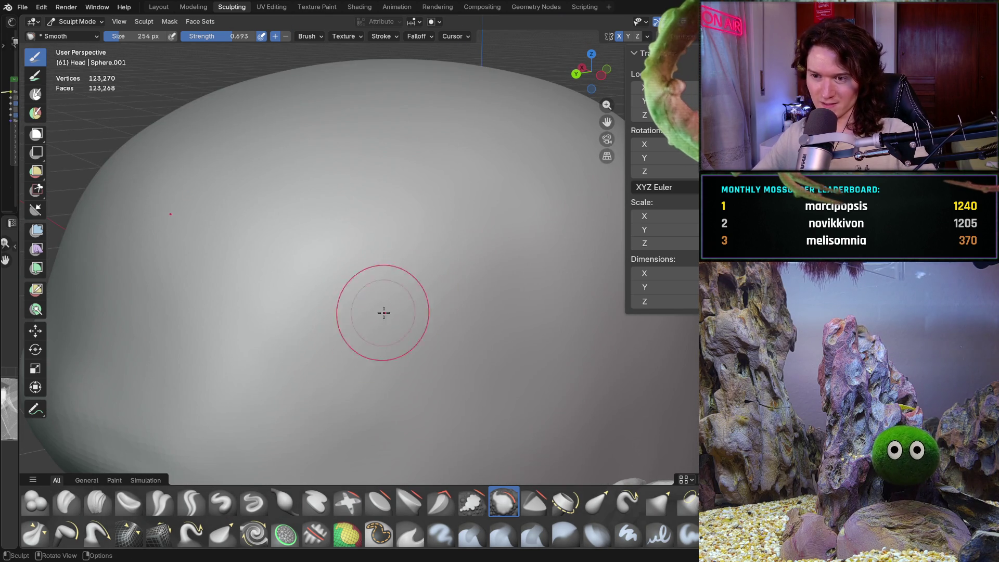
{"action": "left_click_drag", "start_coordinate": [320, 335], "coordinate": [454, 276]}
{"action": "scroll", "coordinate": [454, 276], "scroll_direction": "down", "scroll_amount": 5}
{"action": "mouse_move", "coordinate": [401, 290]}
{"action": "middle_mouse_down"}
{"action": "mouse_move", "coordinate": [392, 342]}
{"action": "mouse_move", "coordinate": [399, 303]}
{"action": "middle_mouse_up"}
- Smooth the top of the skull from the side, then the cheek beside the nose
{"action": "scroll", "coordinate": [399, 303], "scroll_direction": "up", "scroll_amount": 3}
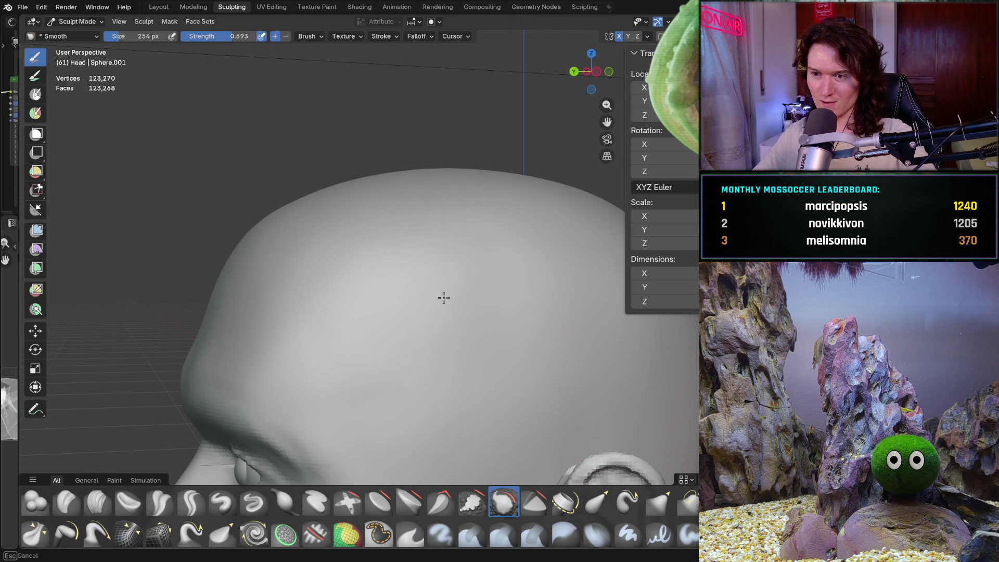
{"action": "mouse_move", "coordinate": [435, 396]}
{"action": "middle_mouse_down"}
{"action": "mouse_move", "coordinate": [345, 363]}
{"action": "mouse_move", "coordinate": [459, 335]}
{"action": "middle_mouse_up"}
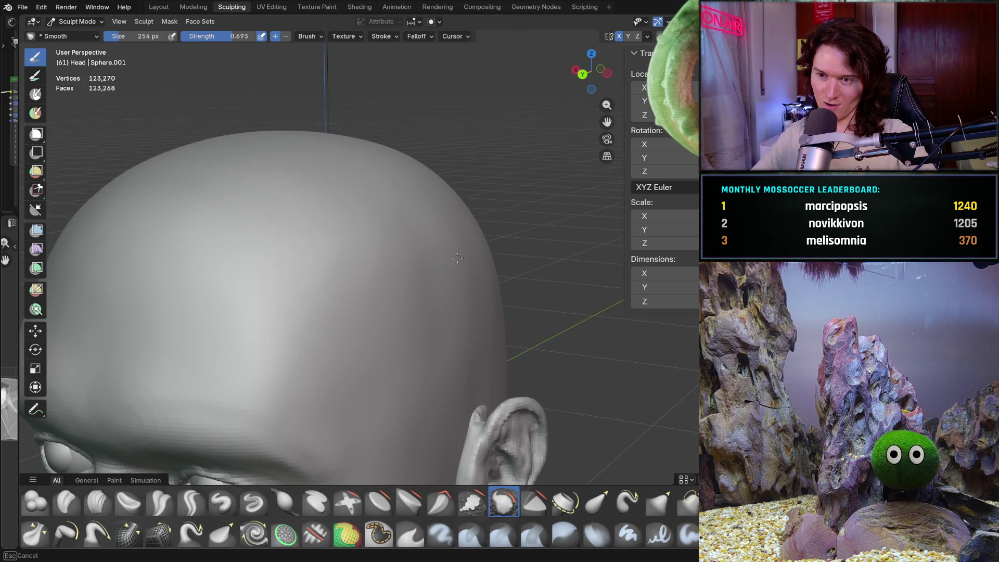
{"action": "middle_click_drag", "start_coordinate": [468, 263], "coordinate": [486, 226]}
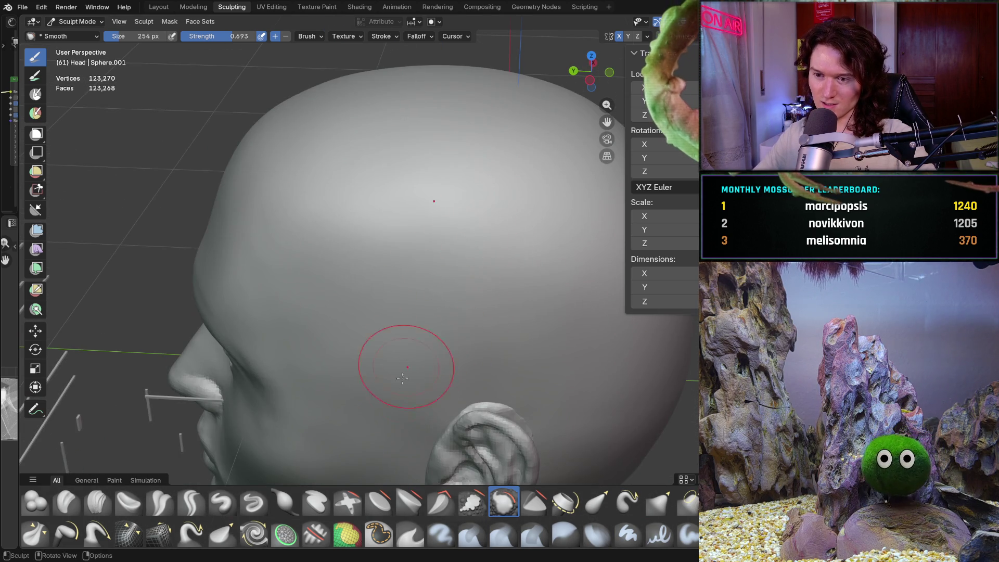
{"action": "middle_click_drag", "start_coordinate": [379, 390], "coordinate": [411, 375]}
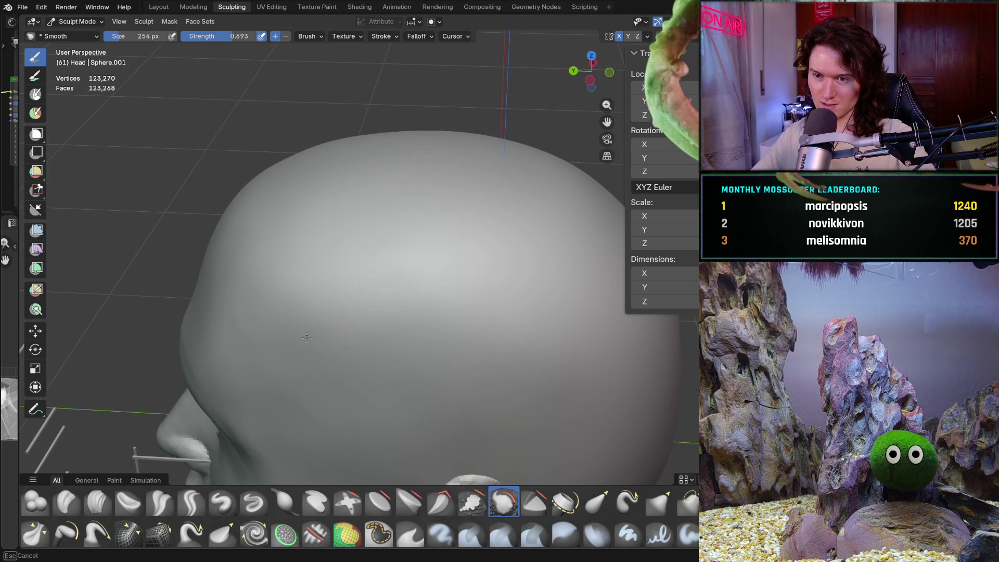
{"action": "middle_click_drag", "start_coordinate": [429, 281], "coordinate": [366, 335]}
{"action": "left_click_drag", "start_coordinate": [310, 316], "coordinate": [305, 352]}
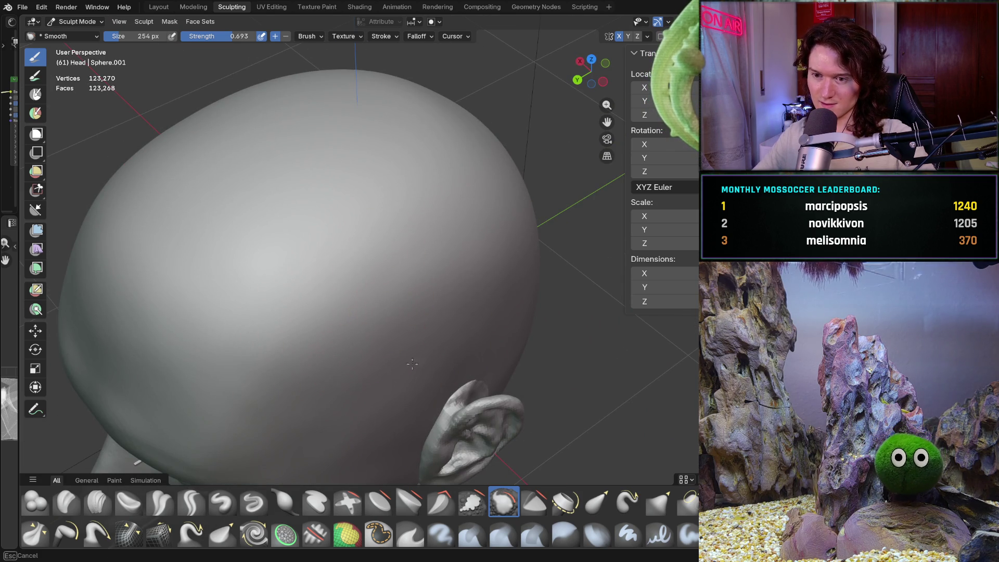
{"action": "mouse_move", "coordinate": [450, 334]}
{"action": "middle_mouse_down"}
{"action": "mouse_move", "coordinate": [423, 350]}
{"action": "mouse_move", "coordinate": [413, 267]}
{"action": "mouse_move", "coordinate": [370, 338]}
{"action": "mouse_move", "coordinate": [332, 358]}
{"action": "mouse_move", "coordinate": [289, 352]}
{"action": "mouse_move", "coordinate": [368, 367]}
{"action": "mouse_move", "coordinate": [401, 283]}
{"action": "middle_mouse_up"}
{"action": "mouse_move", "coordinate": [380, 239]}
{"action": "left_mouse_down"}
{"action": "mouse_move", "coordinate": [412, 279]}
{"action": "mouse_move", "coordinate": [361, 267]}
{"action": "left_mouse_up"}
{"action": "mouse_move", "coordinate": [361, 267]}
{"action": "middle_mouse_down"}
{"action": "mouse_move", "coordinate": [474, 176]}
{"action": "mouse_move", "coordinate": [440, 245]}
{"action": "middle_mouse_up"}
- Orbit and zoom around the eye, then out to a three-quarter view of the whole head
{"action": "scroll", "coordinate": [439, 260], "scroll_direction": "up", "scroll_amount": 2}
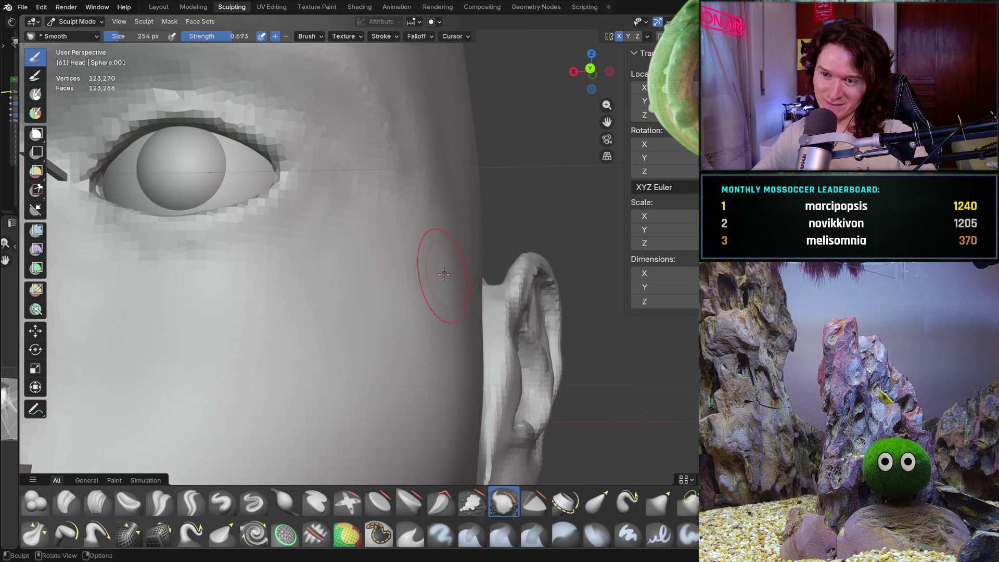
{"action": "mouse_move", "coordinate": [312, 283]}
{"action": "middle_mouse_down"}
{"action": "mouse_move", "coordinate": [290, 310]}
{"action": "mouse_move", "coordinate": [330, 325]}
{"action": "middle_mouse_up"}
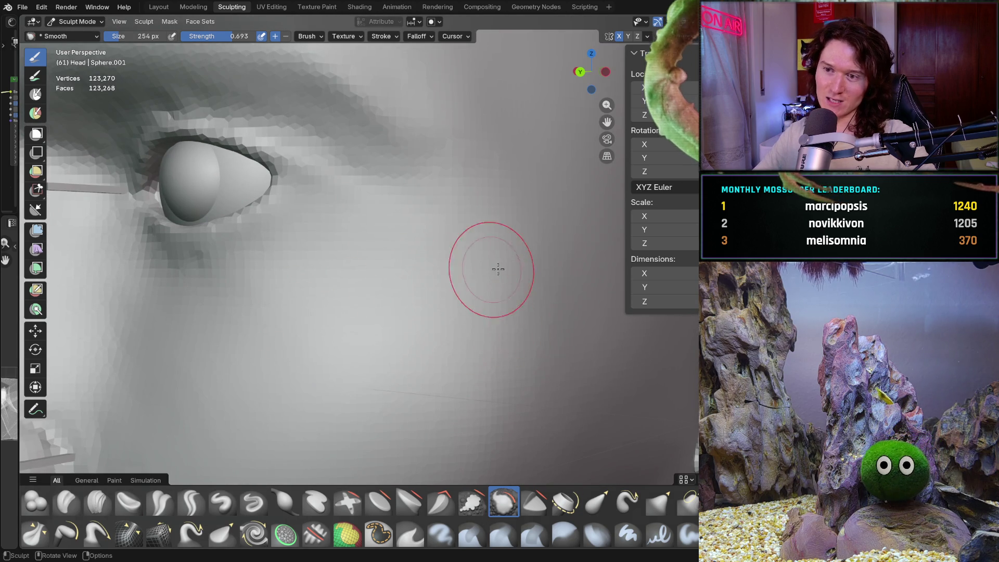
{"action": "mouse_move", "coordinate": [541, 363]}
{"action": "middle_mouse_down", "text": "ctrl"}
{"action": "mouse_move", "coordinate": [508, 363]}
{"action": "mouse_move", "coordinate": [513, 314]}
{"action": "middle_mouse_up", "text": "ctrl"}
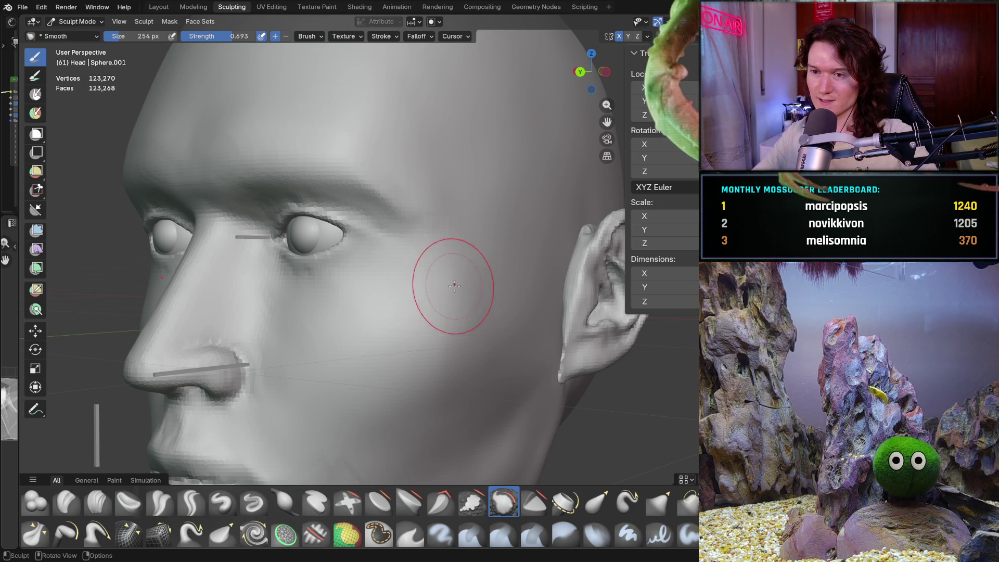
{"action": "scroll", "coordinate": [464, 290], "scroll_direction": "up", "scroll_amount": 2}
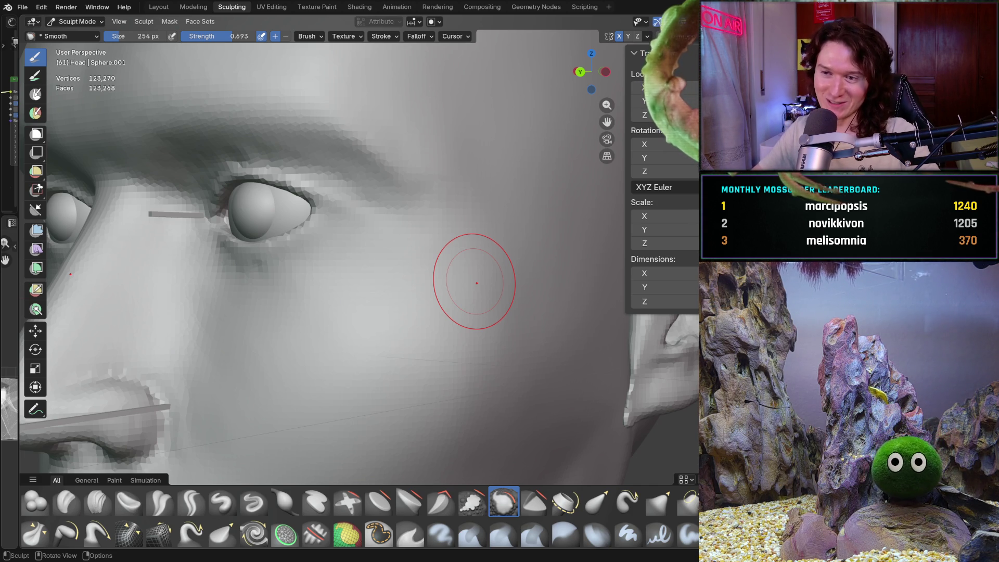
{"action": "scroll", "coordinate": [452, 329], "scroll_direction": "down", "scroll_amount": 5}
{"action": "mouse_move", "coordinate": [453, 330]}
{"action": "middle_mouse_down"}
{"action": "mouse_move", "coordinate": [356, 349]}
{"action": "mouse_move", "coordinate": [312, 323]}
{"action": "middle_mouse_up"}
{"action": "scroll", "coordinate": [312, 323], "scroll_direction": "up", "scroll_amount": 4}
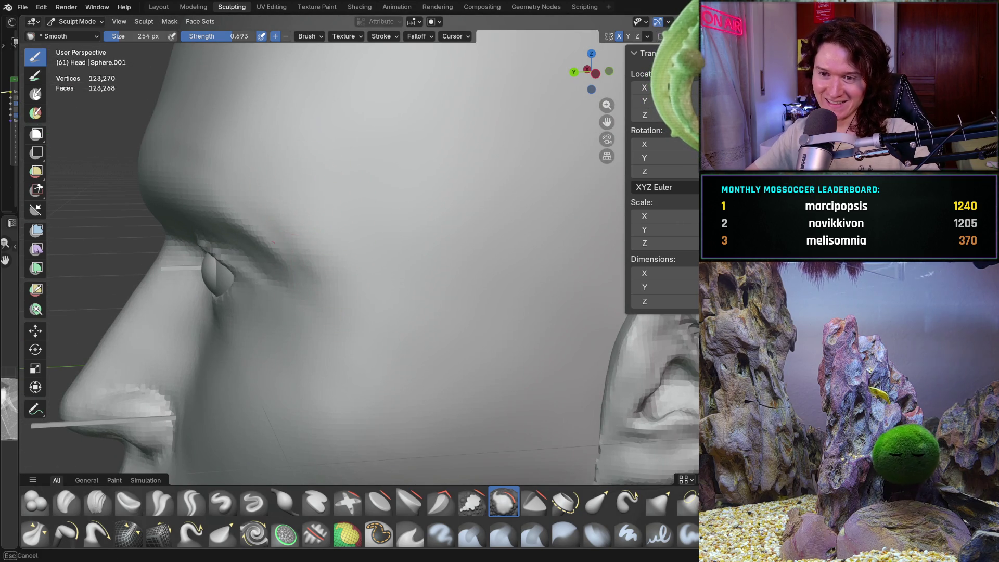
- Inspect the eye, ear, cheek, nose and lips, then select the Clay Strips brush
{"action": "middle_click_drag", "start_coordinate": [350, 261], "coordinate": [409, 215]}
{"action": "scroll", "coordinate": [410, 214], "scroll_direction": "up", "scroll_amount": 2}
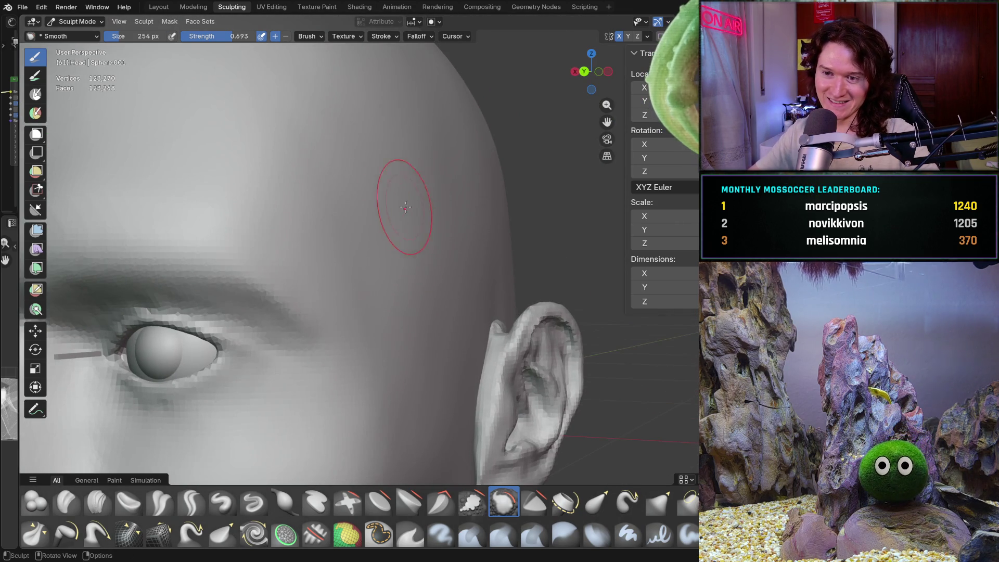
{"action": "mouse_move", "coordinate": [366, 448]}
{"action": "middle_mouse_down"}
{"action": "mouse_move", "coordinate": [426, 247]}
{"action": "mouse_move", "coordinate": [416, 233]}
{"action": "middle_mouse_up"}
{"action": "middle_click_drag", "start_coordinate": [361, 369], "coordinate": [307, 375]}
{"action": "middle_click_drag", "start_coordinate": [280, 315], "coordinate": [280, 316]}
{"action": "mouse_move", "coordinate": [313, 425]}
{"action": "middle_mouse_down"}
{"action": "mouse_move", "coordinate": [367, 345]}
{"action": "mouse_move", "coordinate": [359, 368]}
{"action": "mouse_move", "coordinate": [405, 339]}
{"action": "mouse_move", "coordinate": [412, 251]}
{"action": "middle_mouse_up"}
{"action": "middle_click_drag", "start_coordinate": [414, 350], "coordinate": [412, 334]}
{"action": "mouse_move", "coordinate": [506, 312]}
{"action": "middle_mouse_down"}
{"action": "mouse_move", "coordinate": [404, 323]}
{"action": "mouse_move", "coordinate": [333, 370]}
{"action": "middle_mouse_up"}
{"action": "left_click", "coordinate": [97, 502]}
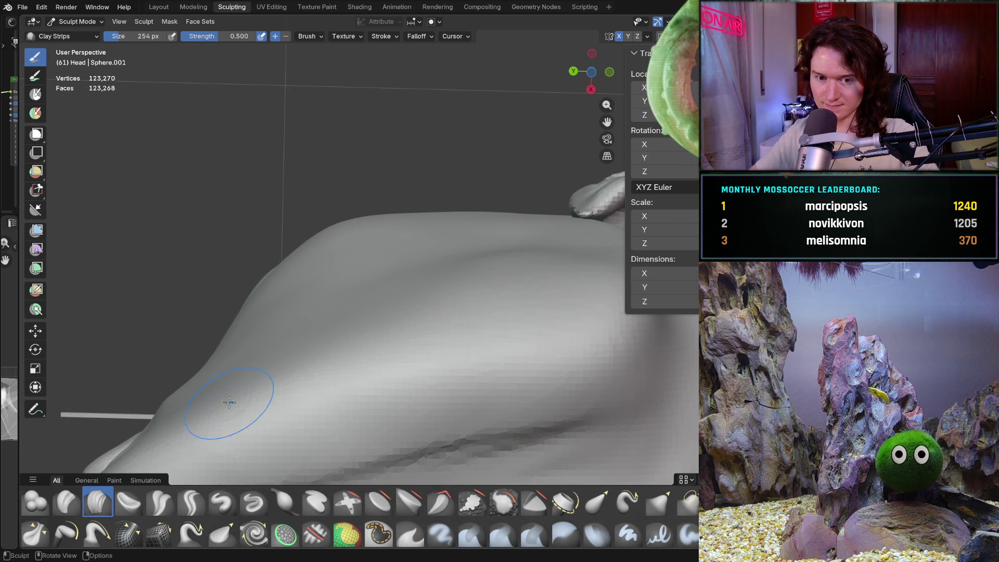
- Resize the Clay Strips brush to 190 px and work the area below the ear
{"action": "key", "text": "f"}
{"action": "left_click", "coordinate": [401, 312]}
{"action": "middle_click_drag", "start_coordinate": [401, 312], "coordinate": [388, 316]}
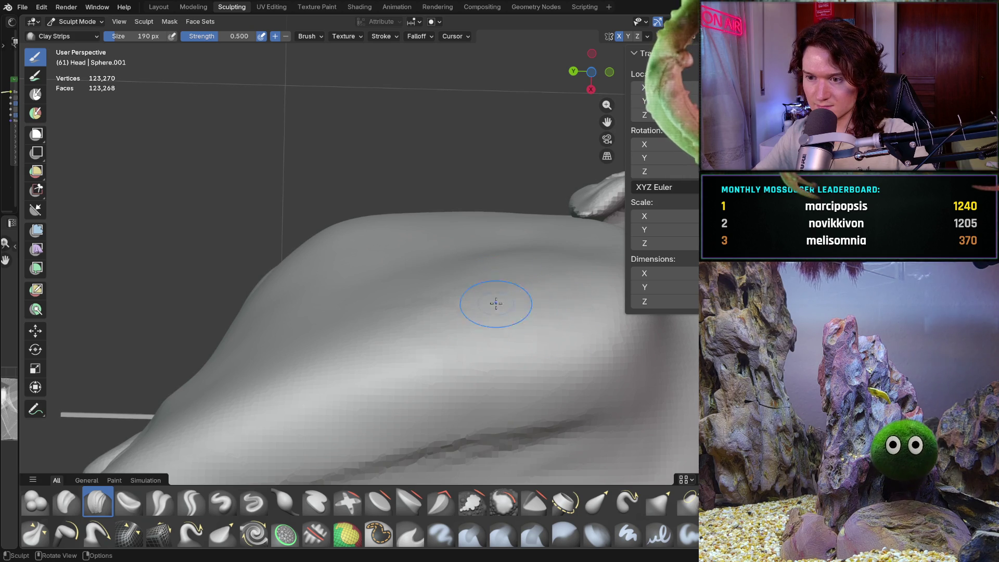
{"action": "mouse_move", "coordinate": [454, 297]}
{"action": "middle_mouse_down"}
{"action": "mouse_move", "coordinate": [514, 289]}
{"action": "mouse_move", "coordinate": [554, 336]}
{"action": "mouse_move", "coordinate": [515, 328]}
{"action": "mouse_move", "coordinate": [441, 341]}
{"action": "middle_mouse_up"}
{"action": "mouse_move", "coordinate": [465, 242]}
{"action": "middle_mouse_down"}
{"action": "mouse_move", "coordinate": [508, 239]}
{"action": "mouse_move", "coordinate": [408, 314]}
{"action": "middle_mouse_up"}
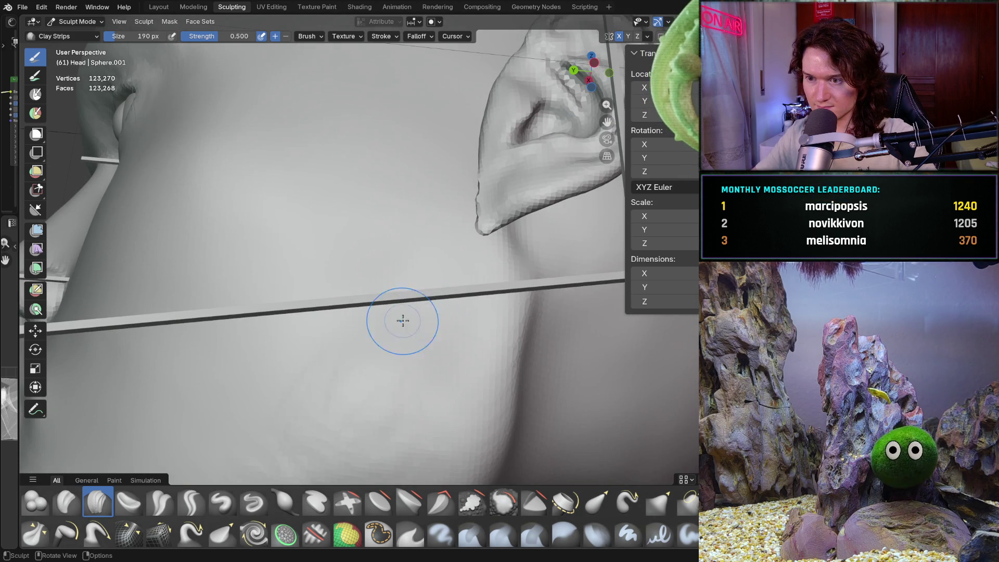
{"action": "mouse_move", "coordinate": [384, 363]}
{"action": "middle_mouse_down"}
{"action": "mouse_move", "coordinate": [383, 334]}
{"action": "mouse_move", "coordinate": [406, 300]}
{"action": "middle_mouse_up"}
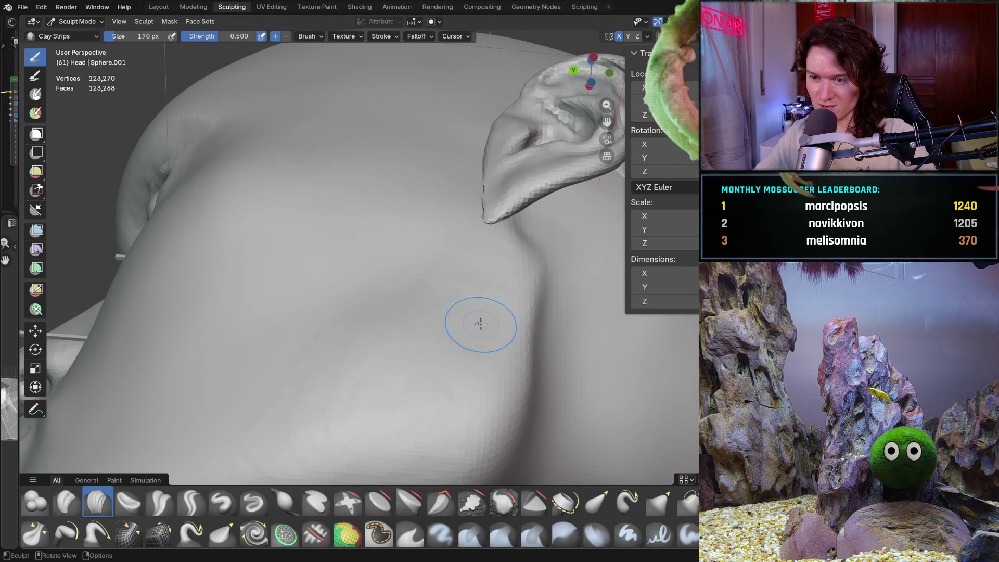
{"action": "mouse_move", "coordinate": [414, 267]}
{"action": "middle_mouse_down"}
{"action": "mouse_move", "coordinate": [390, 296]}
{"action": "mouse_move", "coordinate": [400, 326]}
{"action": "mouse_move", "coordinate": [382, 300]}
{"action": "middle_mouse_up"}
- Orbit over the cheek and ear around to a front view of the head
{"action": "scroll", "coordinate": [401, 312], "scroll_direction": "up", "scroll_amount": 2}
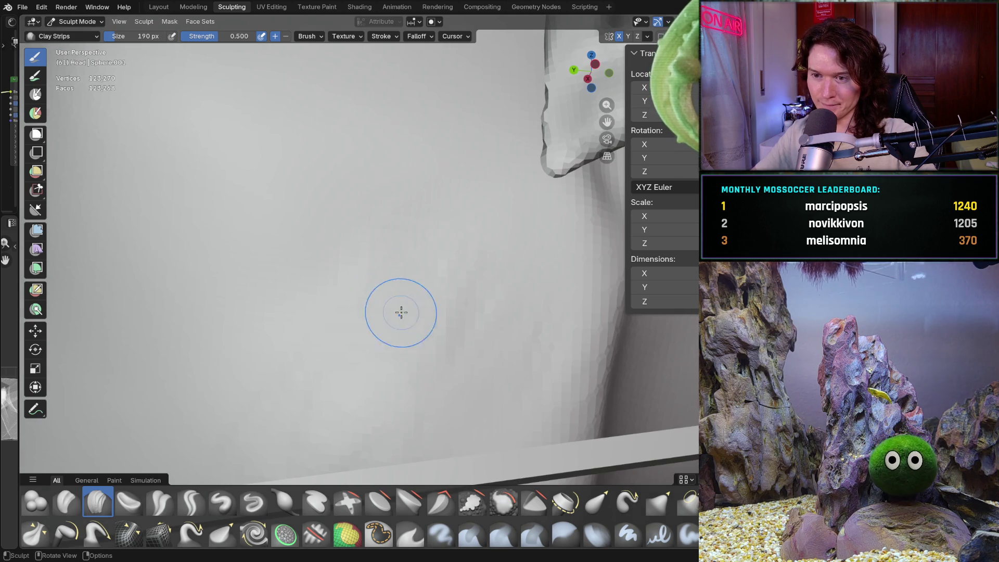
{"action": "middle_click_drag", "start_coordinate": [400, 254], "coordinate": [401, 254]}
{"action": "mouse_move", "coordinate": [383, 379]}
{"action": "middle_mouse_down"}
{"action": "mouse_move", "coordinate": [404, 328]}
{"action": "mouse_move", "coordinate": [384, 289]}
{"action": "mouse_move", "coordinate": [403, 288]}
{"action": "middle_mouse_up"}
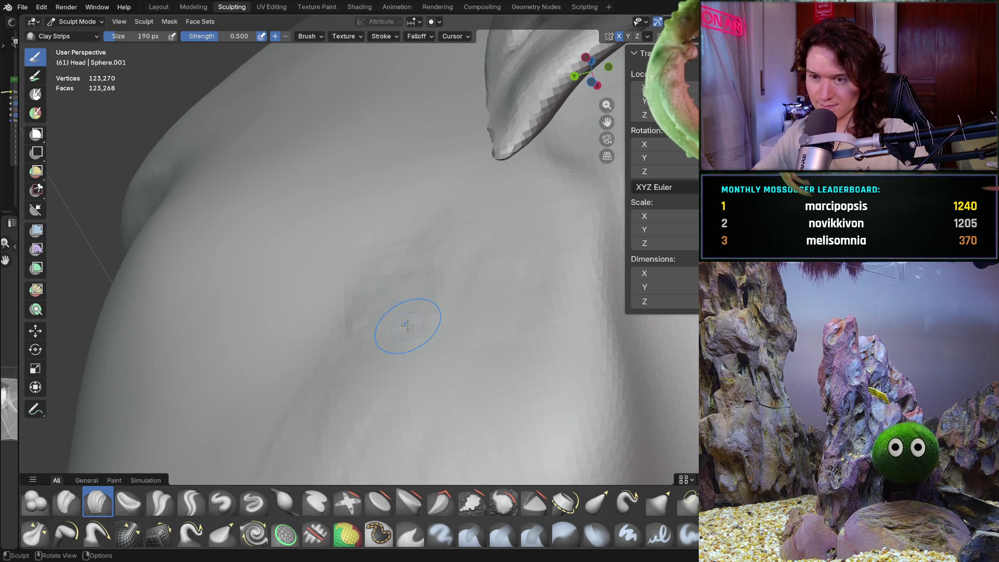
{"action": "middle_click_drag", "start_coordinate": [420, 252], "coordinate": [420, 253]}
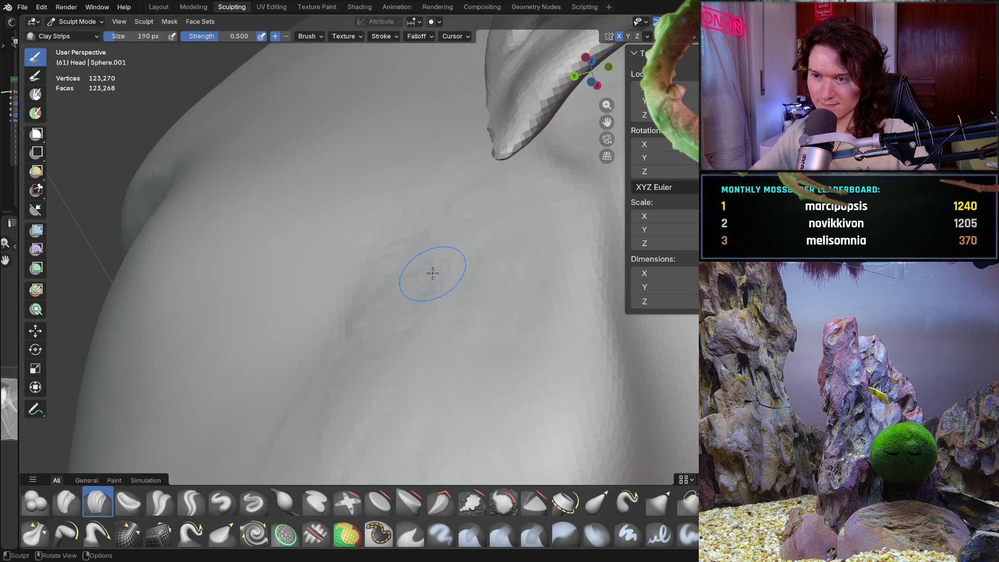
{"action": "middle_click_drag", "start_coordinate": [346, 336], "coordinate": [345, 336]}
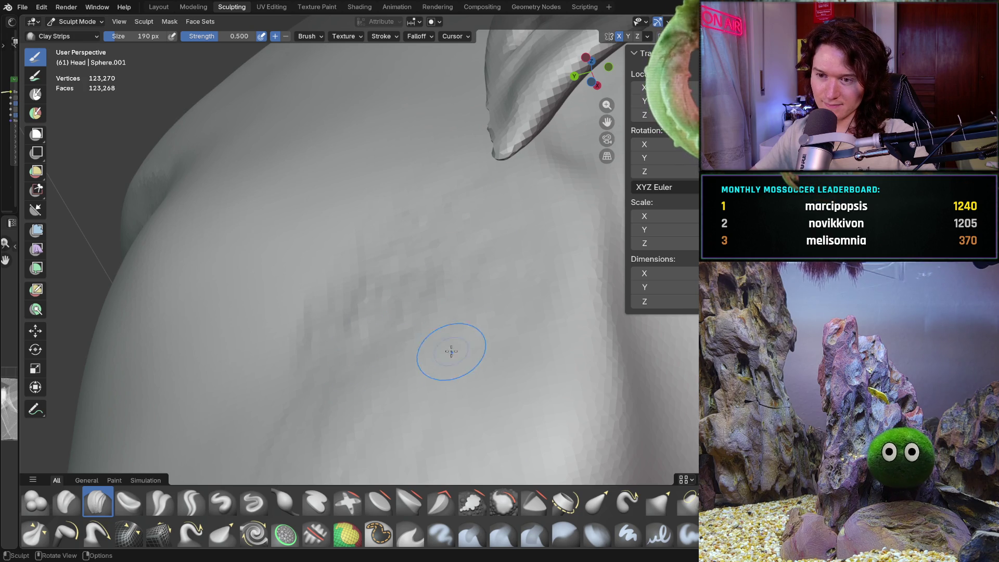
{"action": "mouse_move", "coordinate": [475, 223]}
{"action": "middle_mouse_down"}
{"action": "mouse_move", "coordinate": [581, 392]}
{"action": "mouse_move", "coordinate": [581, 353]}
{"action": "middle_mouse_up"}
{"action": "scroll", "coordinate": [581, 353], "scroll_direction": "down", "scroll_amount": 1}
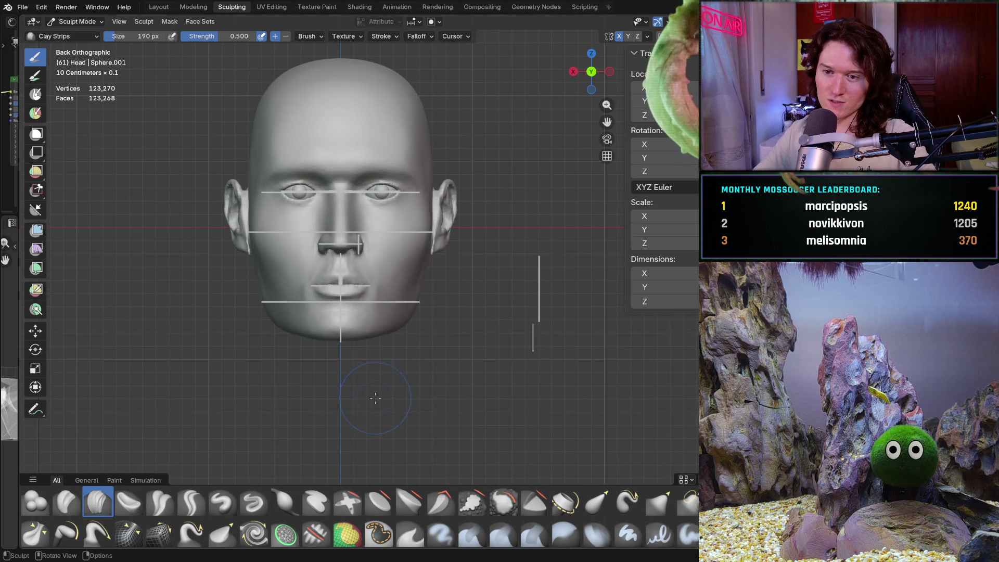
- Smooth the cheek and jaw line with the 462 px Smooth brush
{"action": "middle_click_drag", "start_coordinate": [380, 394], "coordinate": [342, 349]}
{"action": "scroll", "coordinate": [342, 348], "scroll_direction": "up", "scroll_amount": 5}
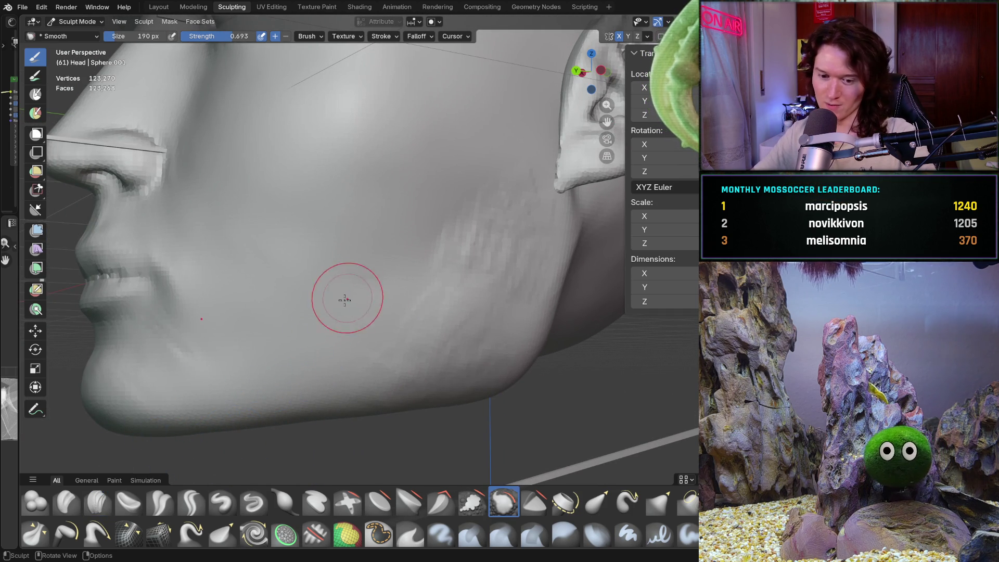
{"action": "mouse_move", "coordinate": [442, 263]}
{"action": "left_mouse_down", "text": "shift"}
{"action": "mouse_move", "coordinate": [432, 256]}
{"action": "mouse_move", "coordinate": [463, 252]}
{"action": "mouse_move", "coordinate": [478, 230]}
{"action": "mouse_move", "coordinate": [452, 243]}
{"action": "mouse_move", "coordinate": [393, 364]}
{"action": "mouse_move", "coordinate": [366, 367]}
{"action": "left_mouse_up", "text": "shift"}
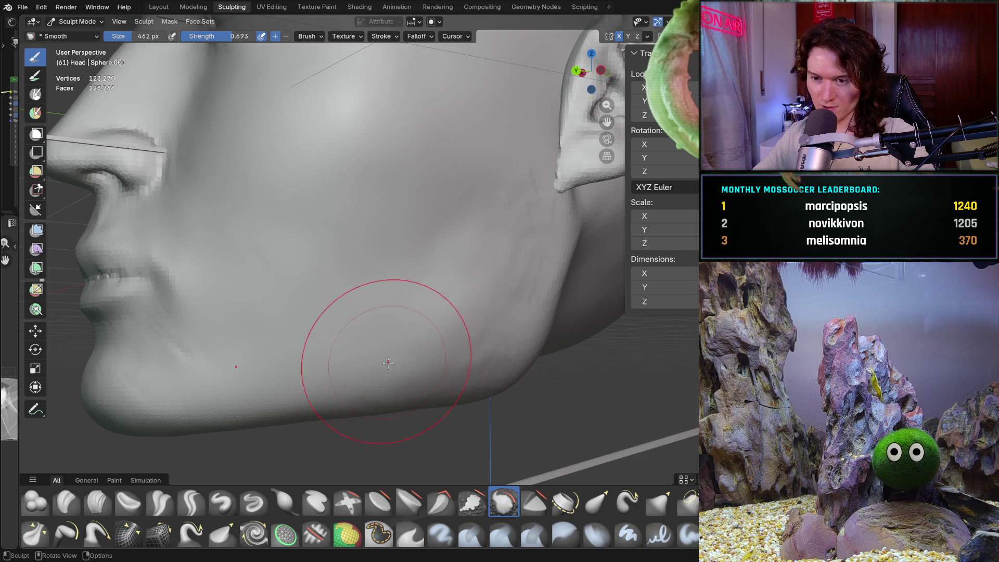
{"action": "middle_click_drag", "start_coordinate": [367, 367], "coordinate": [379, 361]}
{"action": "middle_click_drag", "start_coordinate": [482, 251], "coordinate": [440, 270]}
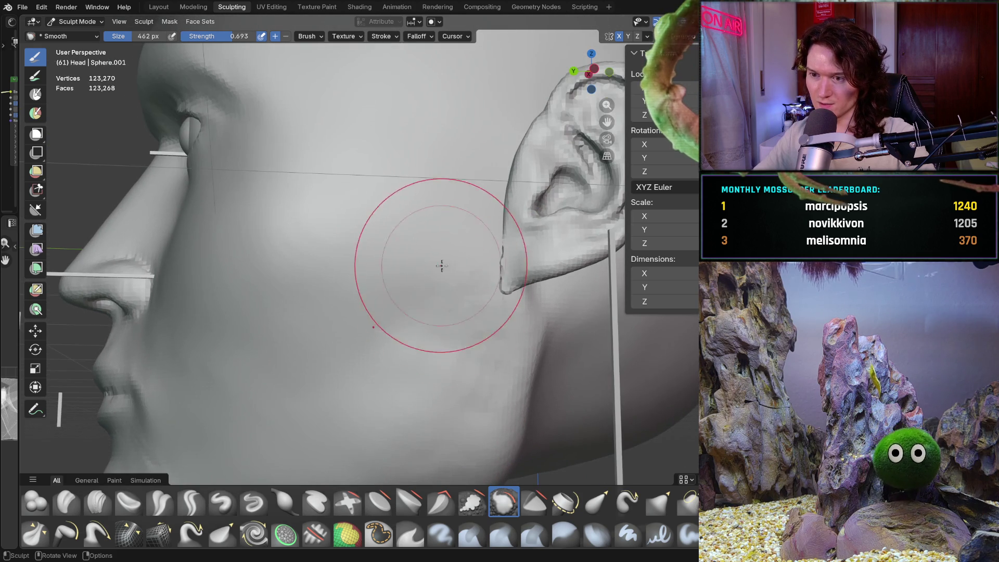
{"action": "left_click_drag", "start_coordinate": [442, 326], "coordinate": [432, 368], "text": "shift"}
- Orbit to check the surfaces, then snap to the side, back and left numpad views
{"action": "mouse_move", "coordinate": [437, 305]}
{"action": "middle_mouse_down"}
{"action": "mouse_move", "coordinate": [452, 307]}
{"action": "mouse_move", "coordinate": [423, 263]}
{"action": "mouse_move", "coordinate": [439, 314]}
{"action": "mouse_move", "coordinate": [491, 286]}
{"action": "middle_mouse_up"}
{"action": "mouse_move", "coordinate": [468, 345]}
{"action": "middle_mouse_down"}
{"action": "mouse_move", "coordinate": [465, 294]}
{"action": "mouse_move", "coordinate": [513, 250]}
{"action": "mouse_move", "coordinate": [435, 335]}
{"action": "mouse_move", "coordinate": [452, 318]}
{"action": "mouse_move", "coordinate": [447, 276]}
{"action": "middle_mouse_up"}
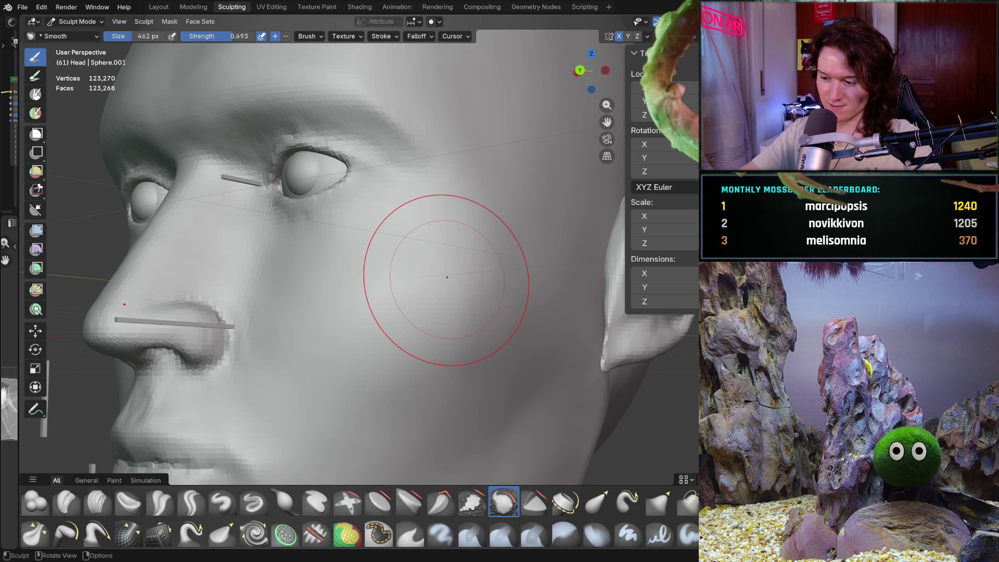
{"action": "key", "text": "KP_3"}
{"action": "key", "text": "ctrl+KP_1"}
{"action": "key", "text": "ctrl+KP_3"}
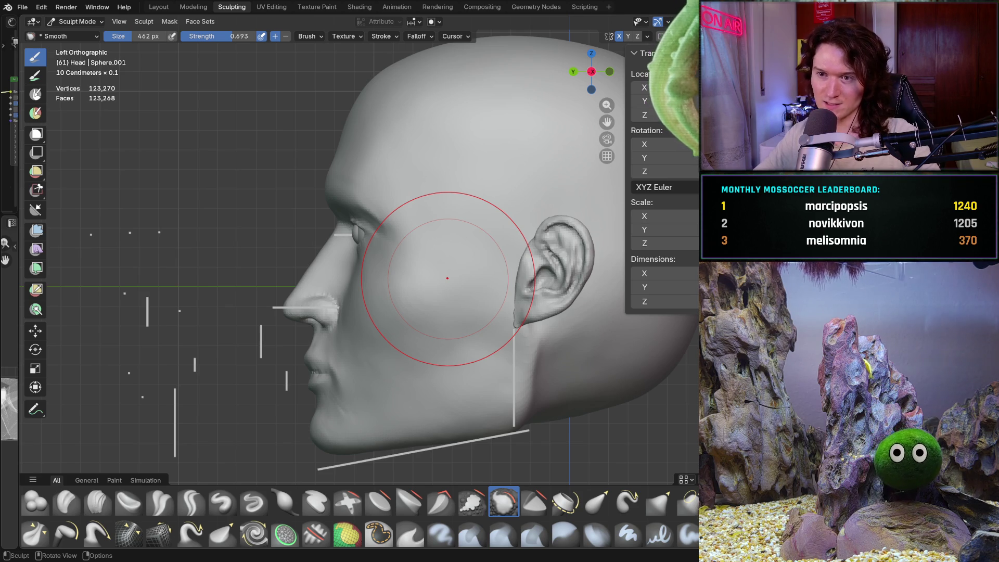
- Inspect the cheek, the jaw edge below the ear, and the nose and lips up close
{"action": "mouse_move", "coordinate": [408, 390]}
{"action": "middle_mouse_down", "text": "ctrl"}
{"action": "mouse_move", "coordinate": [404, 348]}
{"action": "mouse_move", "coordinate": [416, 343]}
{"action": "middle_mouse_up", "text": "ctrl"}
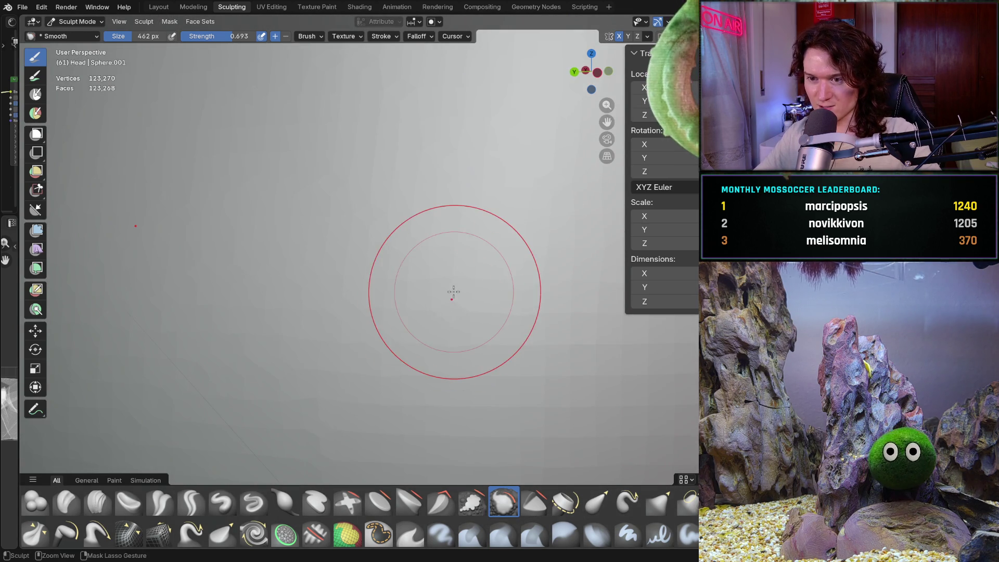
{"action": "mouse_move", "coordinate": [442, 309]}
{"action": "middle_mouse_down", "text": "ctrl"}
{"action": "mouse_move", "coordinate": [448, 363]}
{"action": "mouse_move", "coordinate": [446, 335]}
{"action": "mouse_move", "coordinate": [426, 317]}
{"action": "mouse_move", "coordinate": [424, 296]}
{"action": "mouse_move", "coordinate": [442, 307]}
{"action": "mouse_move", "coordinate": [395, 313]}
{"action": "mouse_move", "coordinate": [451, 312]}
{"action": "mouse_move", "coordinate": [395, 325]}
{"action": "middle_mouse_up", "text": "ctrl"}
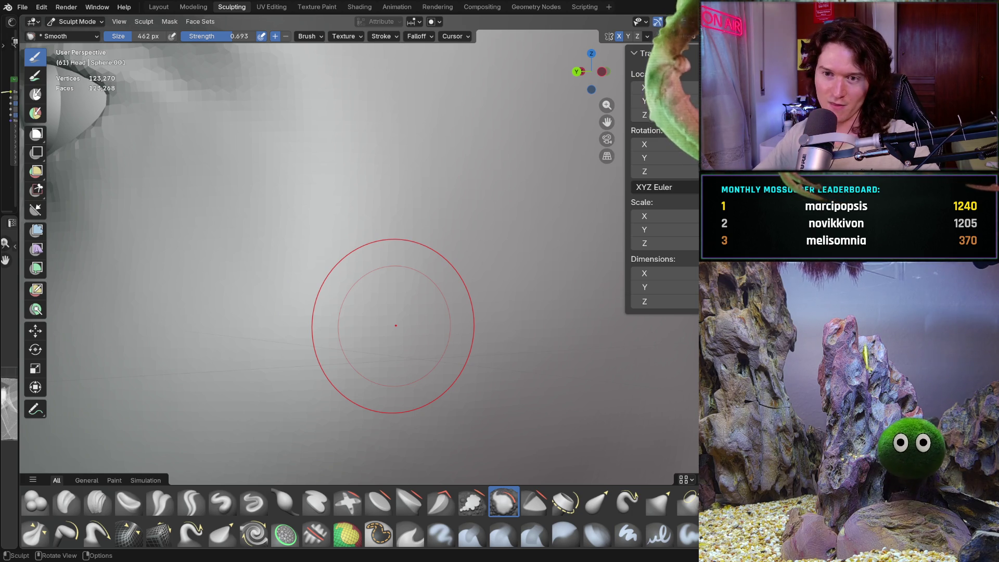
{"action": "mouse_move", "coordinate": [399, 277]}
{"action": "middle_mouse_down"}
{"action": "mouse_move", "coordinate": [411, 321]}
{"action": "mouse_move", "coordinate": [401, 285]}
{"action": "middle_mouse_up"}
{"action": "scroll", "coordinate": [401, 285], "scroll_direction": "up", "scroll_amount": 3}
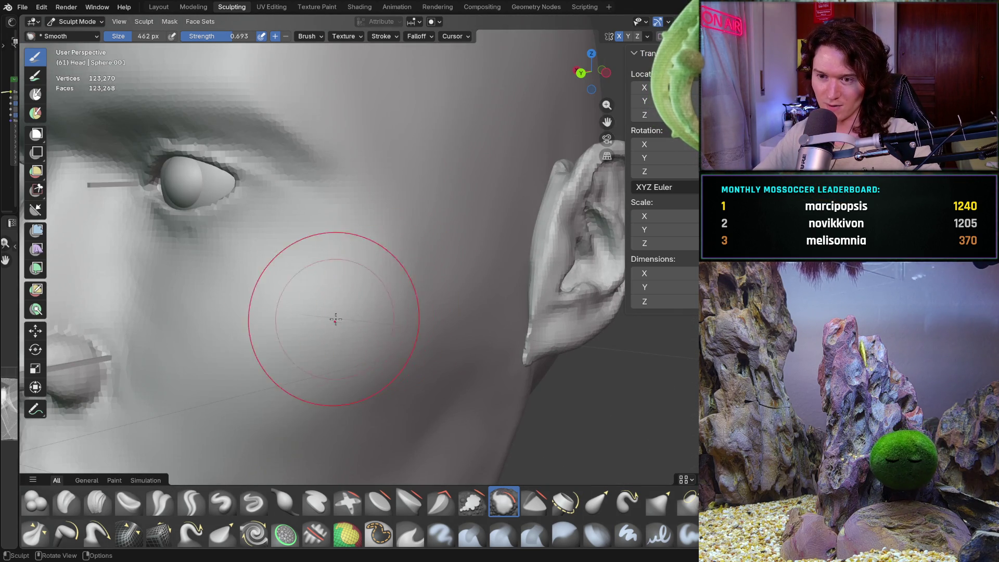
{"action": "middle_click_drag", "start_coordinate": [390, 379], "coordinate": [361, 267]}
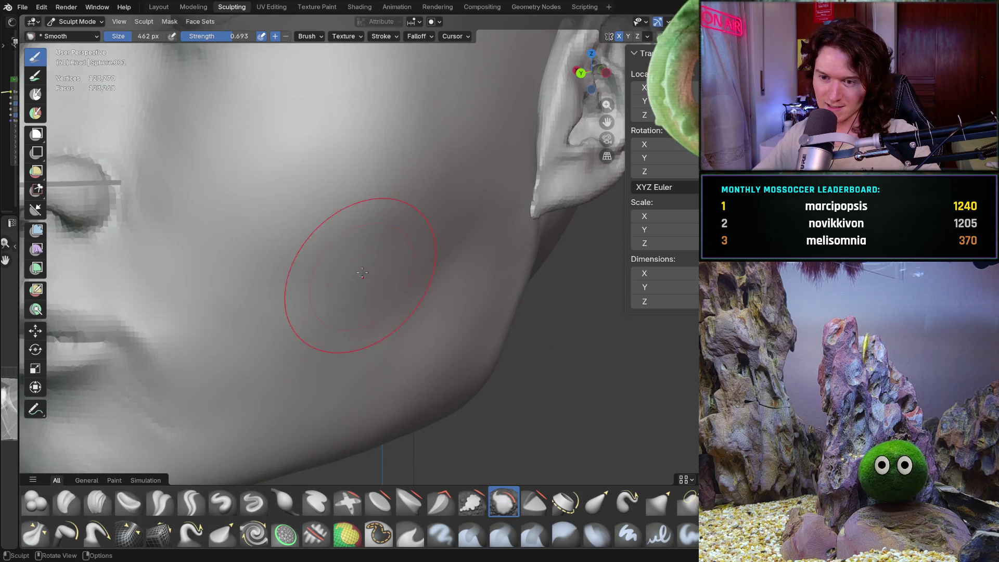
{"action": "mouse_move", "coordinate": [379, 334]}
{"action": "middle_mouse_down"}
{"action": "mouse_move", "coordinate": [388, 299]}
{"action": "mouse_move", "coordinate": [304, 290]}
{"action": "middle_mouse_up"}
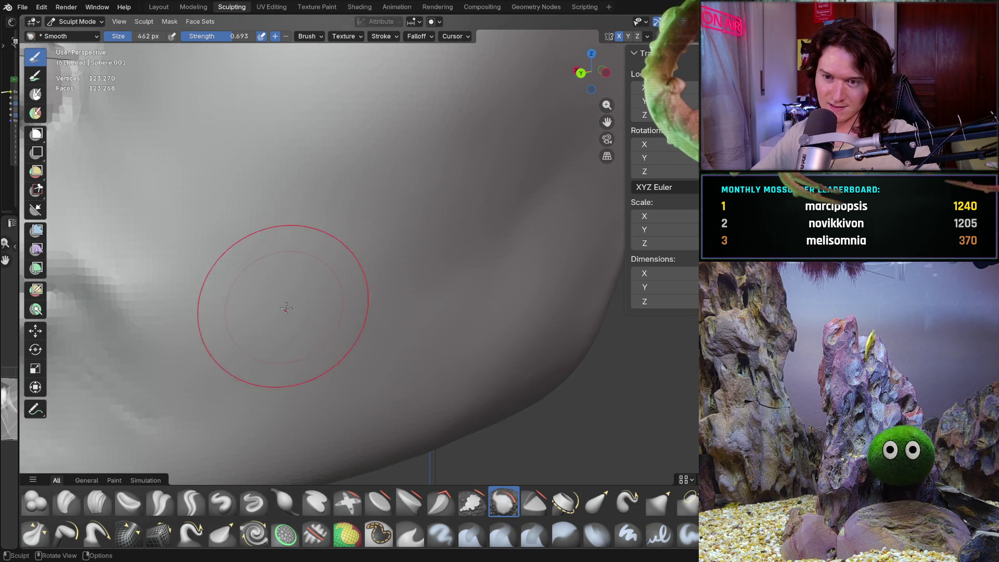
{"action": "mouse_move", "coordinate": [390, 254]}
{"action": "middle_mouse_down"}
{"action": "mouse_move", "coordinate": [405, 279]}
{"action": "mouse_move", "coordinate": [475, 245]}
{"action": "middle_mouse_up"}
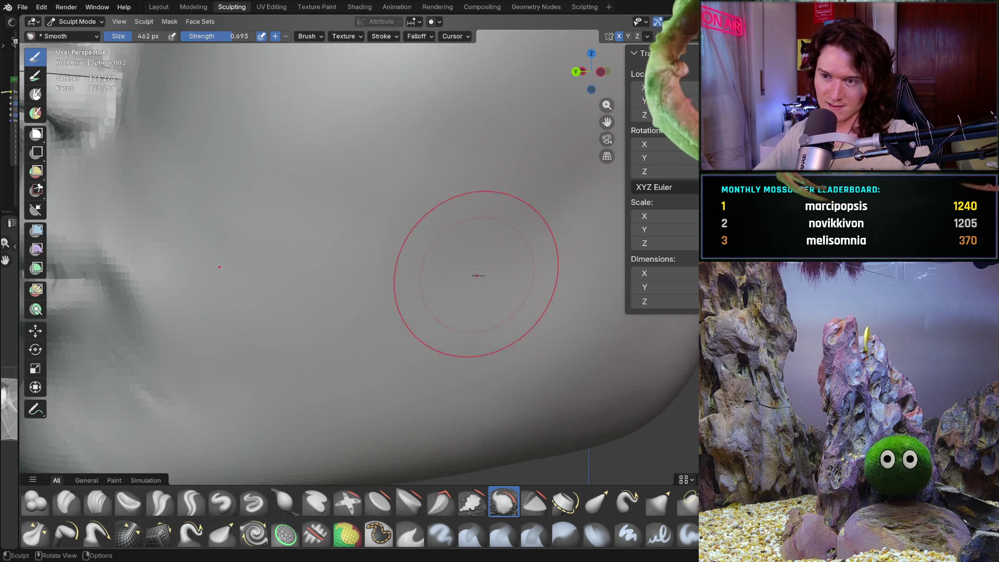
{"action": "middle_click_drag", "start_coordinate": [468, 282], "coordinate": [398, 307]}
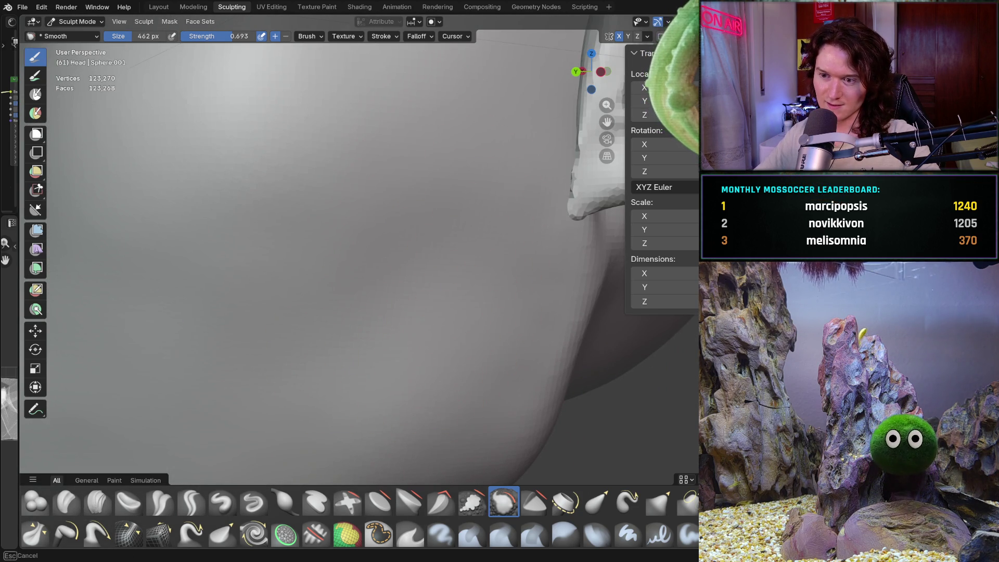
{"action": "middle_click_drag", "start_coordinate": [507, 370], "coordinate": [536, 256]}
{"action": "mouse_move", "coordinate": [528, 357]}
{"action": "middle_mouse_down"}
{"action": "mouse_move", "coordinate": [513, 265]}
{"action": "mouse_move", "coordinate": [515, 319]}
{"action": "middle_mouse_up"}
{"action": "mouse_move", "coordinate": [464, 347]}
{"action": "middle_mouse_down"}
{"action": "mouse_move", "coordinate": [513, 256]}
{"action": "mouse_move", "coordinate": [594, 263]}
{"action": "mouse_move", "coordinate": [476, 293]}
{"action": "mouse_move", "coordinate": [427, 386]}
{"action": "mouse_move", "coordinate": [399, 303]}
{"action": "mouse_move", "coordinate": [442, 281]}
{"action": "mouse_move", "coordinate": [450, 254]}
{"action": "middle_mouse_up"}
{"action": "mouse_move", "coordinate": [319, 325]}
{"action": "middle_mouse_down"}
{"action": "mouse_move", "coordinate": [285, 307]}
{"action": "mouse_move", "coordinate": [397, 316]}
{"action": "mouse_move", "coordinate": [407, 397]}
{"action": "mouse_move", "coordinate": [398, 347]}
{"action": "mouse_move", "coordinate": [350, 357]}
{"action": "mouse_move", "coordinate": [388, 353]}
{"action": "mouse_move", "coordinate": [385, 368]}
{"action": "mouse_move", "coordinate": [345, 395]}
{"action": "mouse_move", "coordinate": [359, 406]}
{"action": "mouse_move", "coordinate": [368, 408]}
{"action": "mouse_move", "coordinate": [379, 356]}
{"action": "middle_mouse_up"}
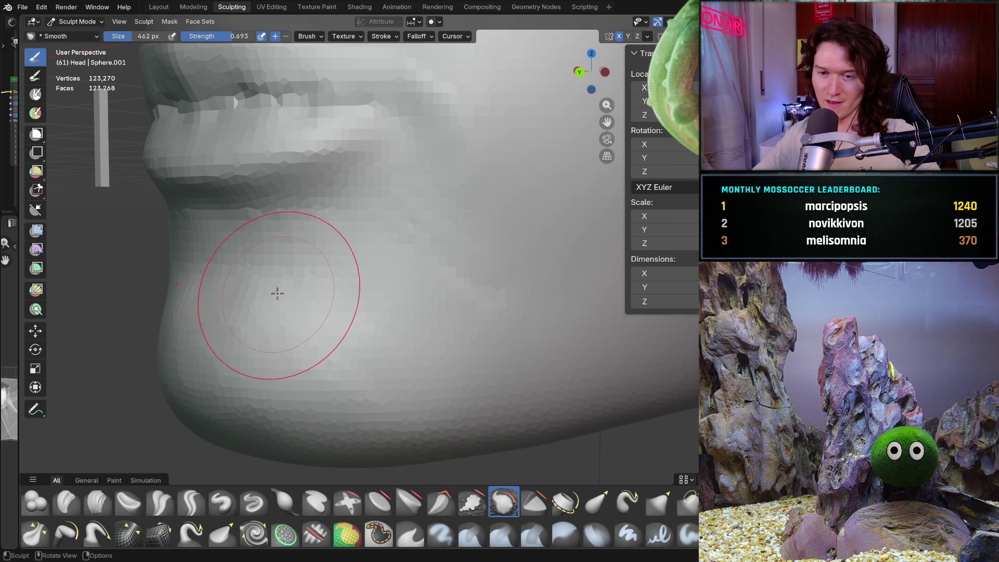
- Shrink the Smooth brush to 304 px and smooth across the chin
{"action": "key", "text": "f"}
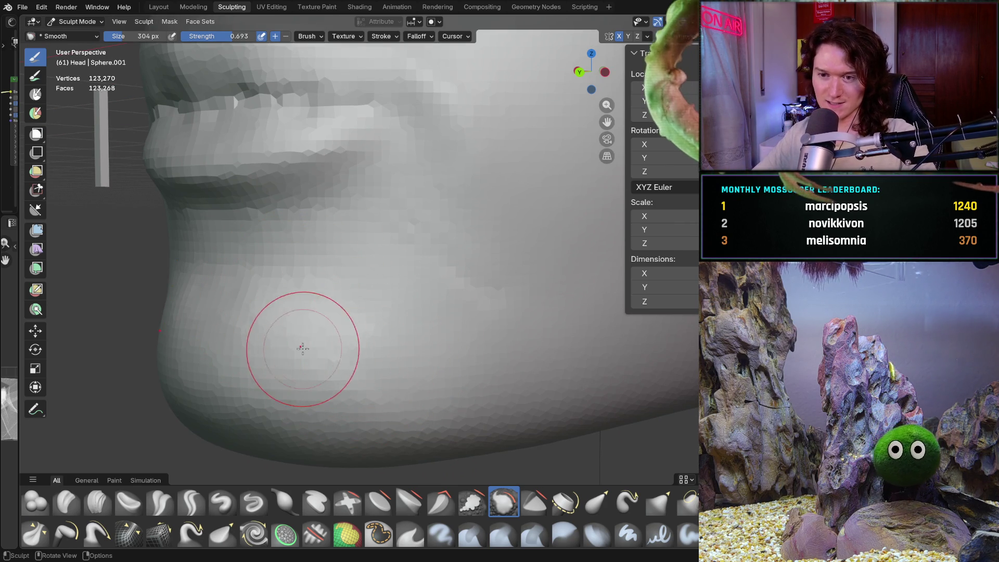
{"action": "mouse_move", "coordinate": [282, 324]}
{"action": "left_mouse_down"}
{"action": "mouse_move", "coordinate": [341, 341]}
{"action": "mouse_move", "coordinate": [426, 303]}
{"action": "mouse_move", "coordinate": [504, 286]}
{"action": "mouse_move", "coordinate": [478, 255]}
{"action": "left_mouse_up"}
{"action": "middle_click_drag", "start_coordinate": [468, 211], "coordinate": [520, 248]}
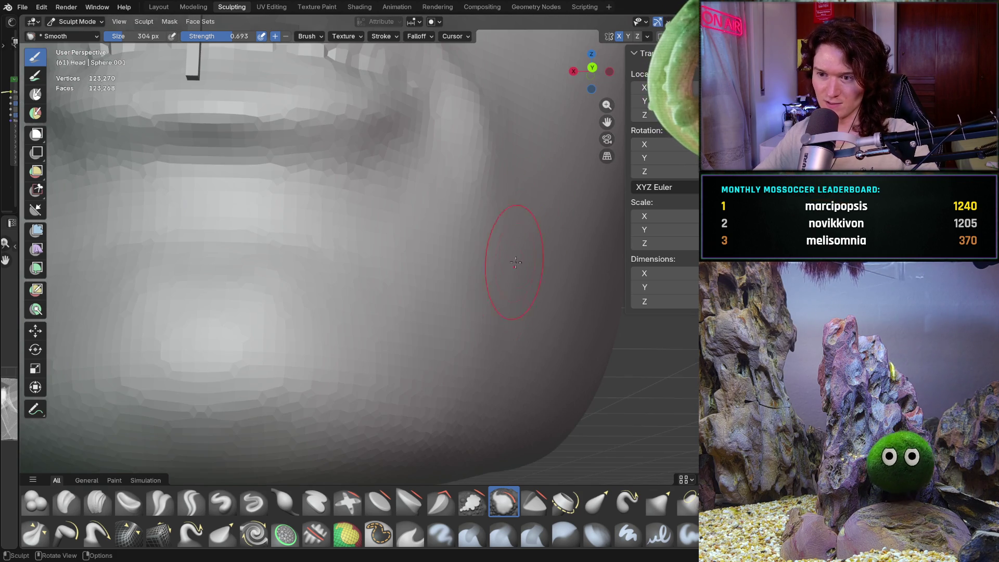
{"action": "middle_click_drag", "start_coordinate": [471, 313], "coordinate": [435, 266]}
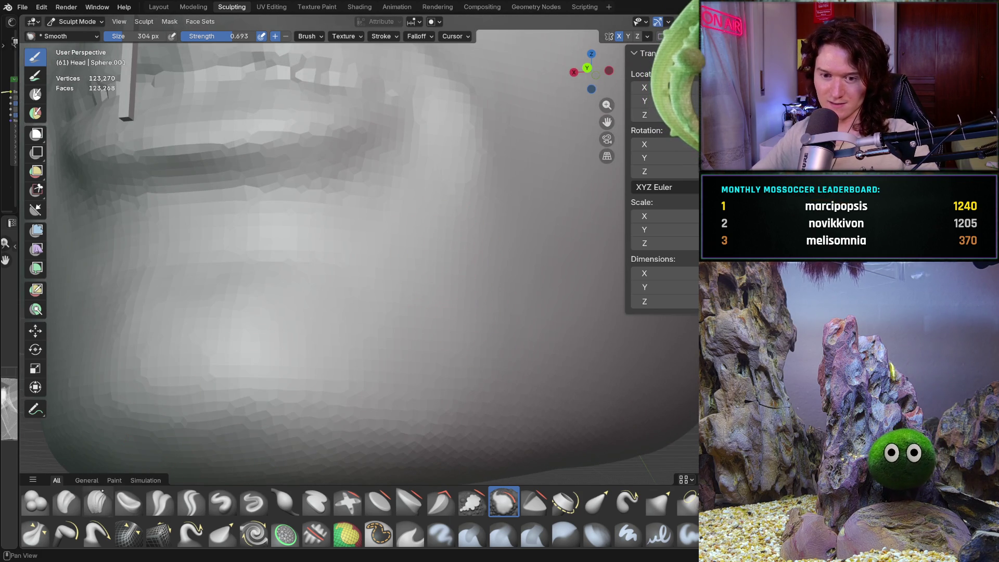
- Select Clay Strips at 276 px and 0.500 strength, then view the lips up close and the chin's side profile
{"action": "left_click", "coordinate": [97, 501]}
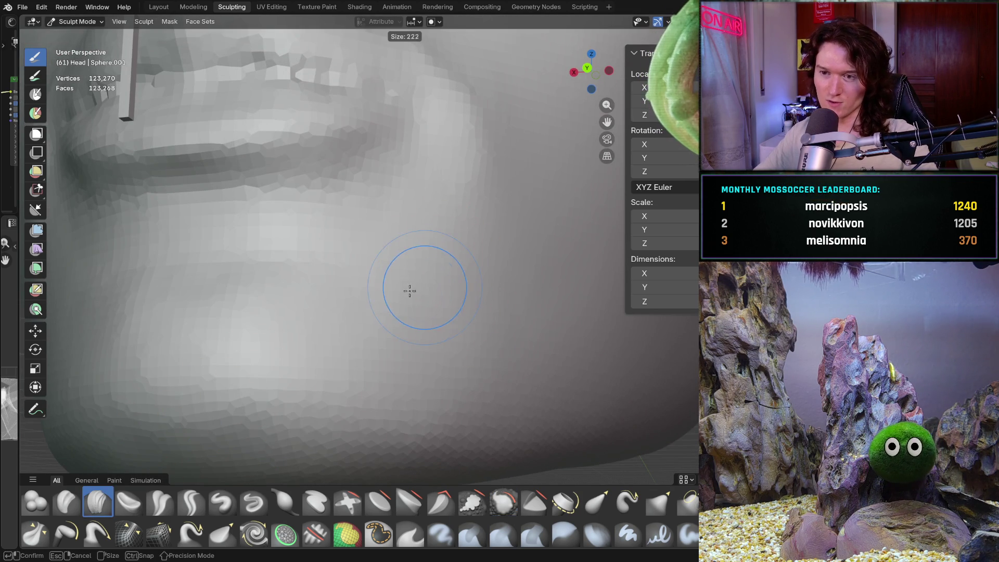
{"action": "middle_click_drag", "start_coordinate": [494, 341], "coordinate": [417, 307]}
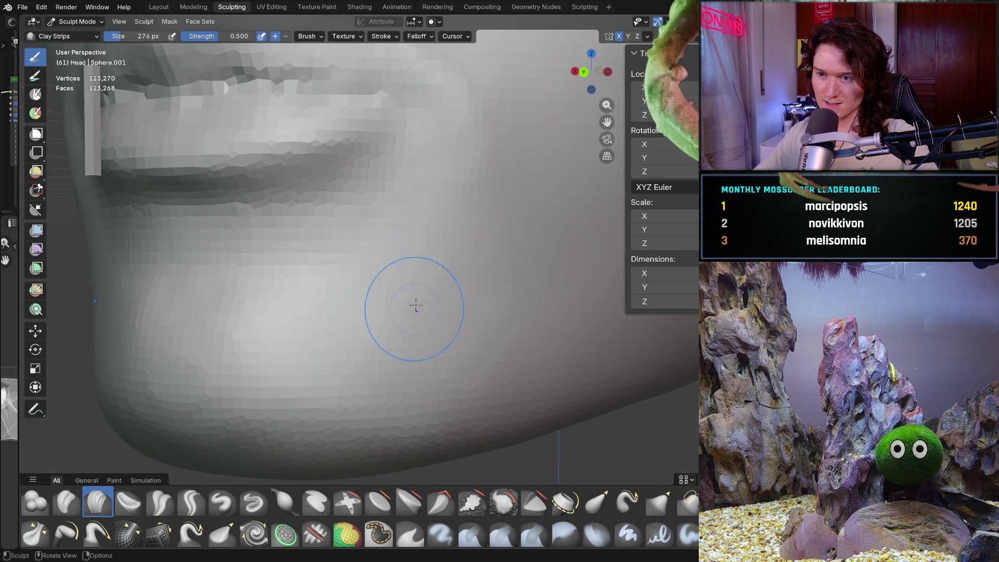
{"action": "middle_click_drag", "start_coordinate": [517, 193], "coordinate": [453, 252], "text": "shift"}
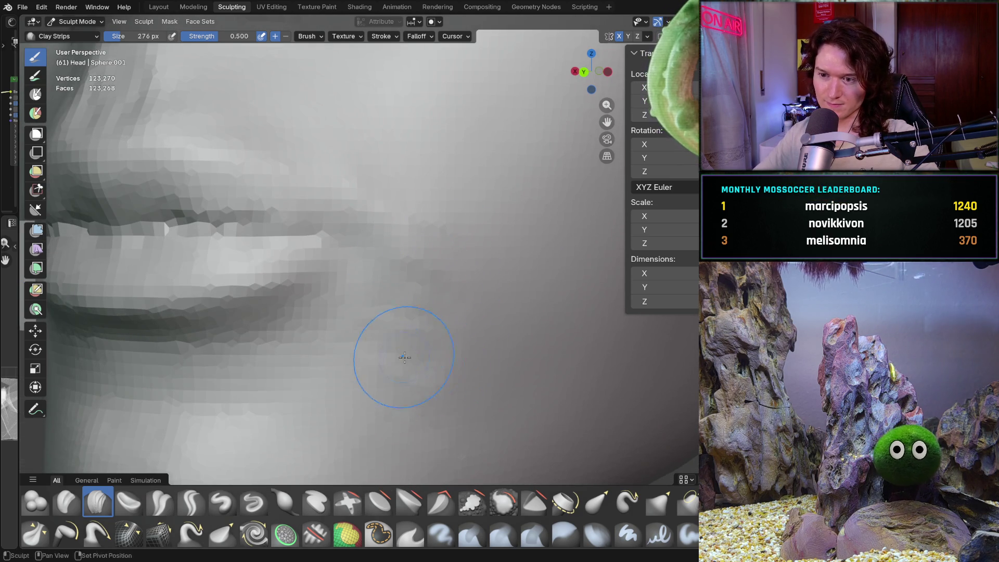
{"action": "middle_click_drag", "start_coordinate": [409, 360], "coordinate": [408, 272], "text": "shift"}
{"action": "mouse_move", "coordinate": [512, 346]}
{"action": "middle_mouse_down"}
{"action": "mouse_move", "coordinate": [346, 290]}
{"action": "mouse_move", "coordinate": [419, 285]}
{"action": "mouse_move", "coordinate": [535, 312]}
{"action": "mouse_move", "coordinate": [468, 316]}
{"action": "middle_mouse_up"}
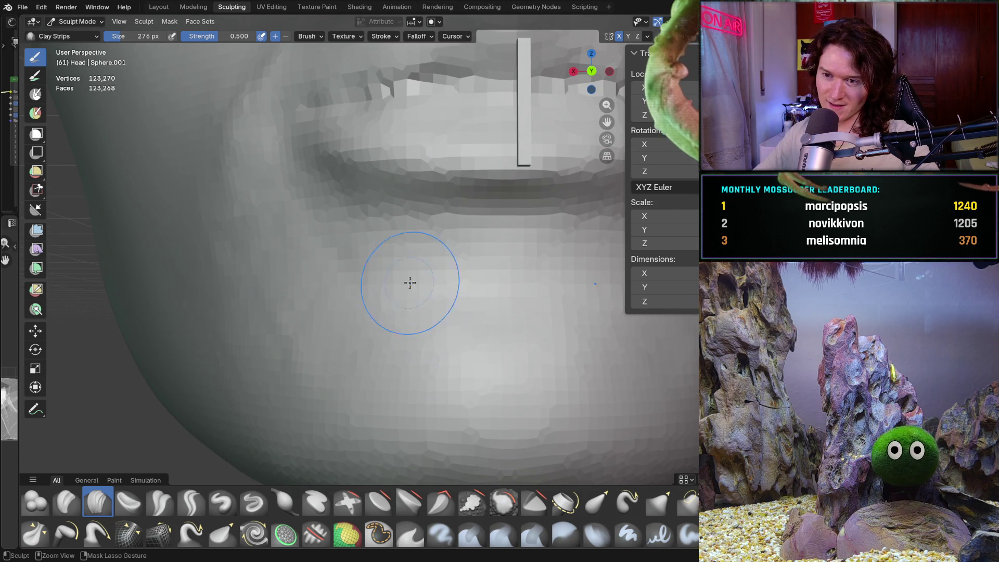
{"action": "mouse_move", "coordinate": [374, 298]}
{"action": "middle_mouse_down"}
{"action": "mouse_move", "coordinate": [454, 297]}
{"action": "mouse_move", "coordinate": [457, 267]}
{"action": "mouse_move", "coordinate": [479, 284]}
{"action": "middle_mouse_up"}
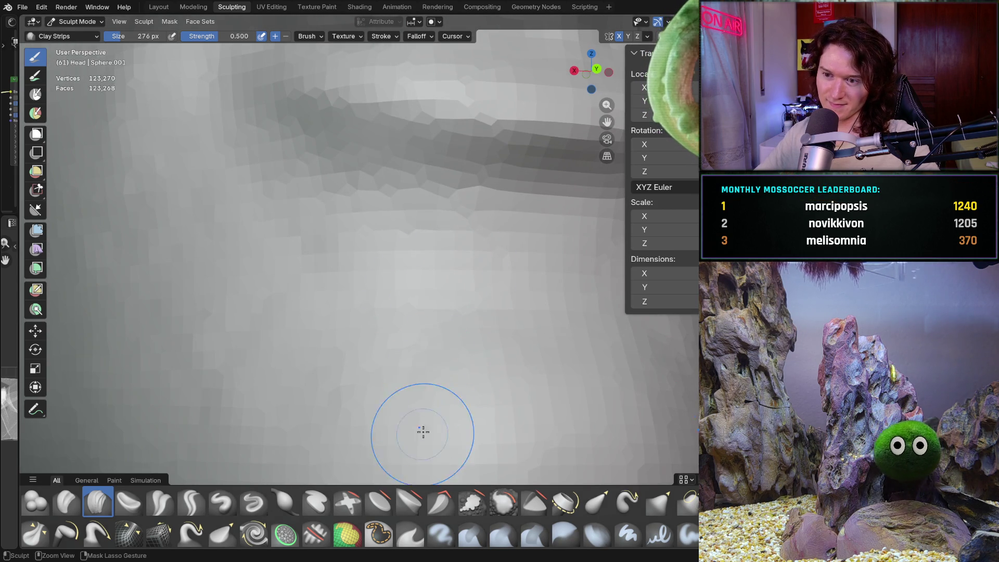
{"action": "mouse_move", "coordinate": [297, 265]}
{"action": "middle_mouse_down", "text": "ctrl"}
{"action": "mouse_move", "coordinate": [319, 292]}
{"action": "mouse_move", "coordinate": [281, 299]}
{"action": "mouse_move", "coordinate": [312, 317]}
{"action": "mouse_move", "coordinate": [336, 313]}
{"action": "middle_mouse_up", "text": "ctrl"}
{"action": "scroll", "coordinate": [363, 291], "scroll_direction": "up", "scroll_amount": 3}
{"action": "scroll", "coordinate": [318, 298], "scroll_direction": "down", "scroll_amount": 3}
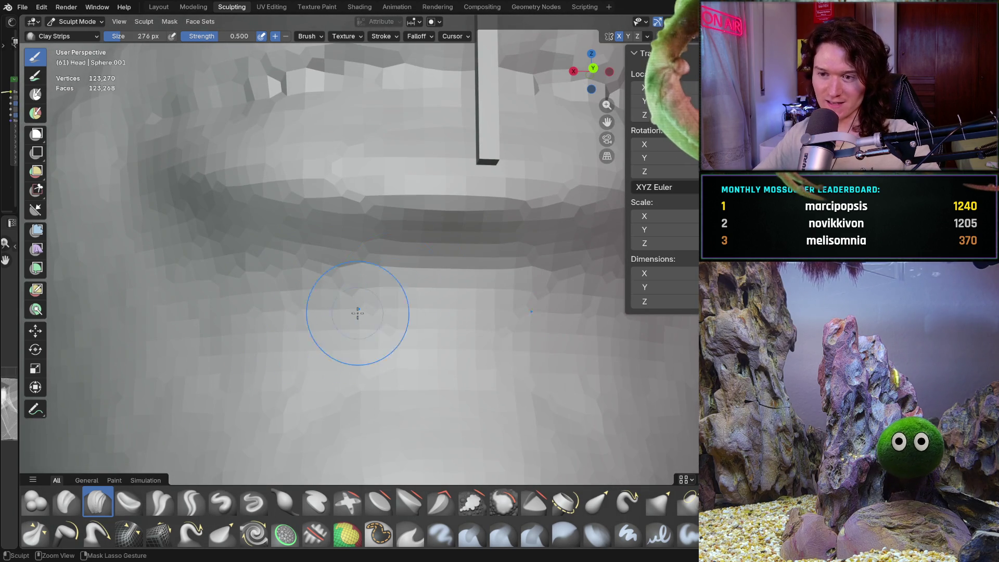
{"action": "scroll", "coordinate": [290, 312], "scroll_direction": "down", "scroll_amount": 5}
{"action": "mouse_move", "coordinate": [256, 401]}
{"action": "middle_mouse_down"}
{"action": "mouse_move", "coordinate": [365, 373]}
{"action": "mouse_move", "coordinate": [221, 374]}
{"action": "mouse_move", "coordinate": [312, 357]}
{"action": "mouse_move", "coordinate": [272, 350]}
{"action": "mouse_move", "coordinate": [327, 303]}
{"action": "middle_mouse_up"}
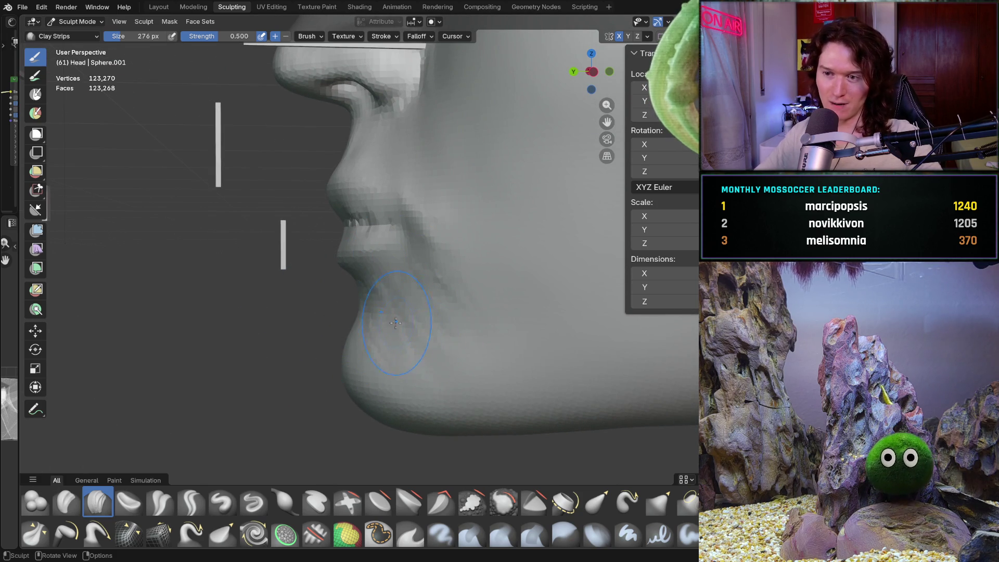
- View the mouth from the front, zoom in close on the lips, then angle toward the cheek
{"action": "mouse_move", "coordinate": [415, 314]}
{"action": "middle_mouse_down"}
{"action": "mouse_move", "coordinate": [457, 292]}
{"action": "mouse_move", "coordinate": [518, 290]}
{"action": "mouse_move", "coordinate": [406, 343]}
{"action": "middle_mouse_up"}
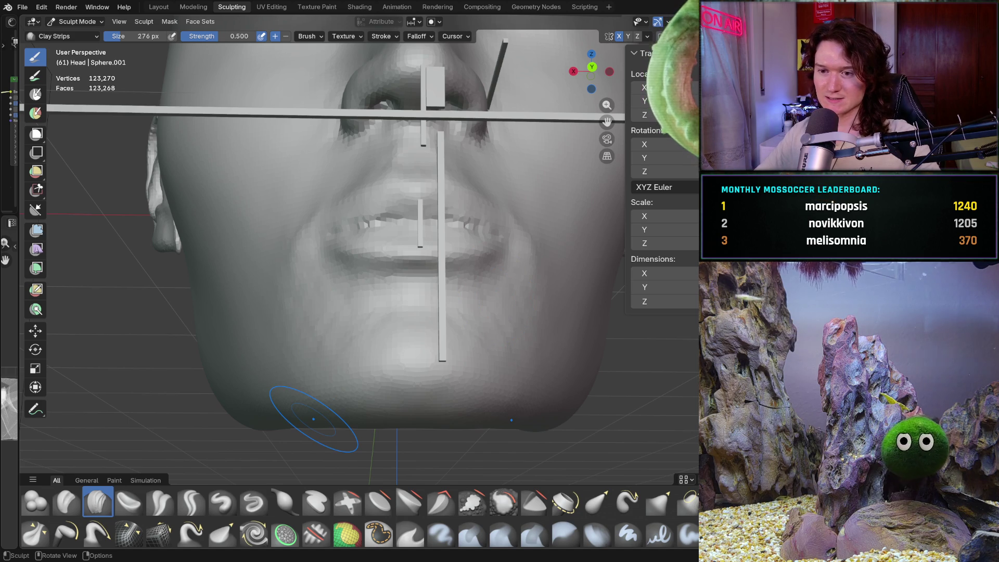
{"action": "middle_click_drag", "start_coordinate": [368, 312], "coordinate": [359, 325], "text": "ctrl"}
{"action": "scroll", "coordinate": [345, 364], "scroll_direction": "up", "scroll_amount": 3}
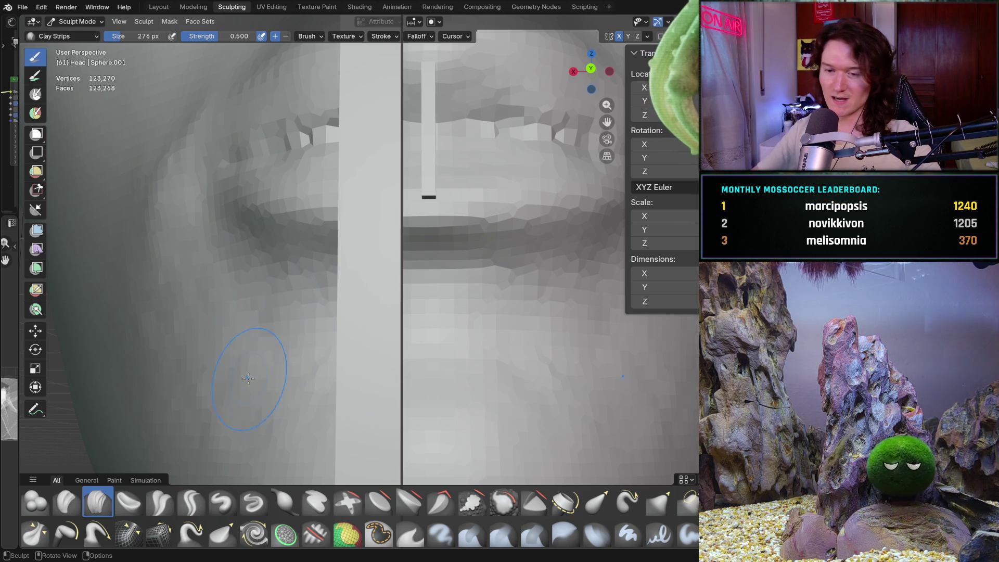
{"action": "middle_click_drag", "start_coordinate": [285, 383], "coordinate": [309, 338]}
{"action": "mouse_move", "coordinate": [367, 272]}
{"action": "middle_mouse_down"}
{"action": "mouse_move", "coordinate": [359, 270]}
{"action": "mouse_move", "coordinate": [392, 260]}
{"action": "middle_mouse_up"}
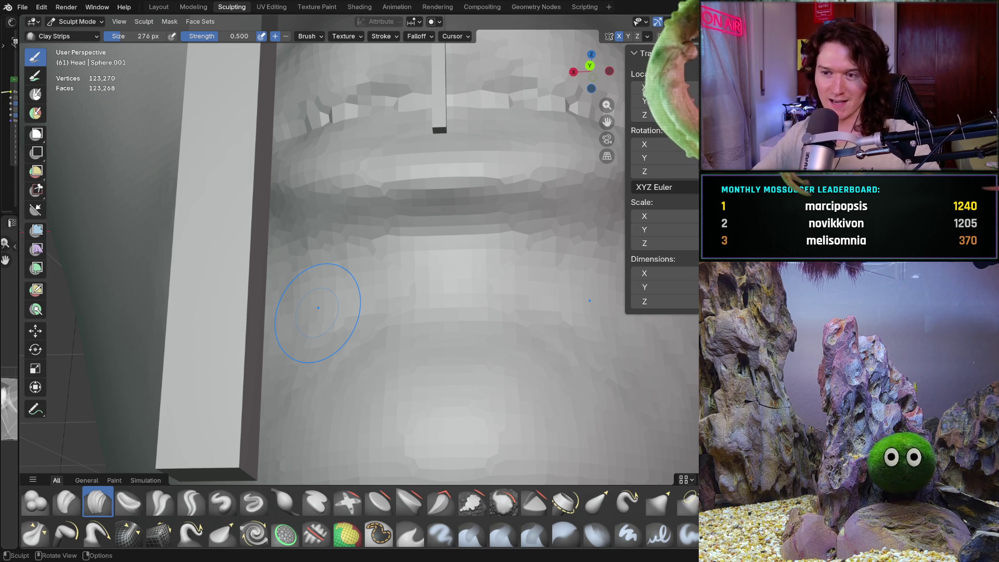
{"action": "scroll", "coordinate": [375, 305], "scroll_direction": "up", "scroll_amount": 2}
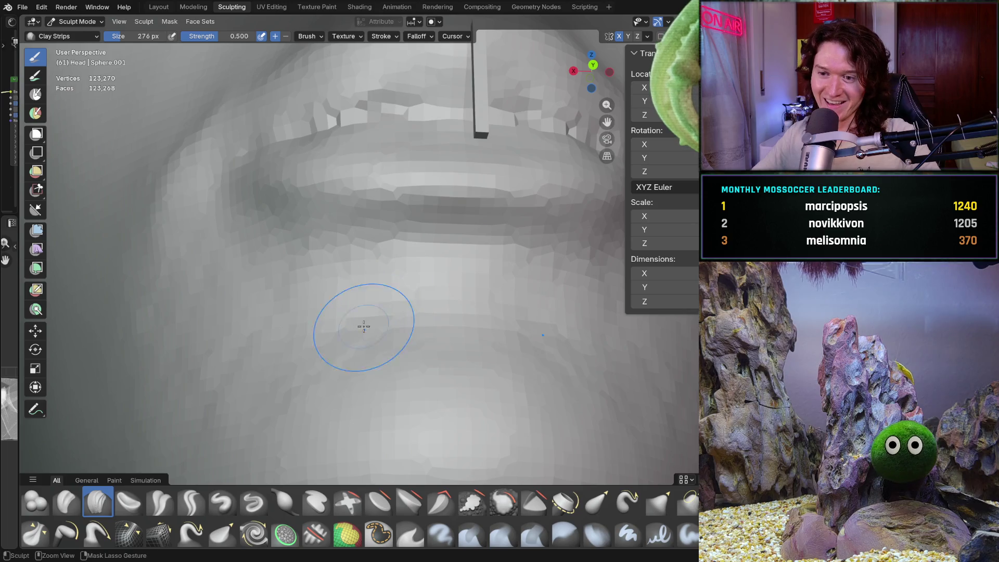
{"action": "right_click_drag", "start_coordinate": [279, 297], "coordinate": [279, 297], "text": "ctrl"}
{"action": "mouse_move", "coordinate": [279, 413]}
{"action": "middle_mouse_down"}
{"action": "mouse_move", "coordinate": [329, 352]}
{"action": "mouse_move", "coordinate": [312, 346]}
{"action": "mouse_move", "coordinate": [241, 360]}
{"action": "mouse_move", "coordinate": [312, 338]}
{"action": "middle_mouse_up"}
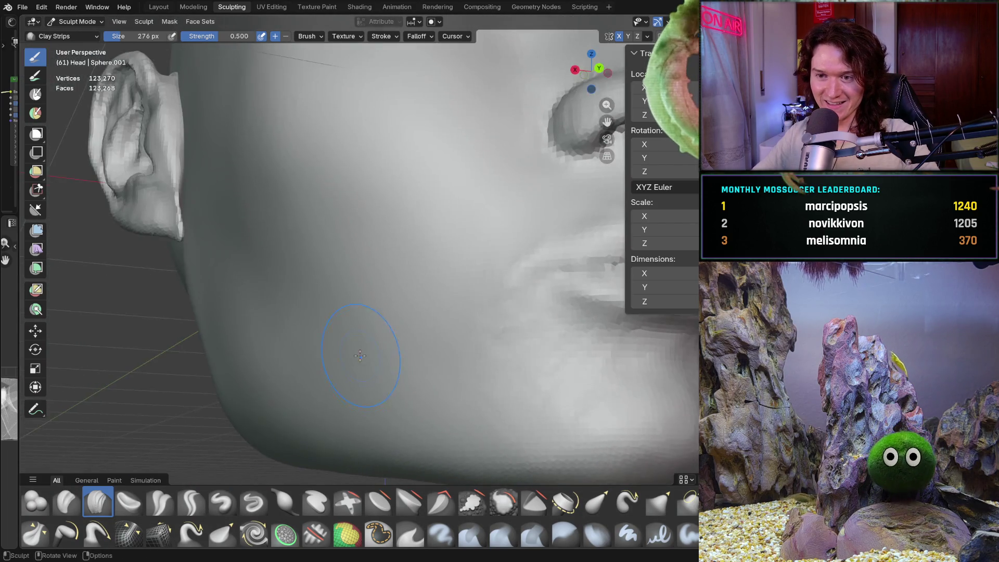
- Zoom in and out around the cheek and lips for a close look
{"action": "scroll", "coordinate": [357, 330], "scroll_direction": "up", "scroll_amount": 5}
{"action": "right_click_drag", "start_coordinate": [437, 334], "coordinate": [368, 386], "text": "ctrl"}
{"action": "mouse_move", "coordinate": [419, 285]}
{"action": "middle_mouse_down", "text": "ctrl"}
{"action": "mouse_move", "coordinate": [449, 241]}
{"action": "mouse_move", "coordinate": [413, 283]}
{"action": "mouse_move", "coordinate": [410, 274]}
{"action": "middle_mouse_up", "text": "ctrl"}
{"action": "right_click_drag", "start_coordinate": [410, 274], "coordinate": [403, 274], "text": "ctrl"}
{"action": "right_click_drag", "start_coordinate": [347, 366], "coordinate": [339, 328], "text": "ctrl"}
{"action": "mouse_move", "coordinate": [339, 328]}
{"action": "middle_mouse_down", "text": "ctrl"}
{"action": "mouse_move", "coordinate": [362, 279]}
{"action": "mouse_move", "coordinate": [358, 315]}
{"action": "middle_mouse_up", "text": "ctrl"}
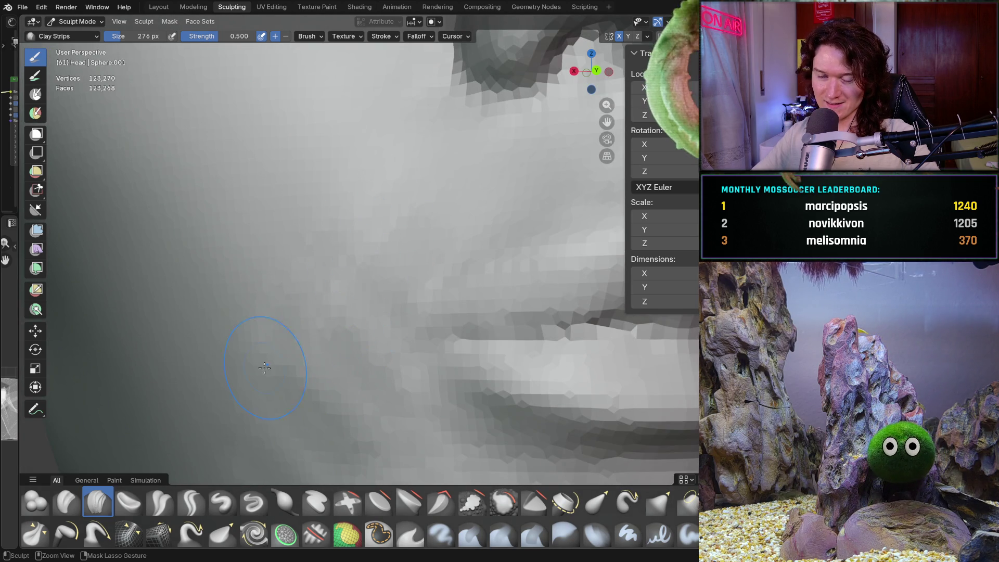
- Orbit along the jaw toward the ear and across the cheek, ending in front orthographic view
{"action": "mouse_move", "coordinate": [254, 306]}
{"action": "middle_mouse_down"}
{"action": "mouse_move", "coordinate": [250, 345]}
{"action": "mouse_move", "coordinate": [384, 290]}
{"action": "mouse_move", "coordinate": [417, 263]}
{"action": "middle_mouse_up"}
{"action": "right_click_drag", "start_coordinate": [417, 263], "coordinate": [417, 263], "text": "ctrl"}
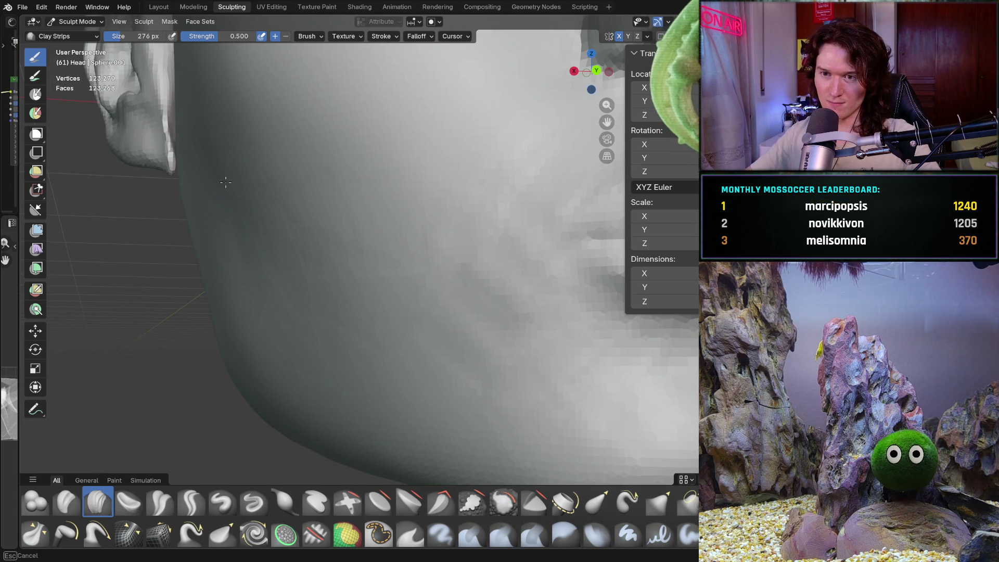
{"action": "middle_click_drag", "start_coordinate": [467, 294], "coordinate": [467, 295]}
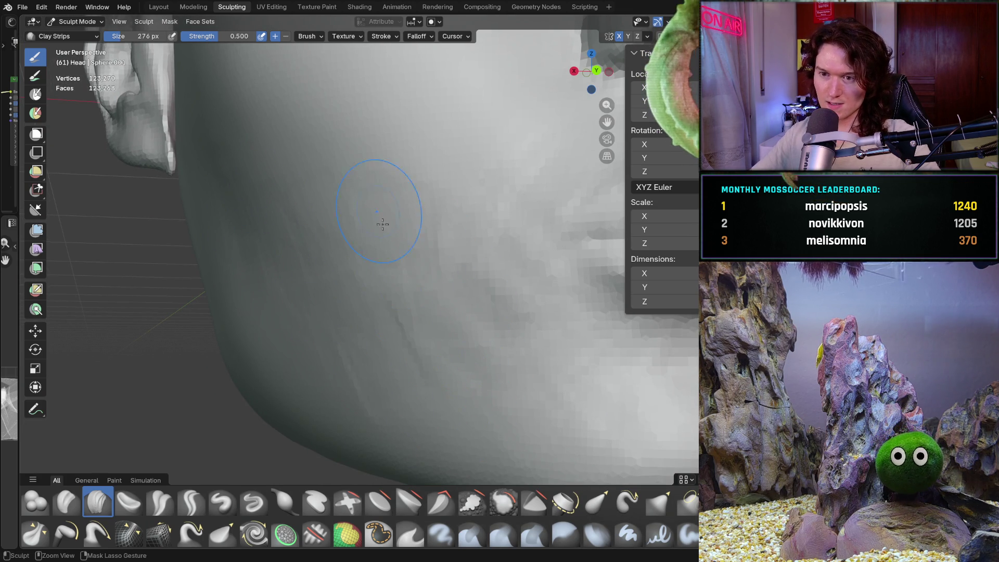
{"action": "middle_click_drag", "start_coordinate": [301, 207], "coordinate": [323, 202]}
{"action": "middle_click_drag", "start_coordinate": [245, 195], "coordinate": [250, 136]}
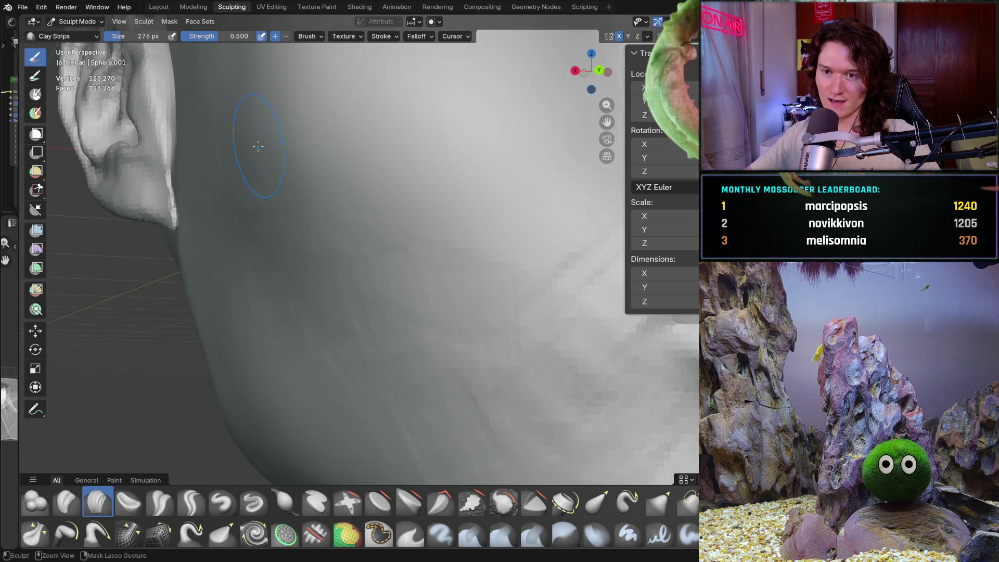
{"action": "middle_click_drag", "start_coordinate": [326, 234], "coordinate": [411, 223]}
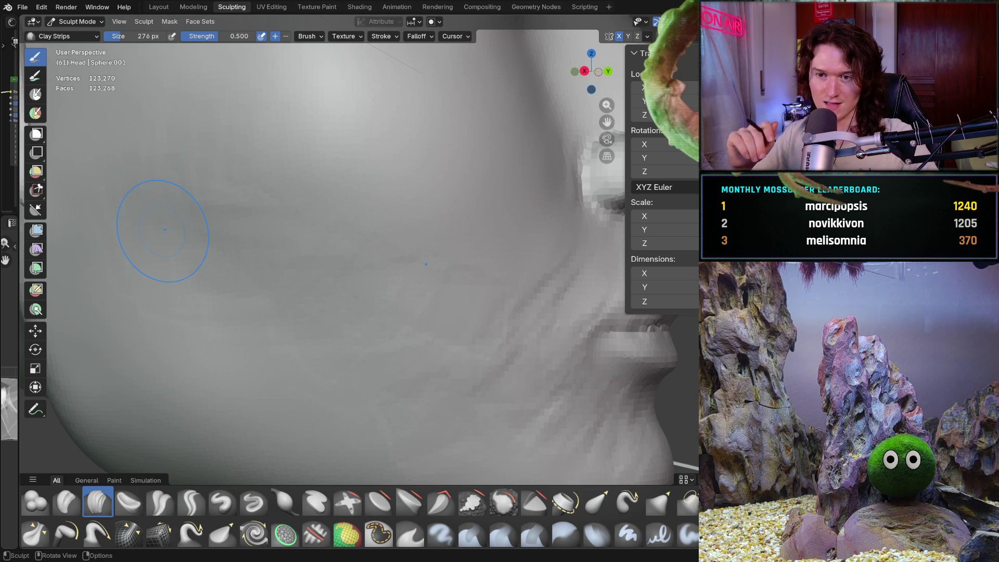
{"action": "mouse_move", "coordinate": [246, 240]}
{"action": "middle_mouse_down"}
{"action": "mouse_move", "coordinate": [190, 196]}
{"action": "mouse_move", "coordinate": [265, 263]}
{"action": "middle_mouse_up"}
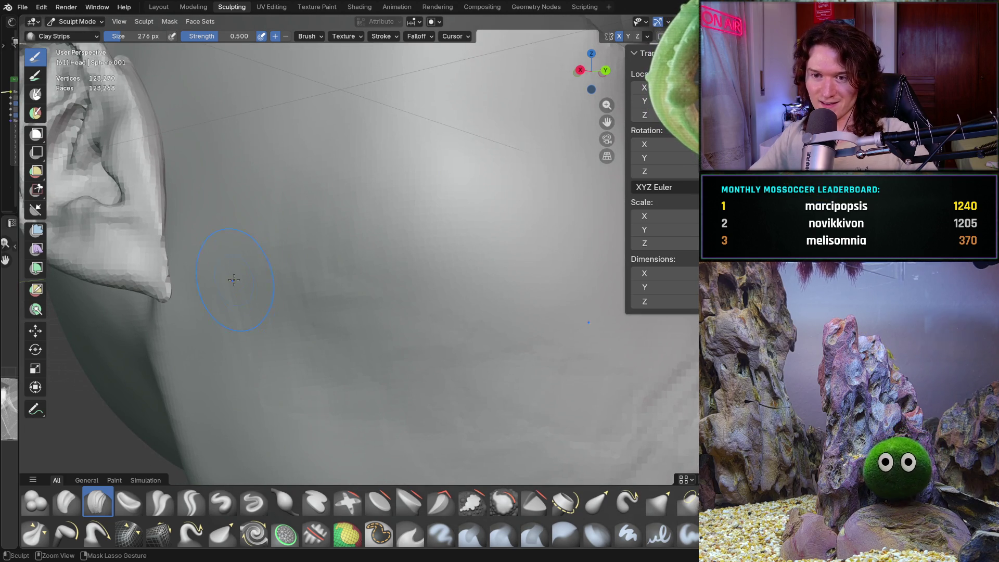
{"action": "mouse_move", "coordinate": [334, 312]}
{"action": "middle_mouse_down"}
{"action": "mouse_move", "coordinate": [357, 316]}
{"action": "mouse_move", "coordinate": [358, 292]}
{"action": "mouse_move", "coordinate": [320, 295]}
{"action": "mouse_move", "coordinate": [318, 244]}
{"action": "mouse_move", "coordinate": [314, 265]}
{"action": "middle_mouse_up"}
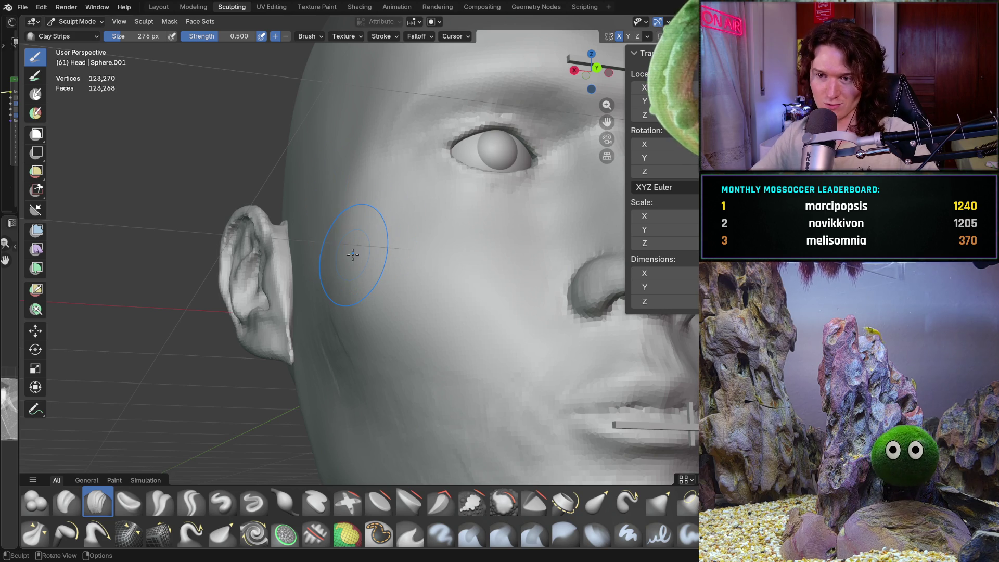
{"action": "key", "text": "ctrl+KP_1"}
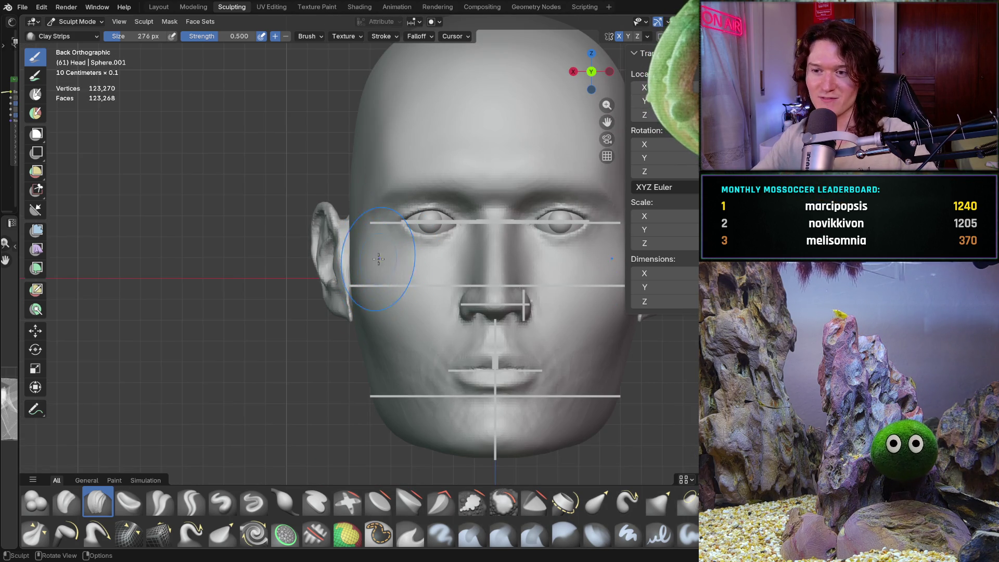
- Zoom into the front orthographic face view, re-snapping it with Ctrl+Numpad 1
{"action": "scroll", "coordinate": [358, 256], "scroll_direction": "up", "scroll_amount": 3}
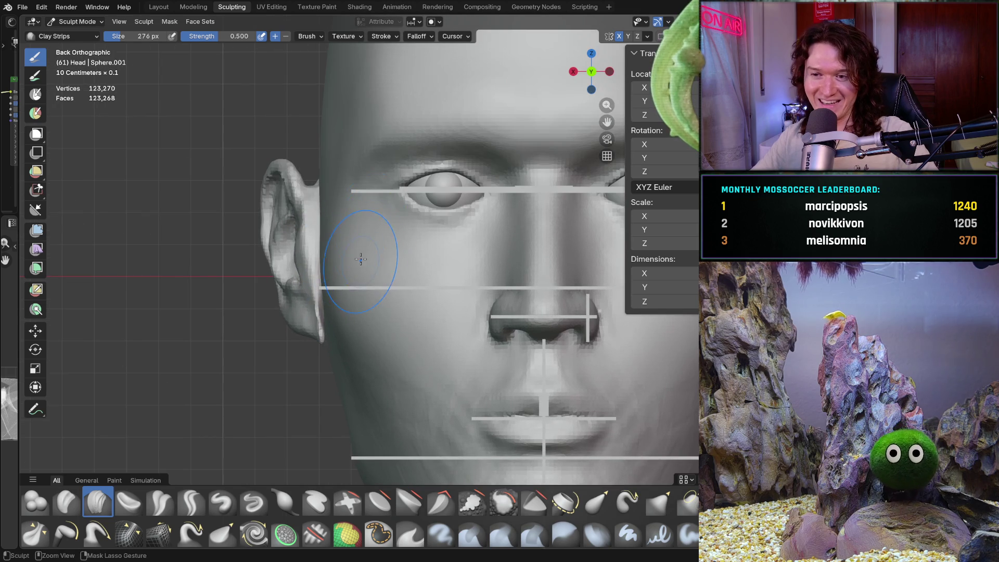
{"action": "scroll", "coordinate": [357, 280], "scroll_direction": "up", "scroll_amount": 2}
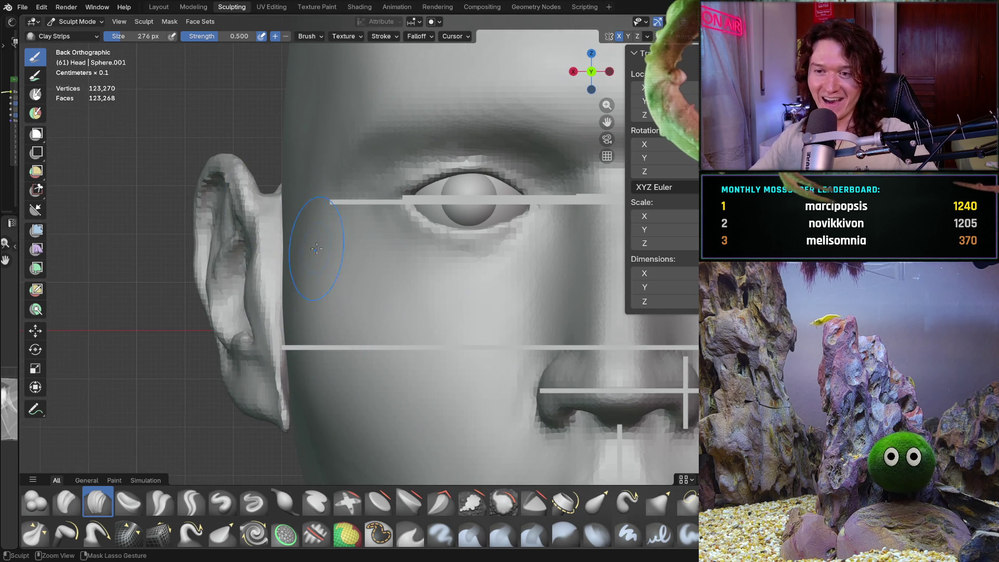
{"action": "mouse_move", "coordinate": [324, 269]}
{"action": "middle_mouse_down"}
{"action": "mouse_move", "coordinate": [367, 226]}
{"action": "mouse_move", "coordinate": [339, 282]}
{"action": "mouse_move", "coordinate": [323, 271]}
{"action": "middle_mouse_up"}
{"action": "scroll", "coordinate": [323, 271], "scroll_direction": "up", "scroll_amount": 2}
{"action": "key", "text": "ctrl+KP_1"}
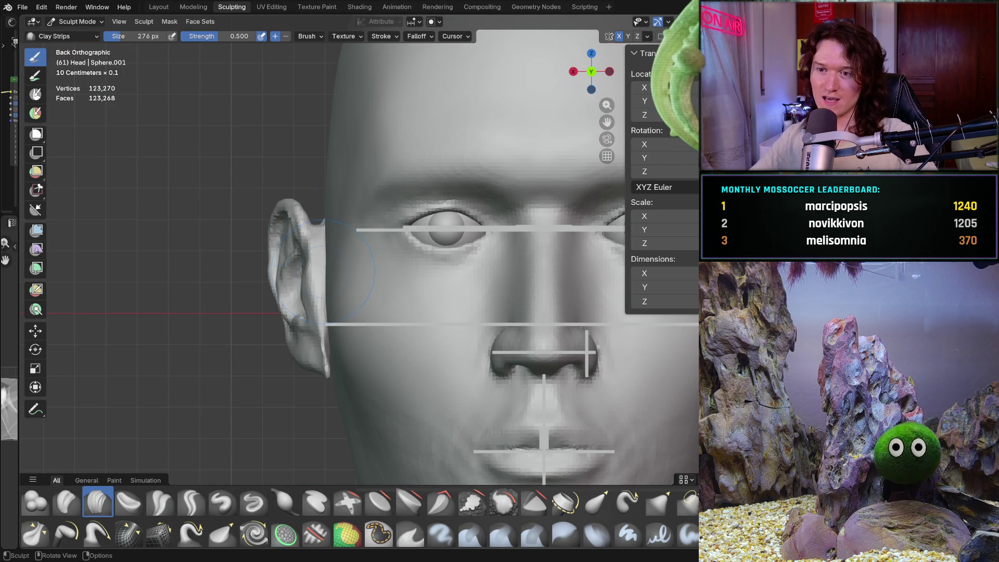
- Zoom and pan down over the ear and eye, then orbit to a perspective side view
{"action": "scroll", "coordinate": [312, 291], "scroll_direction": "up", "scroll_amount": 3}
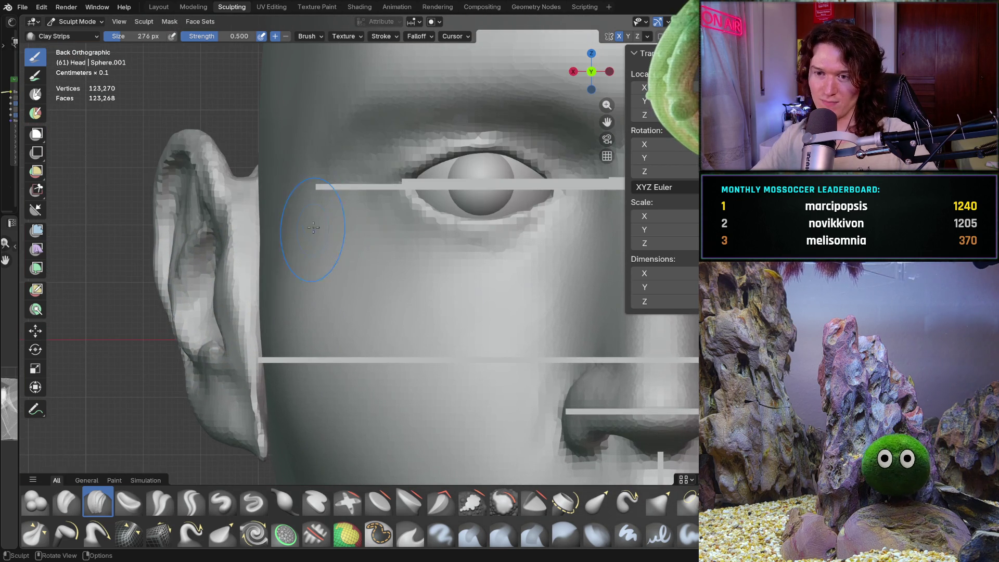
{"action": "scroll", "coordinate": [285, 259], "scroll_direction": "up", "scroll_amount": 2, "text": "shift"}
{"action": "middle_click_drag", "start_coordinate": [284, 260], "coordinate": [291, 284], "text": "shift"}
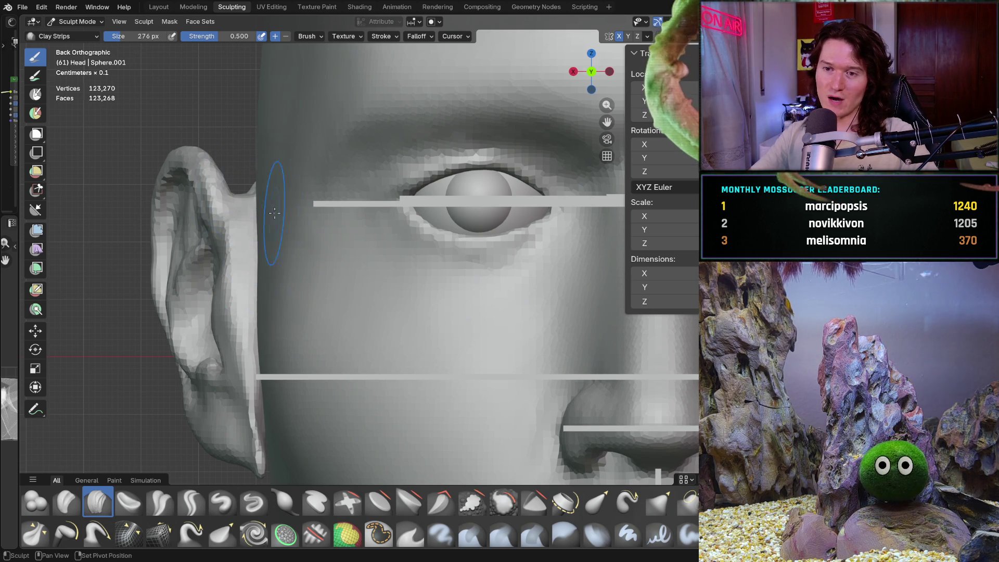
{"action": "scroll", "coordinate": [266, 213], "scroll_direction": "up", "scroll_amount": 5, "text": "shift"}
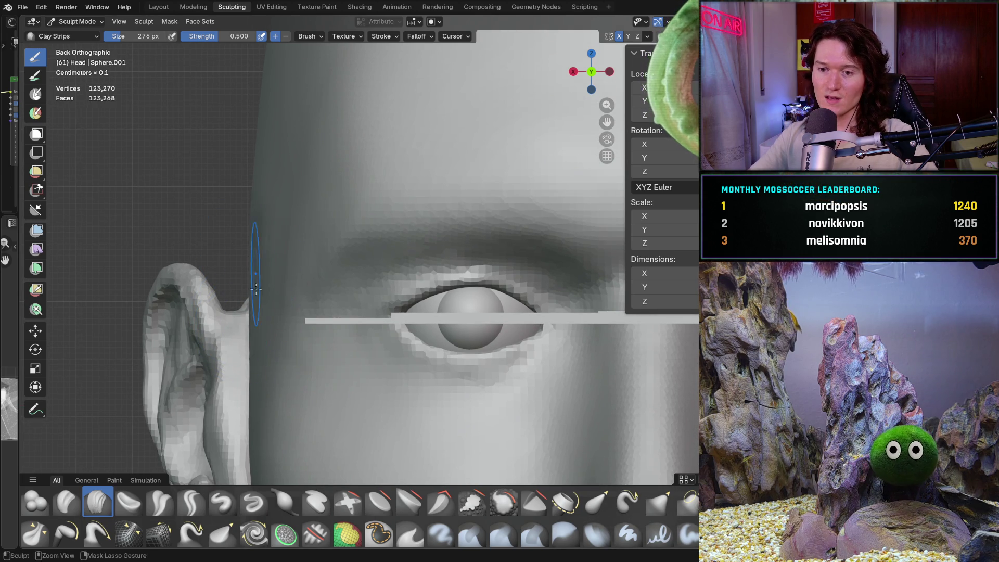
{"action": "mouse_move", "coordinate": [251, 312]}
{"action": "middle_mouse_down"}
{"action": "mouse_move", "coordinate": [316, 279]}
{"action": "mouse_move", "coordinate": [274, 283]}
{"action": "mouse_move", "coordinate": [379, 279]}
{"action": "mouse_move", "coordinate": [388, 300]}
{"action": "middle_mouse_up"}
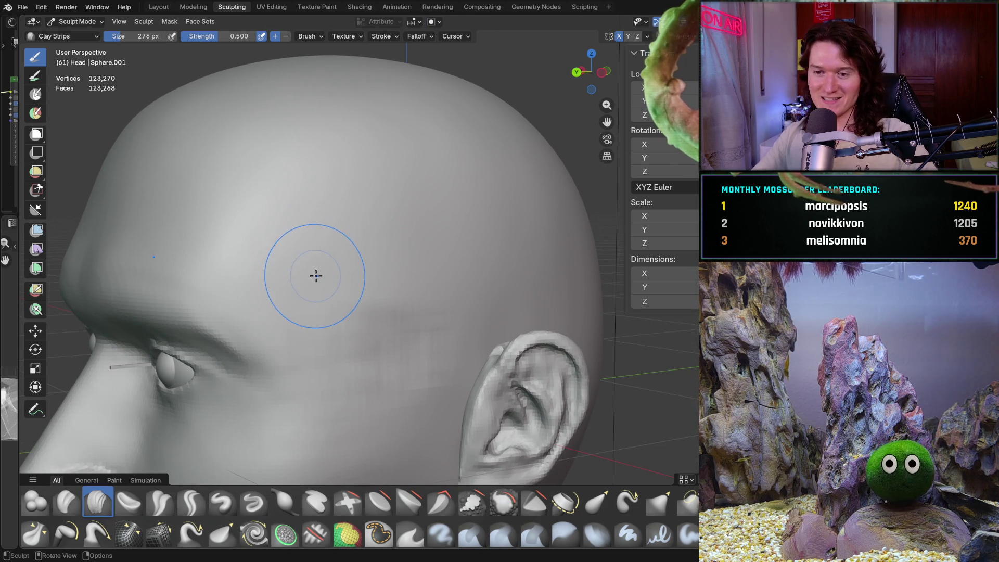
- Resize Clay Strips to 206 px and build up clay over the forehead and temple
{"action": "key", "text": "f"}
{"action": "left_click", "coordinate": [318, 328]}
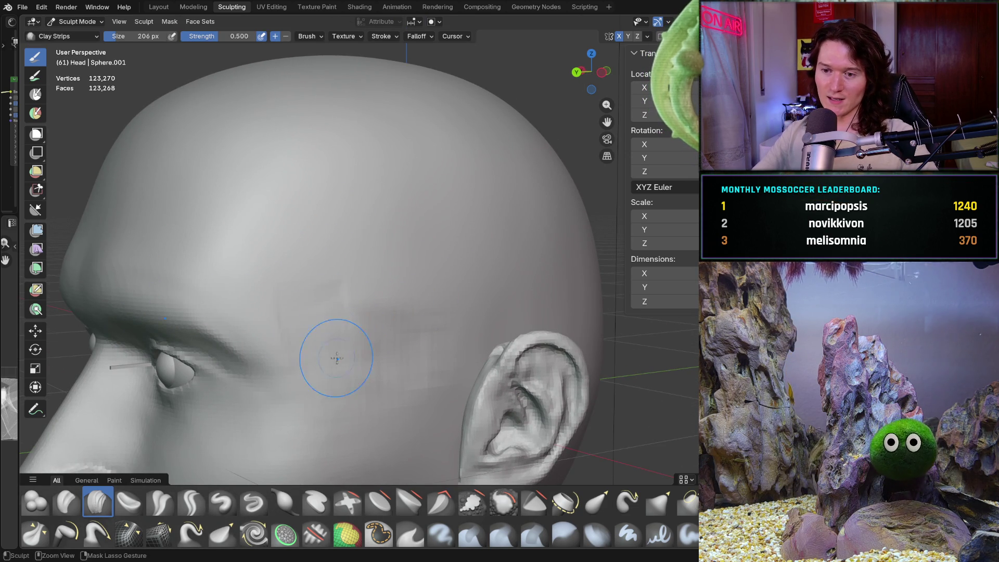
{"action": "mouse_move", "coordinate": [374, 318]}
{"action": "left_mouse_down"}
{"action": "mouse_move", "coordinate": [286, 307]}
{"action": "mouse_move", "coordinate": [357, 299]}
{"action": "mouse_move", "coordinate": [349, 294]}
{"action": "left_mouse_up"}
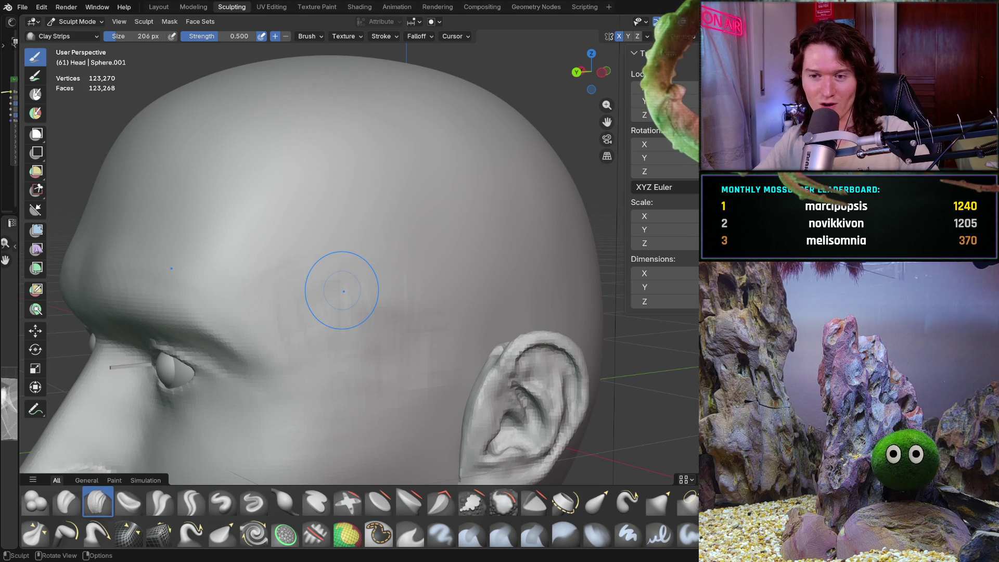
{"action": "middle_click_drag", "start_coordinate": [323, 323], "coordinate": [322, 320]}
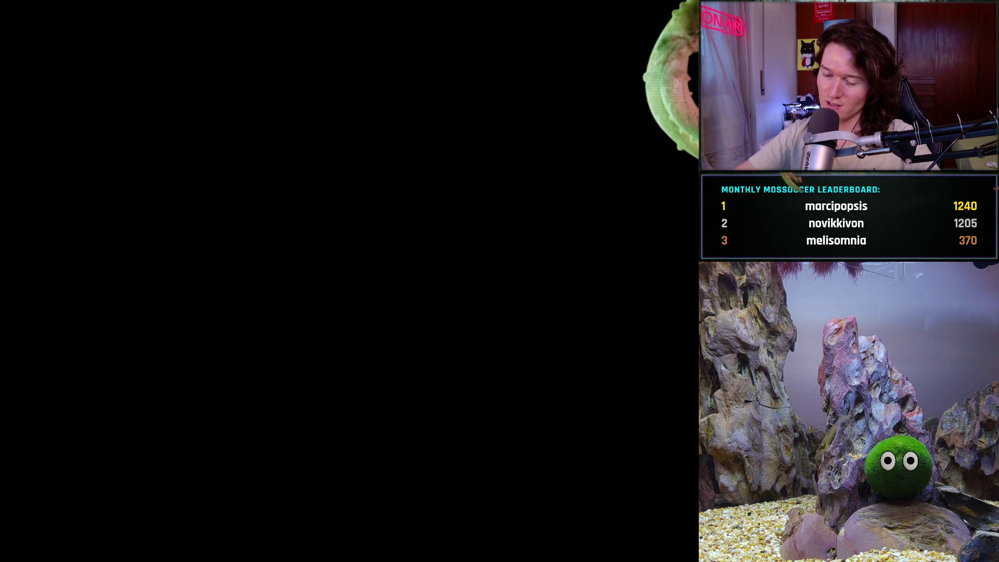
{"action": "key", "text": "alt+Tab"}
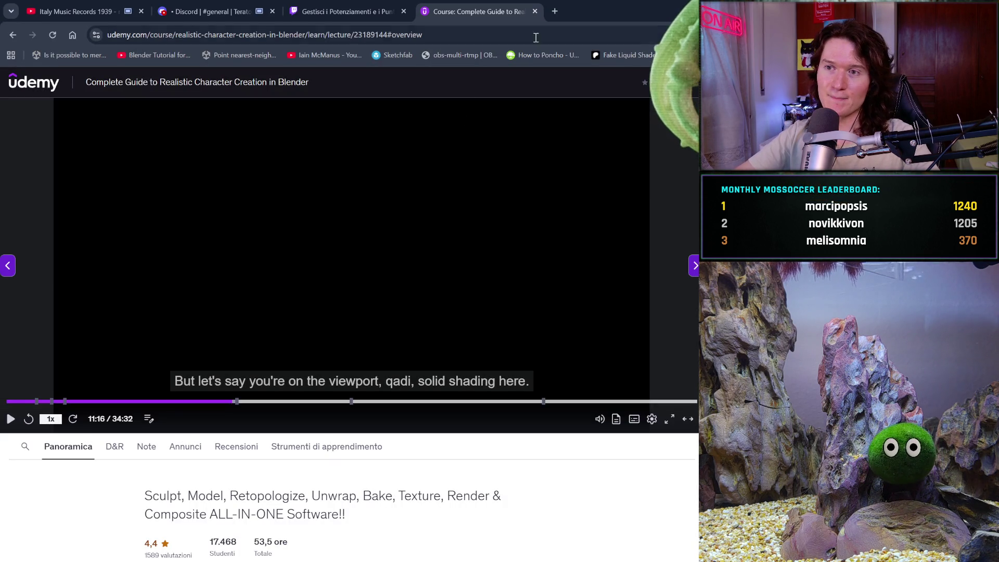
{"action": "left_click", "coordinate": [554, 11]}
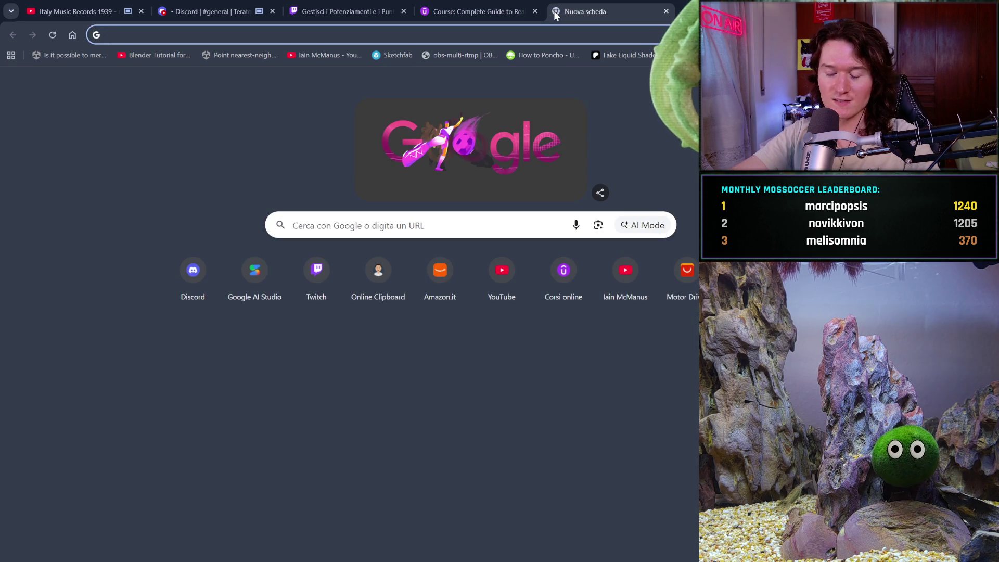
{"action": "type", "text": "castagne"}
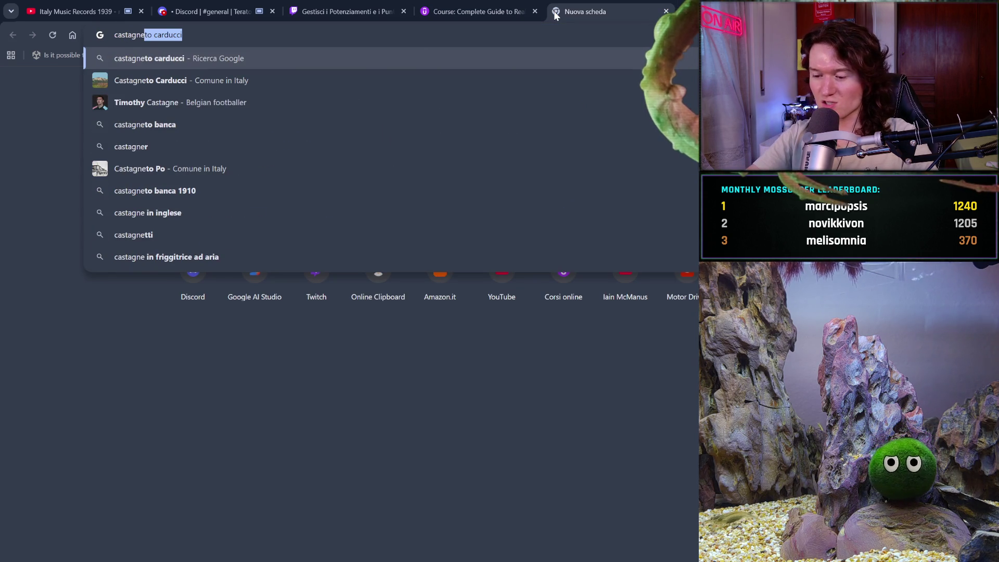
{"action": "key", "text": "BackSpace"}
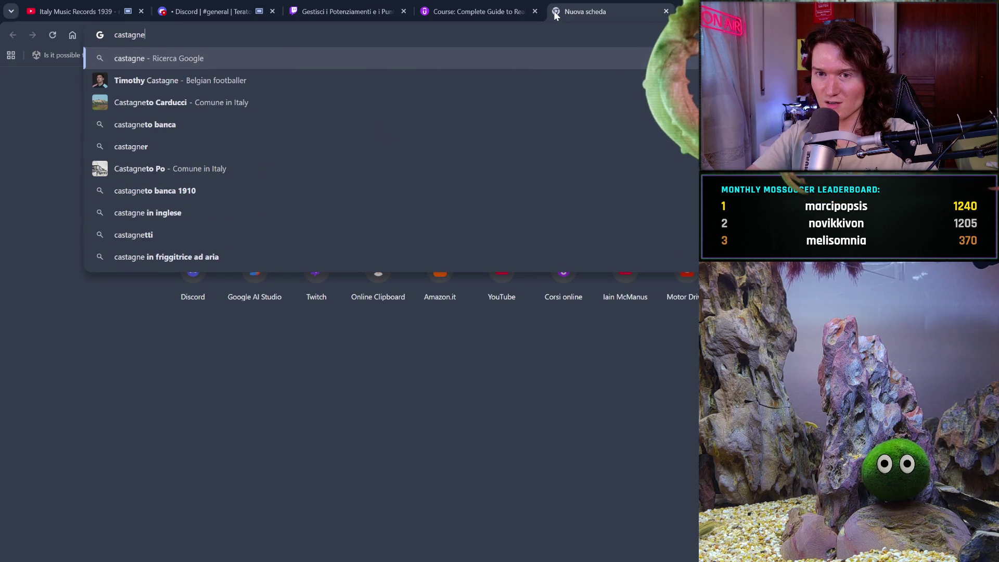
{"action": "key", "text": "Return"}
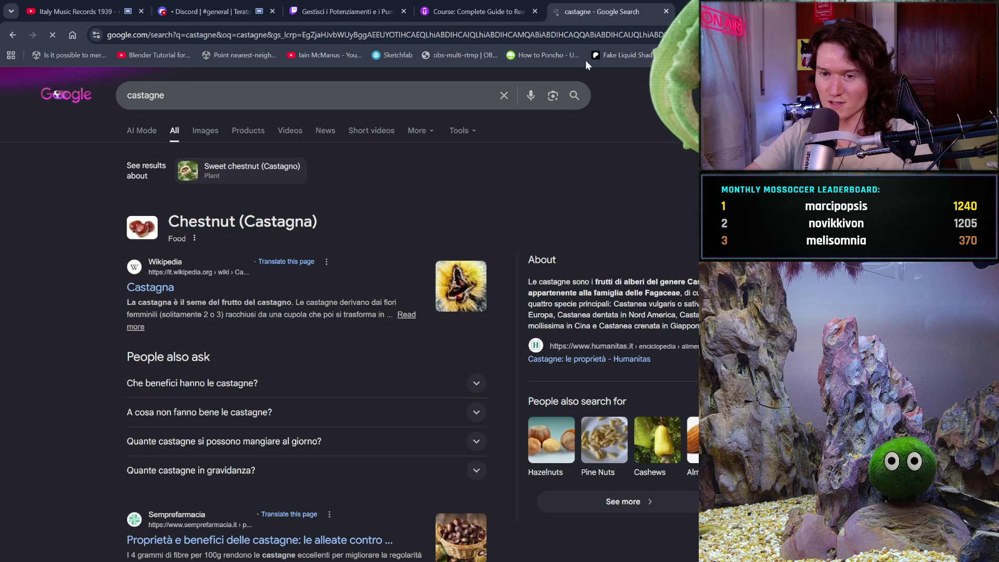
{"action": "left_click", "coordinate": [416, 97]}
{"action": "type", "text": "j"}
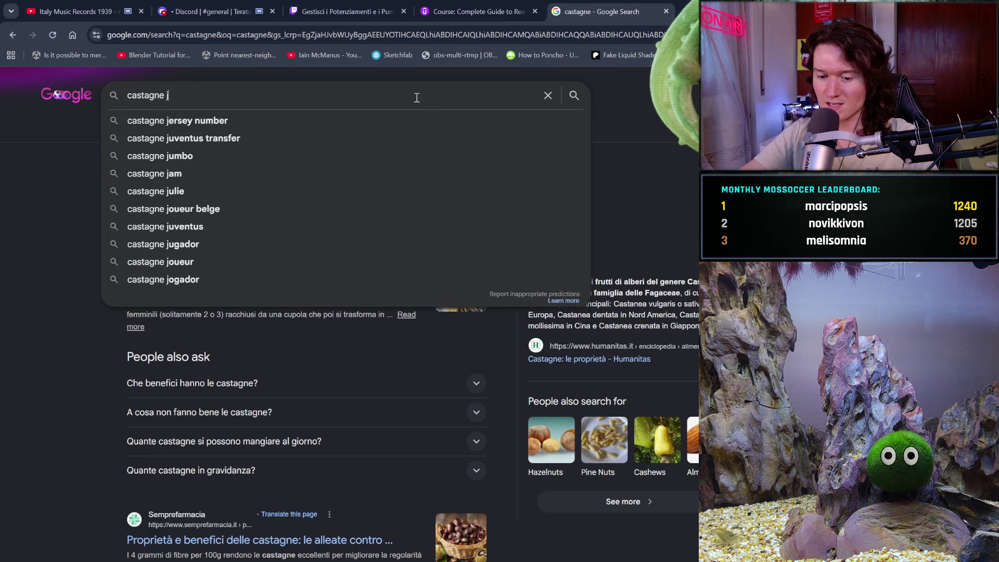
{"action": "type", "text": "elly jap"}
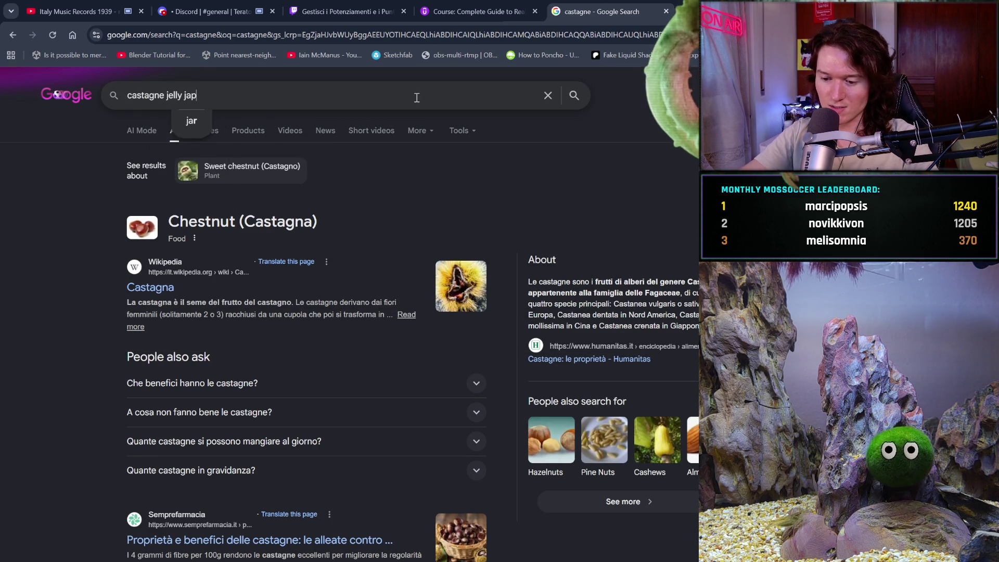
{"action": "type", "text": "ane"}
{"action": "key", "text": "BackSpace"}
{"action": "key", "text": "BackSpace"}
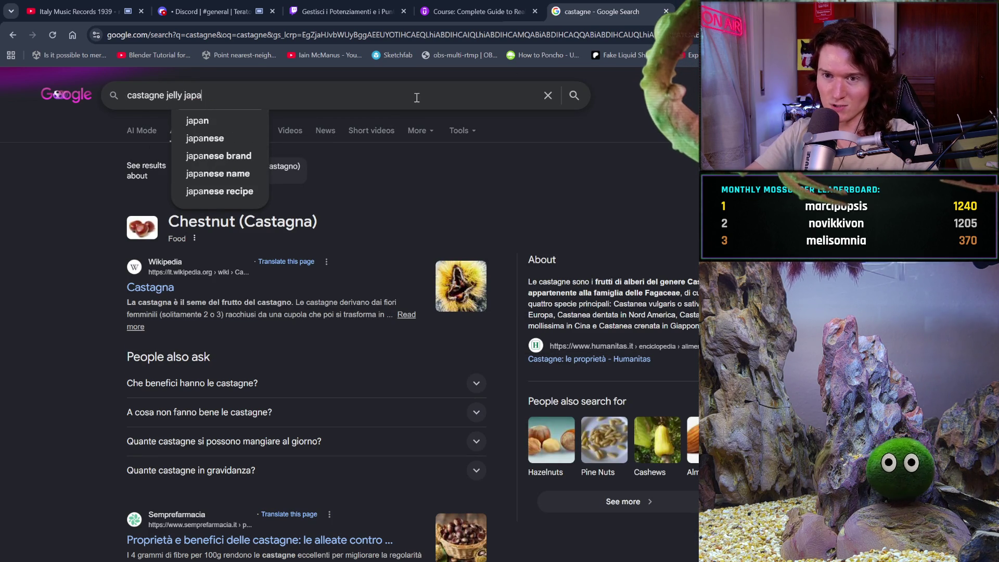
{"action": "type", "text": "se"}
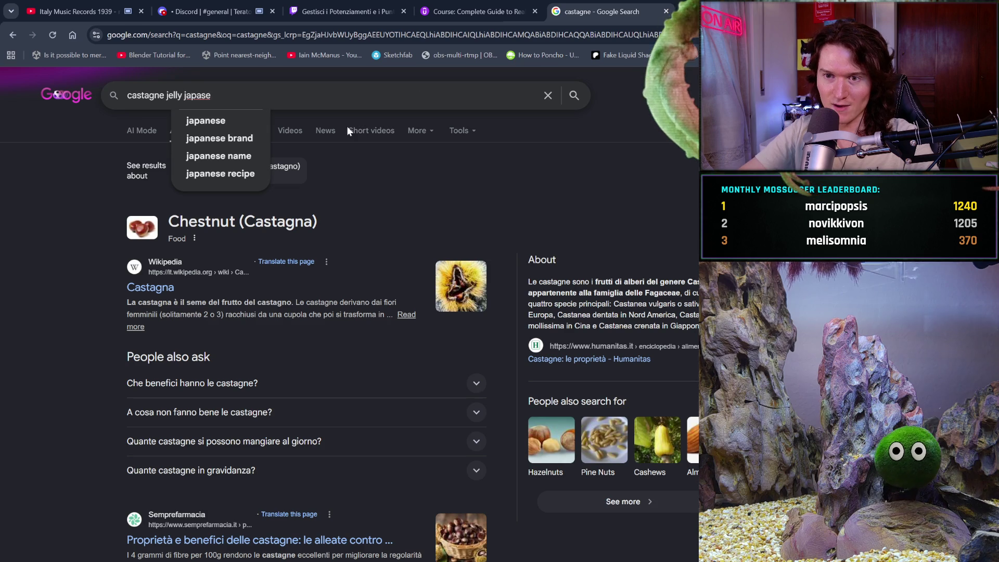
{"action": "left_click", "coordinate": [240, 111]}
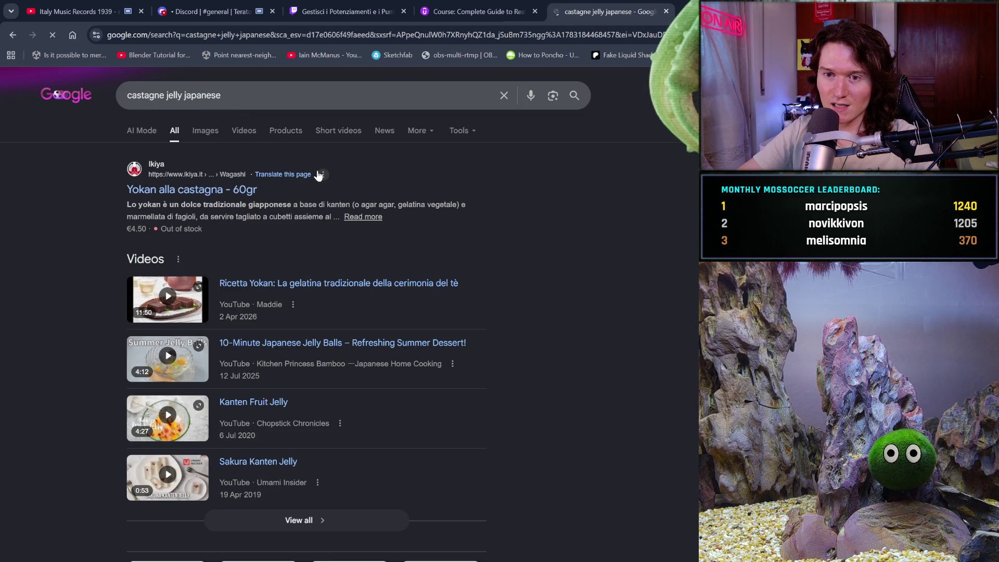
{"action": "left_click", "coordinate": [188, 192]}
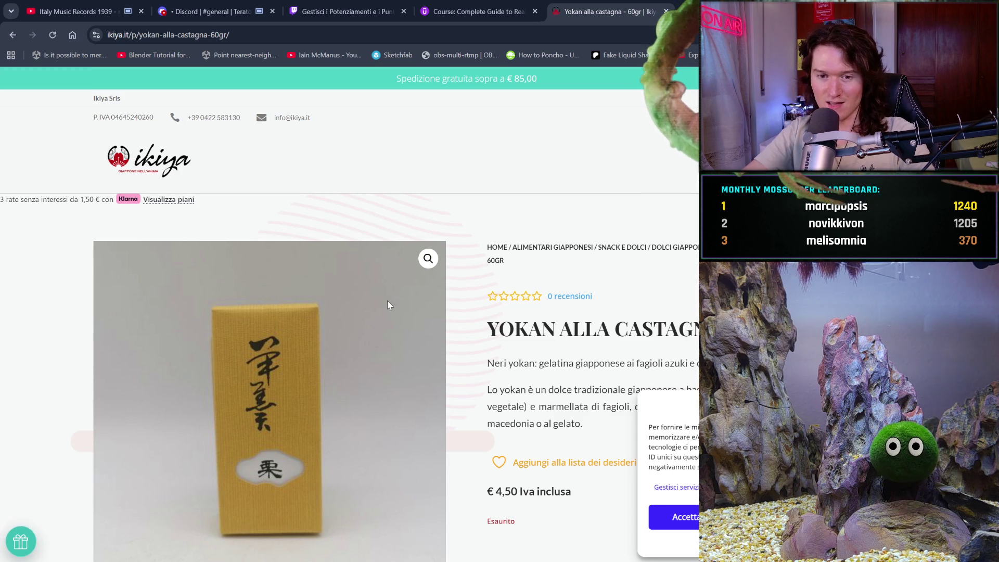
{"action": "left_click", "coordinate": [665, 11]}
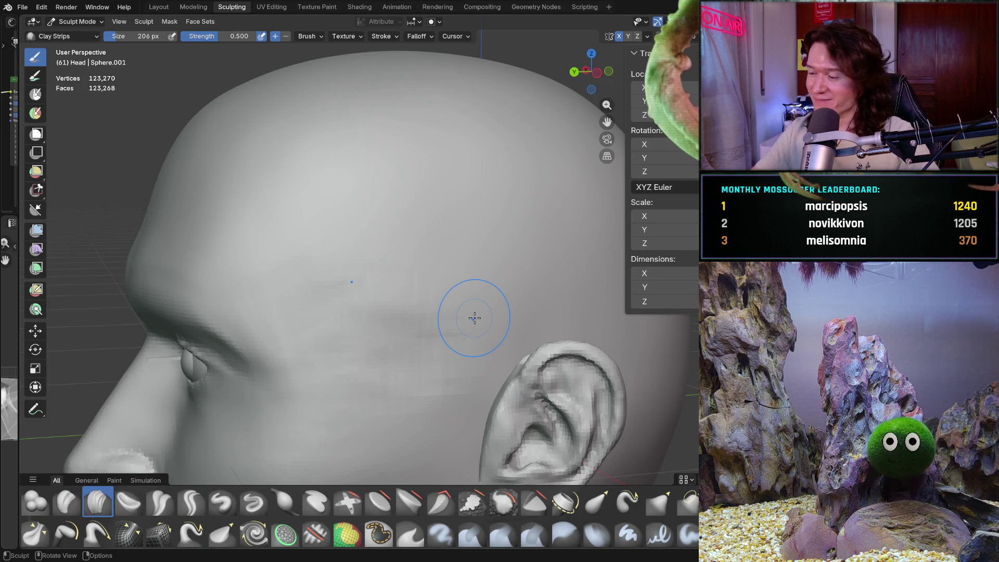
- Orbit to the front, enlarge the Clay Strips brush to 386 px and stroke across the forehead
{"action": "mouse_move", "coordinate": [474, 318]}
{"action": "middle_mouse_down"}
{"action": "mouse_move", "coordinate": [423, 312]}
{"action": "mouse_move", "coordinate": [506, 354]}
{"action": "mouse_move", "coordinate": [334, 394]}
{"action": "mouse_move", "coordinate": [299, 294]}
{"action": "mouse_move", "coordinate": [269, 273]}
{"action": "middle_mouse_up"}
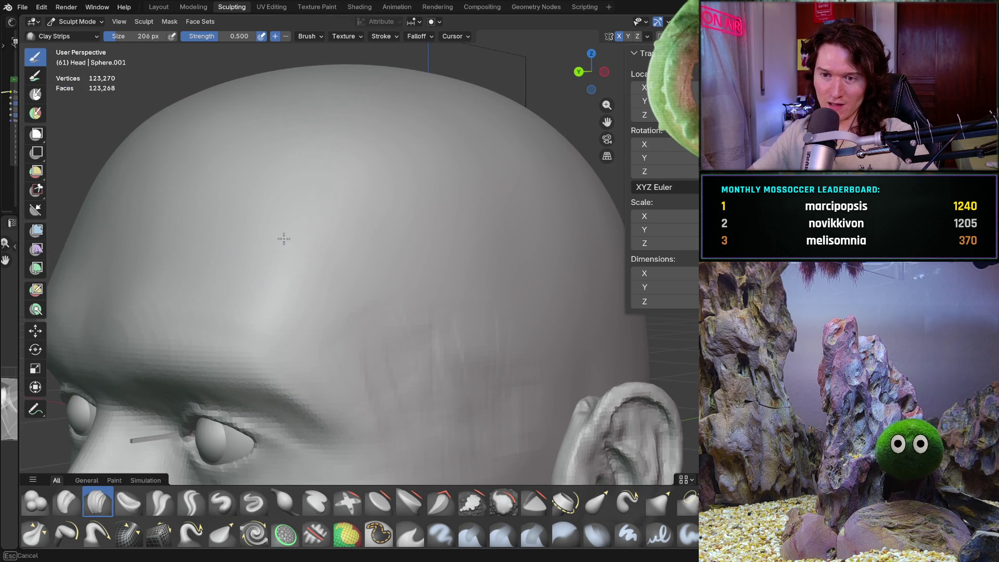
{"action": "middle_click_drag", "start_coordinate": [410, 135], "coordinate": [410, 135]}
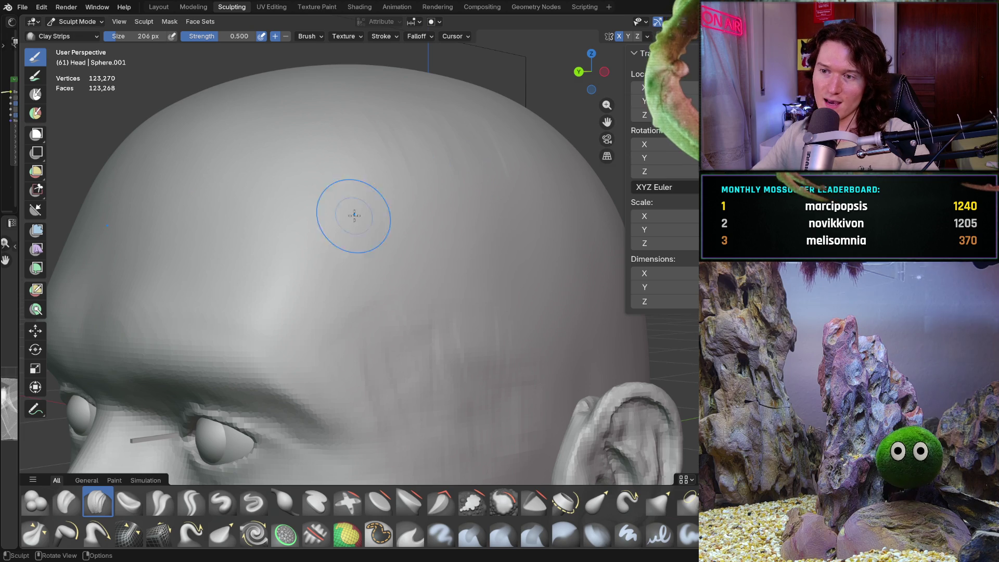
{"action": "key", "text": "f"}
{"action": "left_click", "coordinate": [418, 214]}
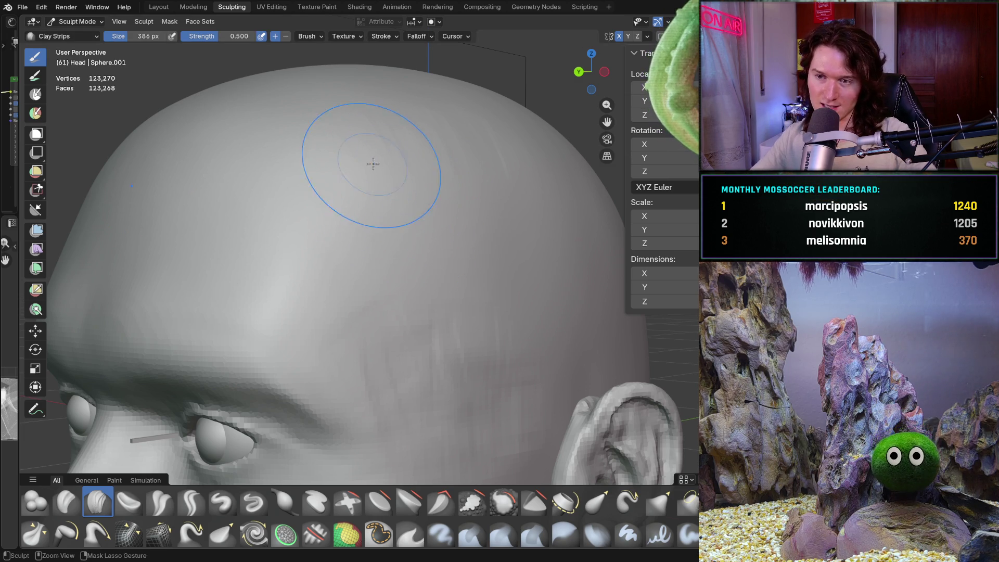
{"action": "left_click_drag", "start_coordinate": [373, 189], "coordinate": [373, 174]}
{"action": "left_click_drag", "start_coordinate": [423, 134], "coordinate": [425, 177]}
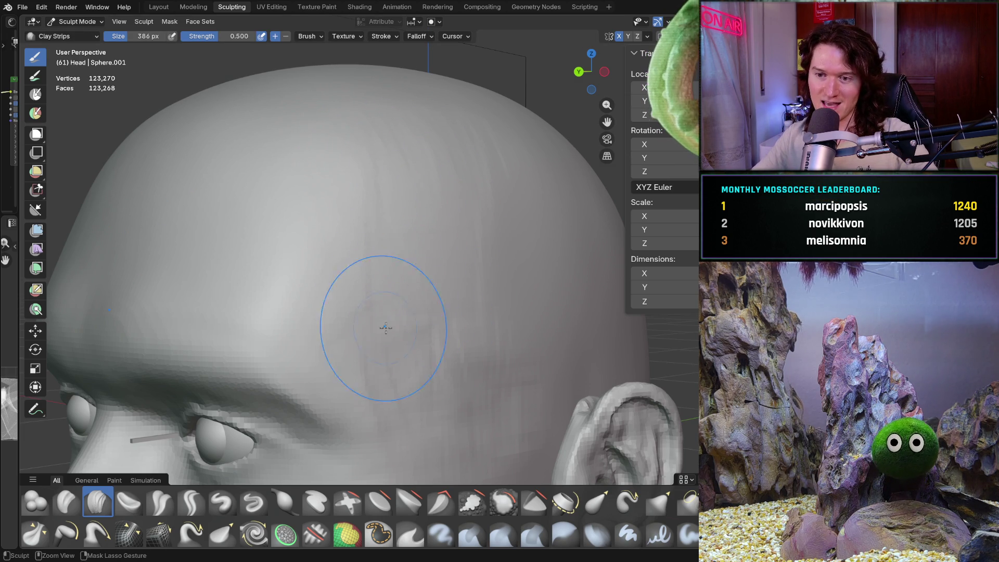
- Check the face in Back Orthographic, orbiting to a three-quarter view and the left temple
{"action": "key", "text": "ctrl+KP_1"}
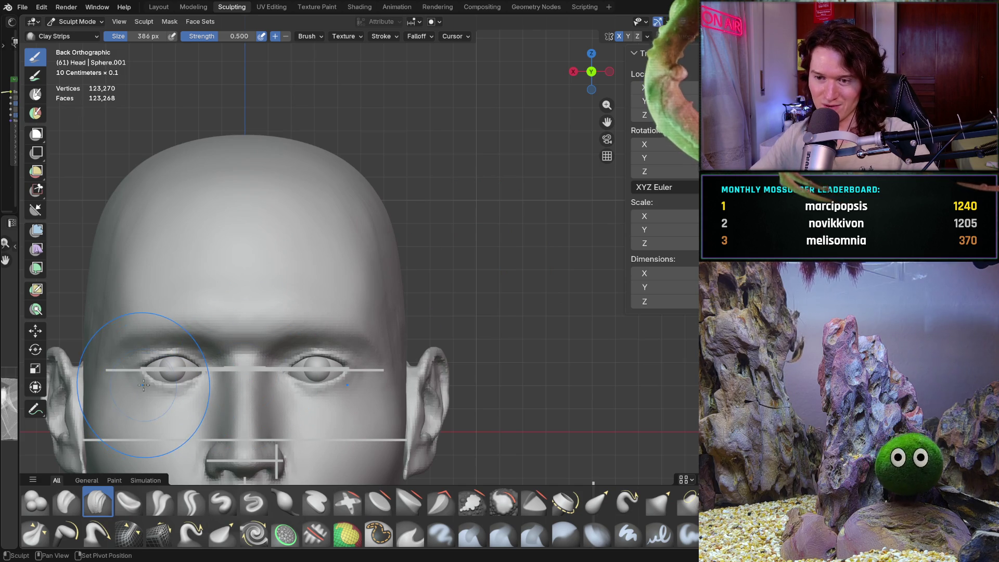
{"action": "mouse_move", "coordinate": [168, 371]}
{"action": "middle_mouse_down", "text": "shift"}
{"action": "mouse_move", "coordinate": [275, 331]}
{"action": "mouse_move", "coordinate": [136, 270]}
{"action": "middle_mouse_up", "text": "shift"}
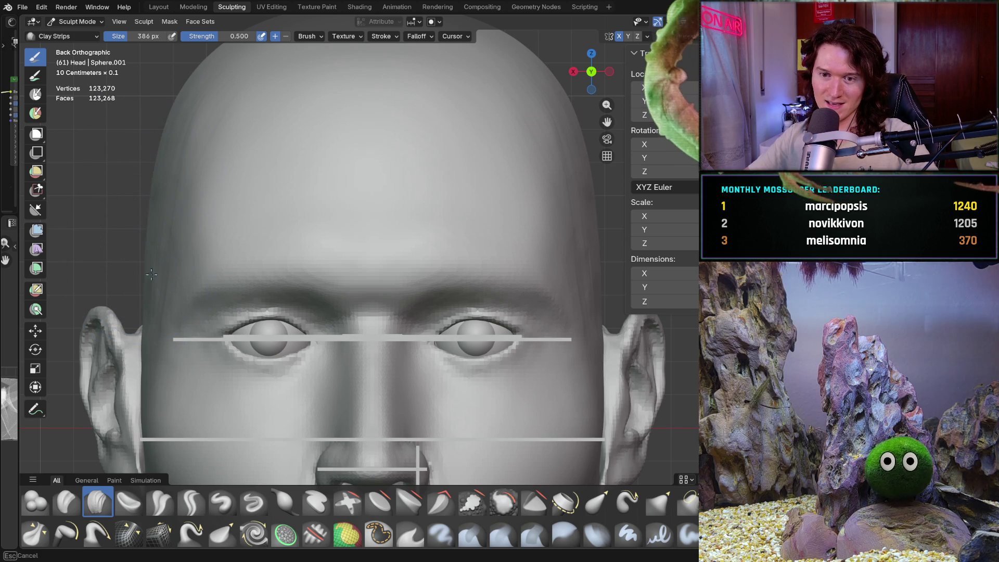
{"action": "mouse_move", "coordinate": [144, 265]}
{"action": "middle_mouse_down"}
{"action": "mouse_move", "coordinate": [156, 228]}
{"action": "mouse_move", "coordinate": [210, 194]}
{"action": "mouse_move", "coordinate": [208, 235]}
{"action": "mouse_move", "coordinate": [236, 249]}
{"action": "mouse_move", "coordinate": [245, 270]}
{"action": "mouse_move", "coordinate": [212, 234]}
{"action": "mouse_move", "coordinate": [220, 252]}
{"action": "mouse_move", "coordinate": [237, 201]}
{"action": "middle_mouse_up"}
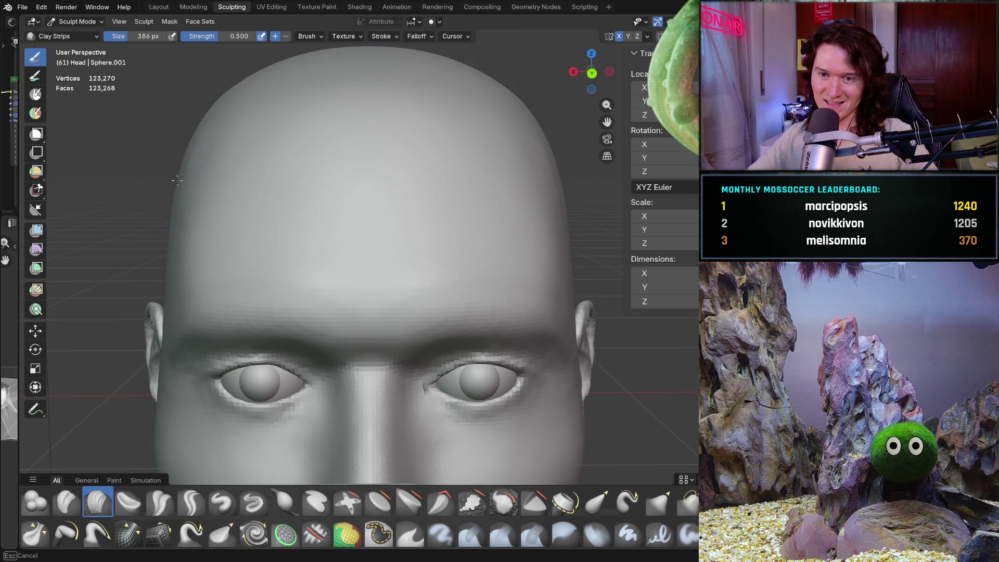
{"action": "mouse_move", "coordinate": [169, 257]}
{"action": "middle_mouse_down"}
{"action": "mouse_move", "coordinate": [212, 225]}
{"action": "mouse_move", "coordinate": [111, 262]}
{"action": "mouse_move", "coordinate": [190, 244]}
{"action": "mouse_move", "coordinate": [146, 312]}
{"action": "mouse_move", "coordinate": [201, 291]}
{"action": "mouse_move", "coordinate": [192, 241]}
{"action": "middle_mouse_up"}
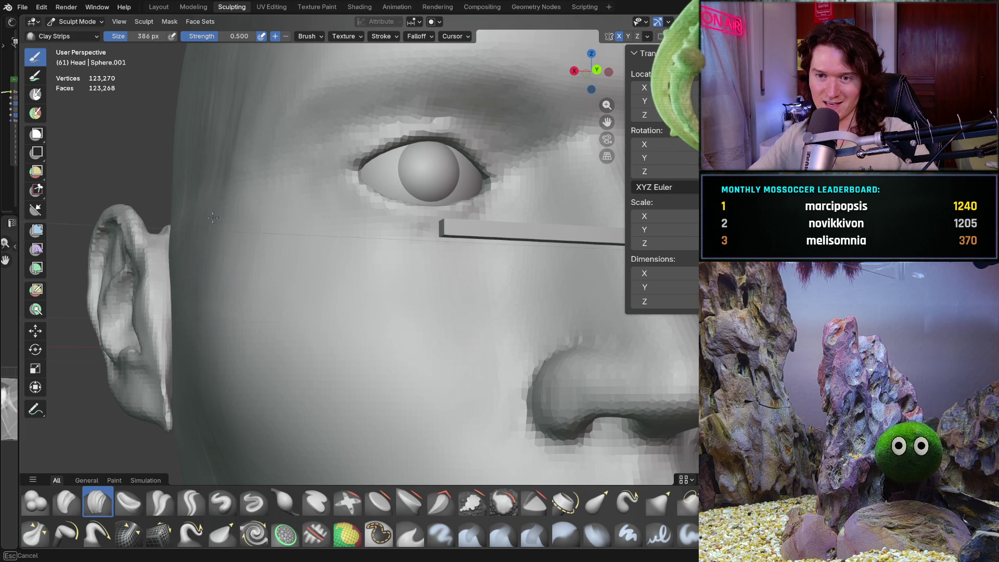
{"action": "mouse_move", "coordinate": [182, 209]}
{"action": "middle_mouse_down", "text": "ctrl"}
{"action": "mouse_move", "coordinate": [216, 310]}
{"action": "mouse_move", "coordinate": [205, 380]}
{"action": "middle_mouse_up", "text": "ctrl"}
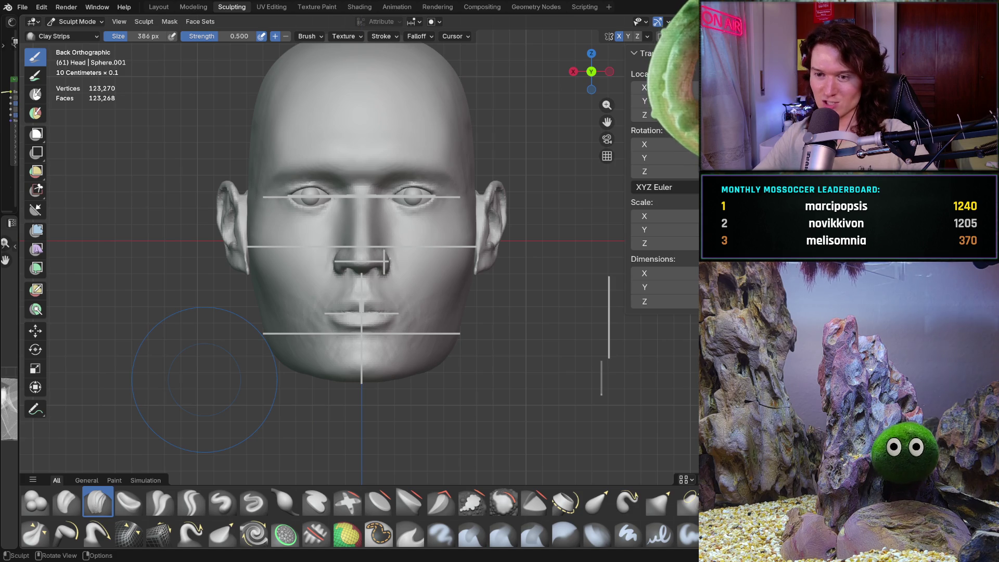
- Zoom into the lower face and run a Clay Strips stroke along the jaw line
{"action": "scroll", "coordinate": [298, 389], "scroll_direction": "up", "scroll_amount": 3}
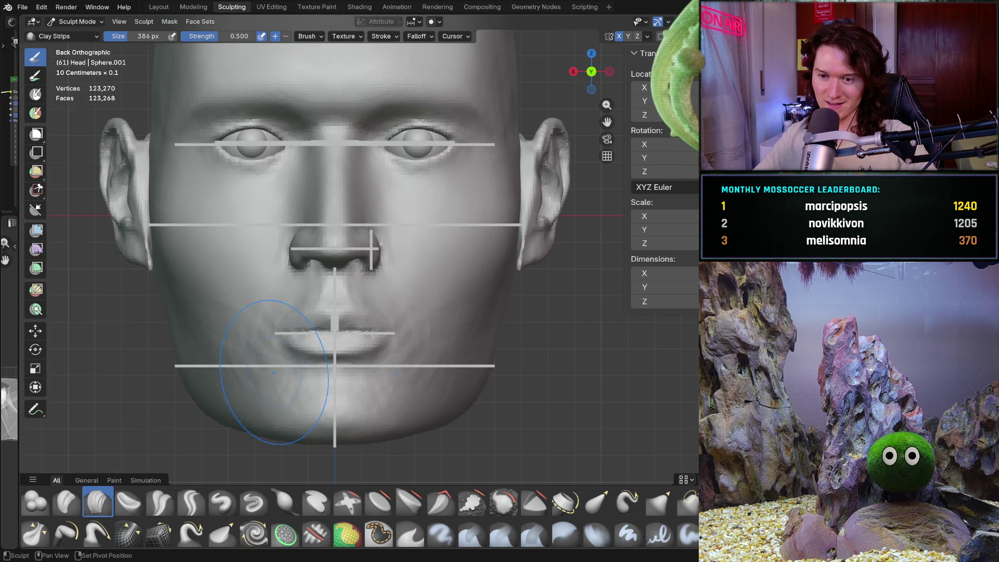
{"action": "middle_click_drag", "start_coordinate": [296, 390], "coordinate": [323, 339], "text": "shift"}
{"action": "scroll", "coordinate": [323, 339], "scroll_direction": "up", "scroll_amount": 2}
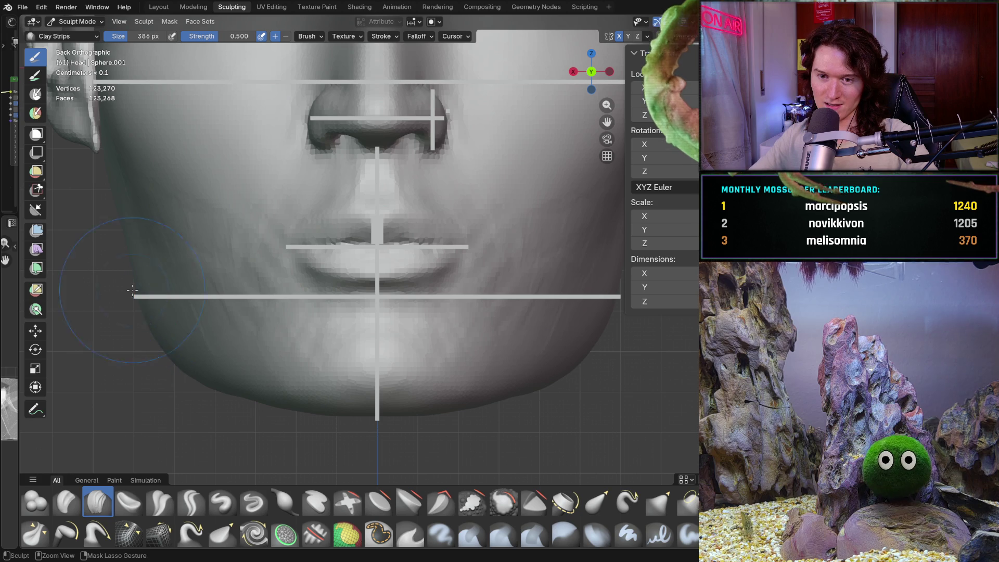
{"action": "mouse_move", "coordinate": [136, 268]}
{"action": "middle_mouse_down"}
{"action": "mouse_move", "coordinate": [262, 302]}
{"action": "mouse_move", "coordinate": [290, 334]}
{"action": "mouse_move", "coordinate": [267, 319]}
{"action": "middle_mouse_up"}
{"action": "scroll", "coordinate": [136, 273], "scroll_direction": "down", "scroll_amount": 3}
{"action": "middle_click_drag", "start_coordinate": [243, 410], "coordinate": [248, 413], "text": "ctrl"}
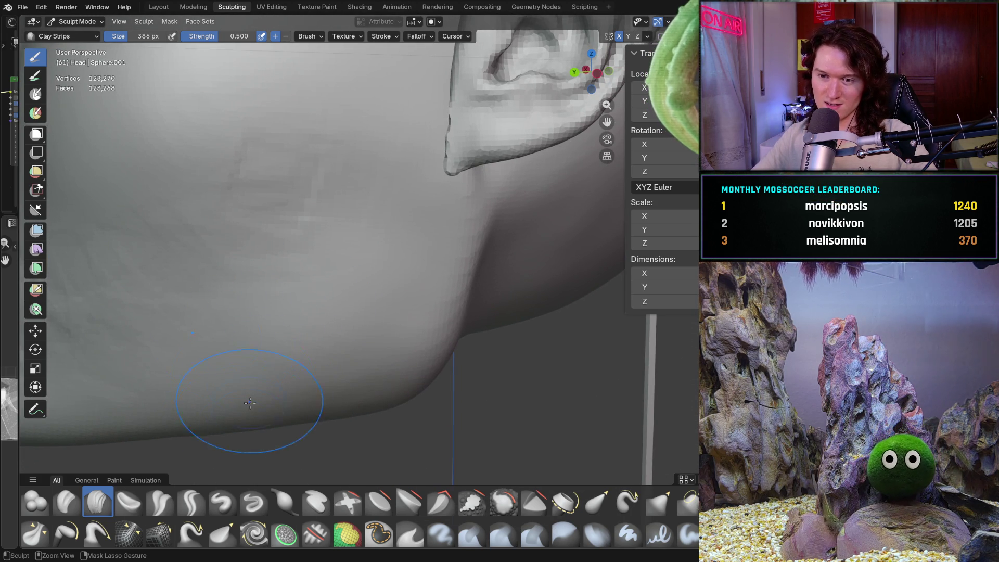
- Orbit around the cheek, eye and ear, then return to the front orthographic view
{"action": "mouse_move", "coordinate": [285, 315]}
{"action": "middle_mouse_down", "text": "ctrl"}
{"action": "mouse_move", "coordinate": [238, 278]}
{"action": "mouse_move", "coordinate": [286, 296]}
{"action": "mouse_move", "coordinate": [268, 379]}
{"action": "mouse_move", "coordinate": [345, 267]}
{"action": "middle_mouse_up", "text": "ctrl"}
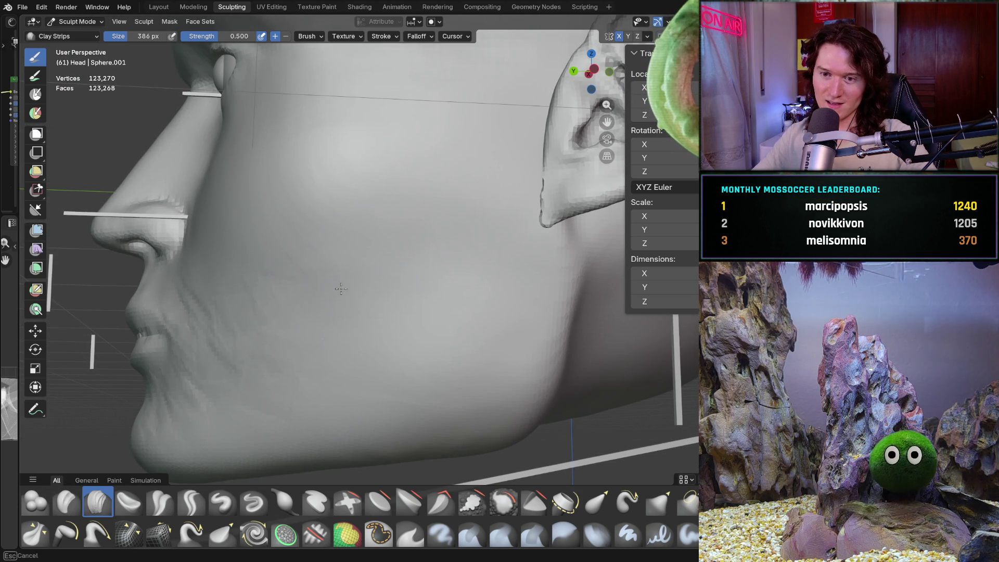
{"action": "mouse_move", "coordinate": [256, 267]}
{"action": "middle_mouse_down"}
{"action": "mouse_move", "coordinate": [358, 305]}
{"action": "mouse_move", "coordinate": [341, 307]}
{"action": "middle_mouse_up"}
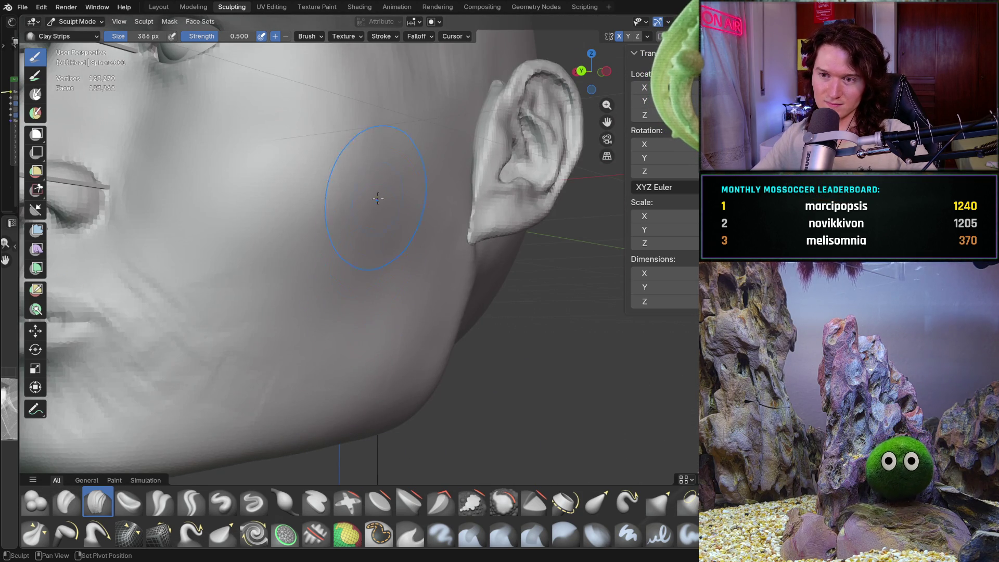
{"action": "middle_click_drag", "start_coordinate": [262, 228], "coordinate": [260, 205]}
{"action": "scroll", "coordinate": [294, 313], "scroll_direction": "up", "scroll_amount": 3}
{"action": "middle_click_drag", "start_coordinate": [394, 236], "coordinate": [530, 173]}
{"action": "mouse_move", "coordinate": [412, 170]}
{"action": "middle_mouse_down"}
{"action": "mouse_move", "coordinate": [370, 187]}
{"action": "mouse_move", "coordinate": [479, 279]}
{"action": "mouse_move", "coordinate": [549, 85]}
{"action": "middle_mouse_up"}
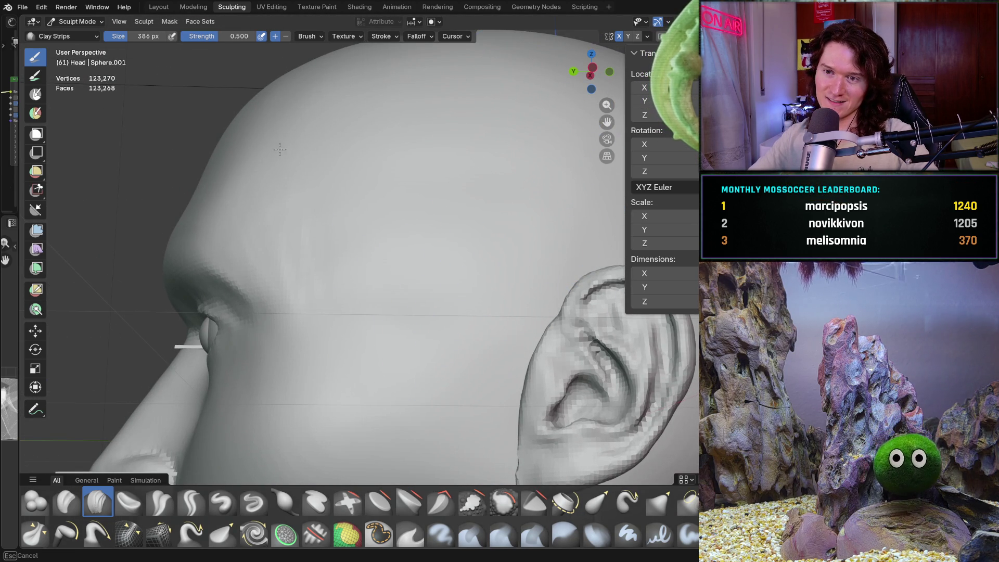
{"action": "mouse_move", "coordinate": [338, 238]}
{"action": "middle_mouse_down"}
{"action": "mouse_move", "coordinate": [368, 192]}
{"action": "mouse_move", "coordinate": [398, 183]}
{"action": "middle_mouse_up"}
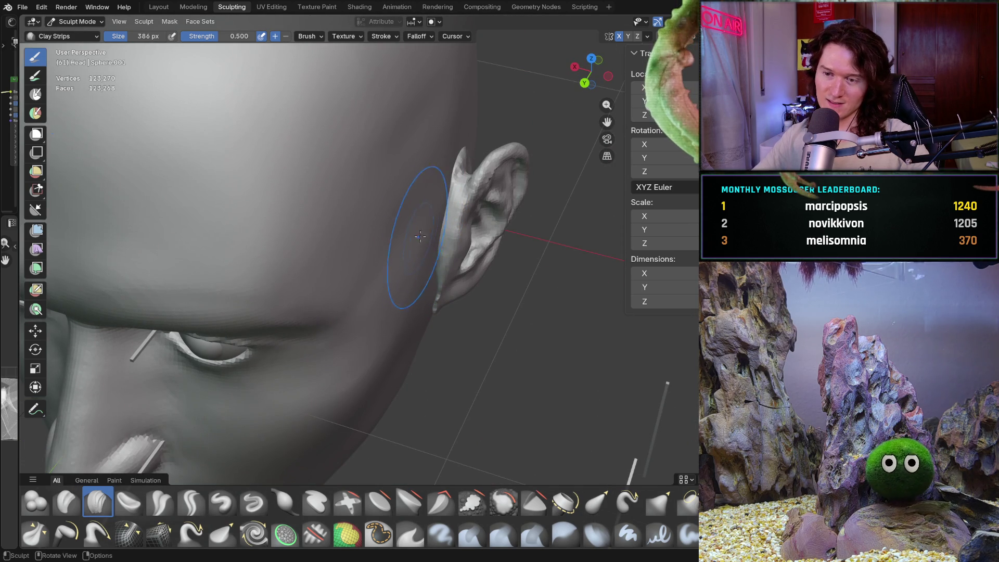
{"action": "middle_click_drag", "start_coordinate": [379, 259], "coordinate": [307, 167]}
{"action": "scroll", "coordinate": [308, 167], "scroll_direction": "down", "scroll_amount": 5}
{"action": "middle_click_drag", "start_coordinate": [333, 224], "coordinate": [394, 281]}
{"action": "key", "text": "ctrl+KP_1"}
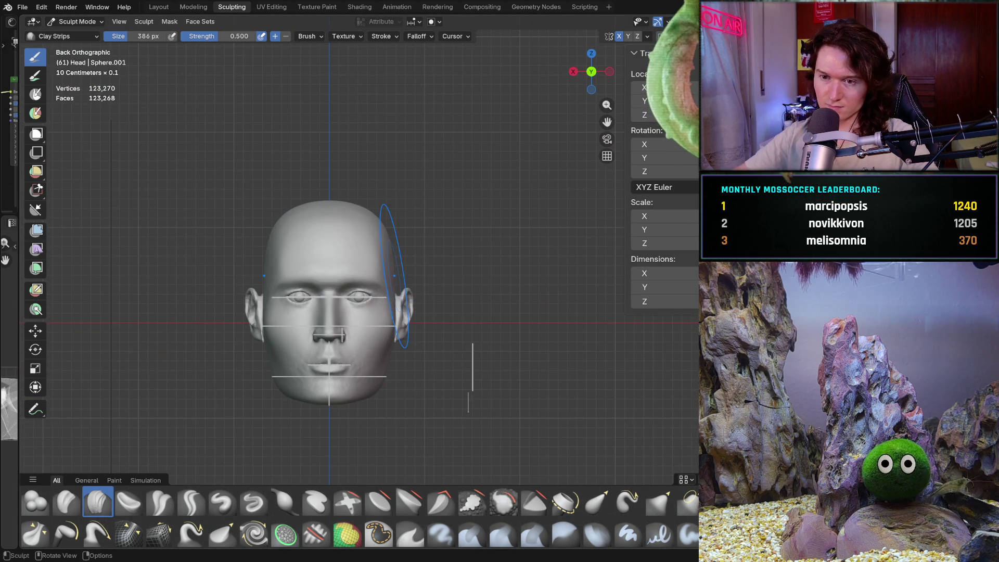
- Zoom in and orbit around the mouth to a side-on view of cheek and lips
{"action": "mouse_move", "coordinate": [243, 283]}
{"action": "middle_mouse_down", "text": "ctrl"}
{"action": "mouse_move", "coordinate": [236, 403]}
{"action": "mouse_move", "coordinate": [267, 338]}
{"action": "mouse_move", "coordinate": [312, 379]}
{"action": "middle_mouse_up", "text": "ctrl"}
{"action": "scroll", "coordinate": [328, 320], "scroll_direction": "up", "scroll_amount": 5}
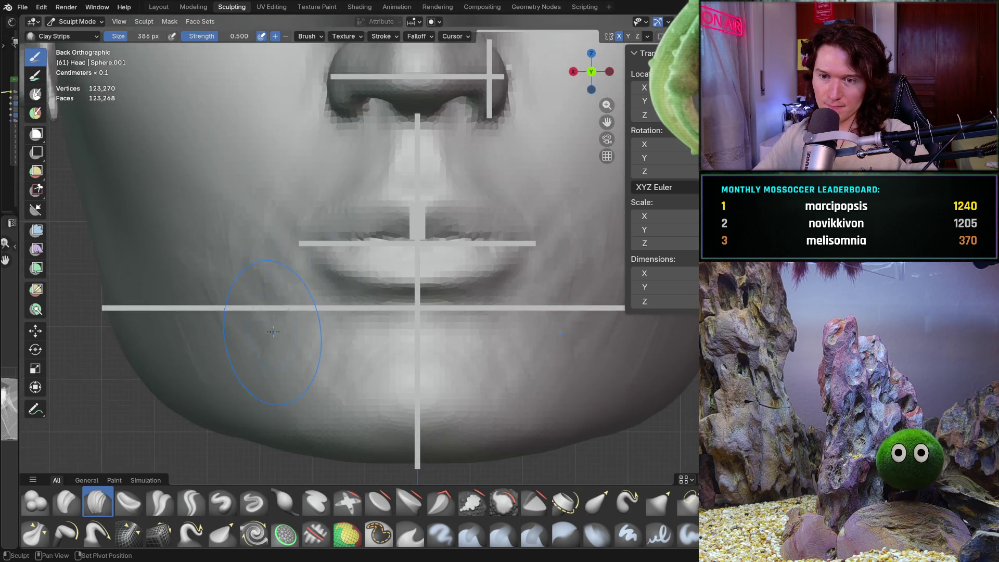
{"action": "middle_click_drag", "start_coordinate": [268, 297], "coordinate": [264, 320]}
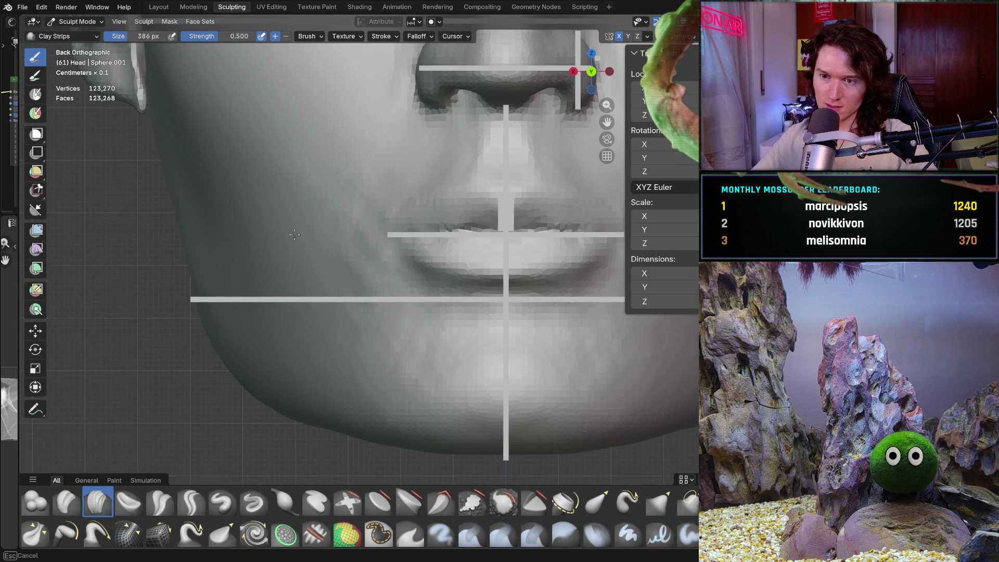
{"action": "mouse_move", "coordinate": [290, 256]}
{"action": "middle_mouse_down"}
{"action": "mouse_move", "coordinate": [334, 263]}
{"action": "mouse_move", "coordinate": [331, 275]}
{"action": "middle_mouse_up"}
{"action": "mouse_move", "coordinate": [307, 218]}
{"action": "middle_mouse_down"}
{"action": "mouse_move", "coordinate": [290, 238]}
{"action": "mouse_move", "coordinate": [332, 217]}
{"action": "mouse_move", "coordinate": [340, 249]}
{"action": "mouse_move", "coordinate": [328, 266]}
{"action": "middle_mouse_up"}
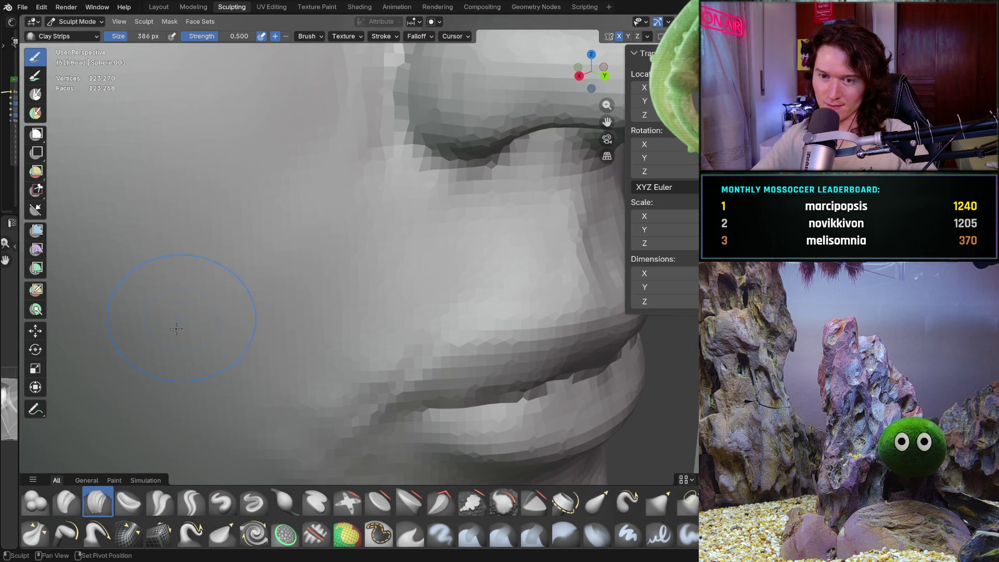
{"action": "mouse_move", "coordinate": [368, 223]}
{"action": "middle_mouse_down"}
{"action": "mouse_move", "coordinate": [328, 312]}
{"action": "mouse_move", "coordinate": [309, 316]}
{"action": "mouse_move", "coordinate": [317, 211]}
{"action": "middle_mouse_up"}
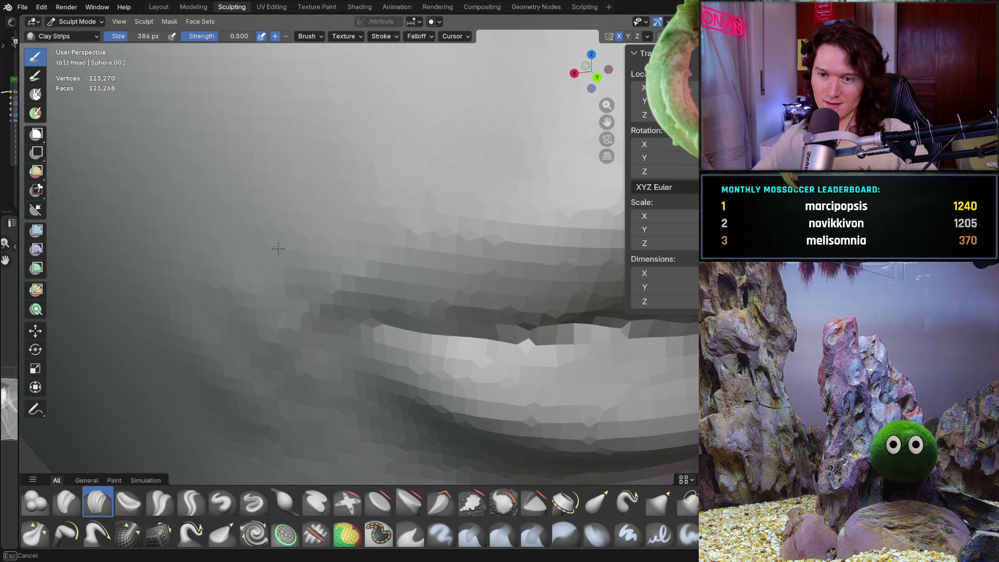
- Pan and reframe the view close on the lips and nose
{"action": "middle_click_drag", "start_coordinate": [177, 390], "coordinate": [235, 313], "text": "shift"}
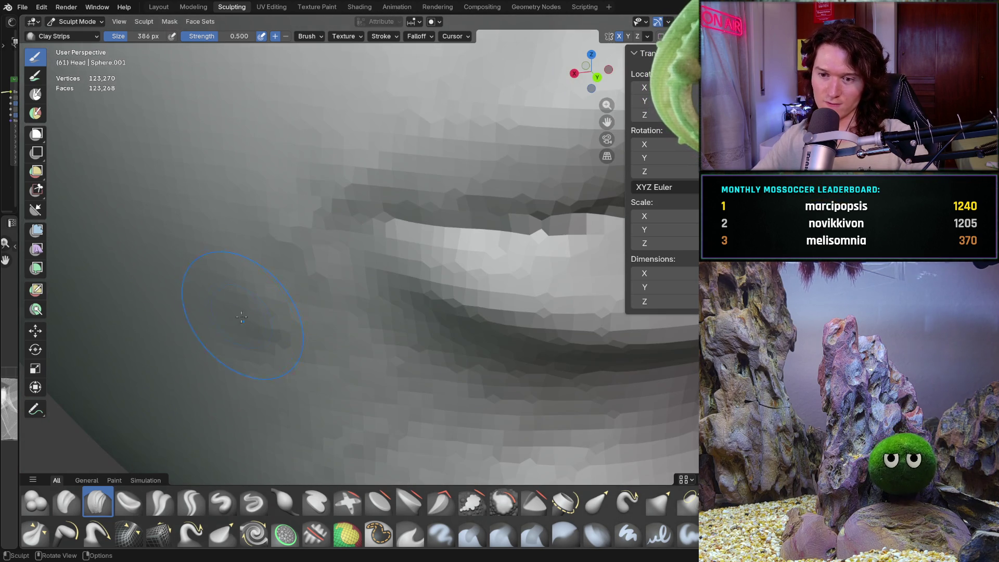
{"action": "middle_click_drag", "start_coordinate": [296, 416], "coordinate": [345, 325]}
{"action": "scroll", "coordinate": [328, 317], "scroll_direction": "up", "scroll_amount": 3}
{"action": "scroll", "coordinate": [274, 289], "scroll_direction": "down", "scroll_amount": 3}
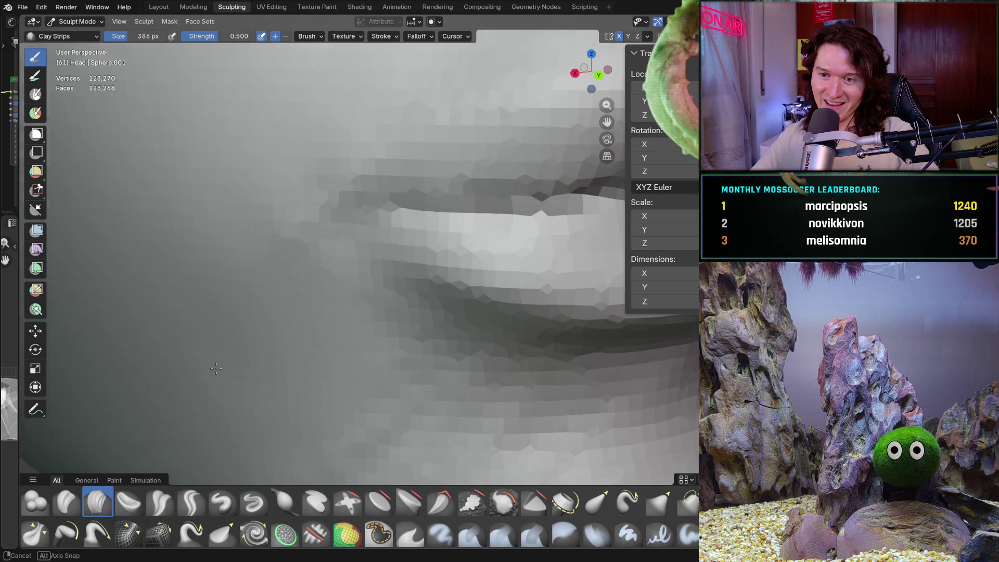
{"action": "scroll", "coordinate": [286, 270], "scroll_direction": "up", "scroll_amount": 3}
{"action": "middle_click_drag", "start_coordinate": [292, 263], "coordinate": [299, 253]}
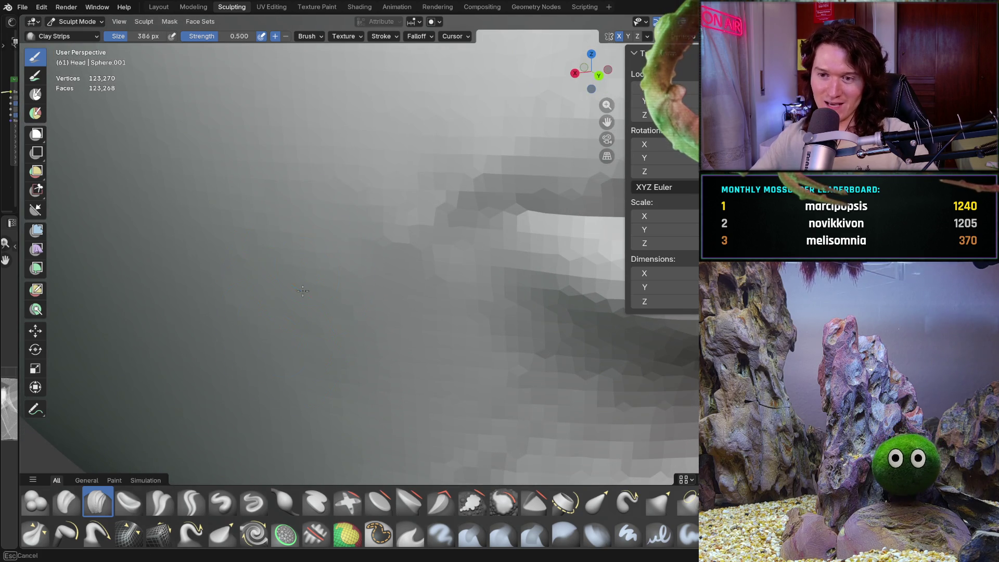
{"action": "scroll", "coordinate": [312, 302], "scroll_direction": "down", "scroll_amount": 5}
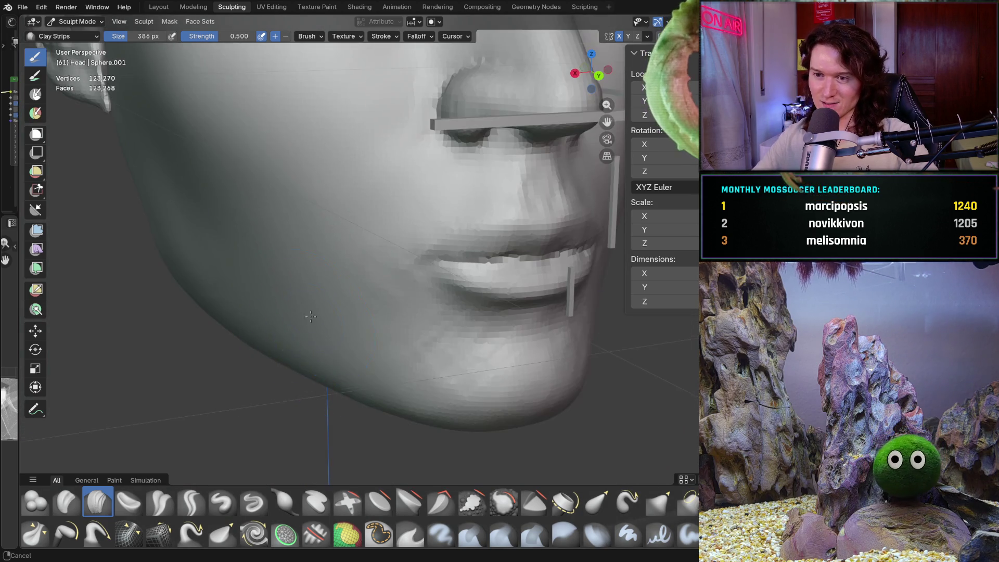
{"action": "middle_click_drag", "start_coordinate": [292, 312], "coordinate": [244, 289], "text": "shift"}
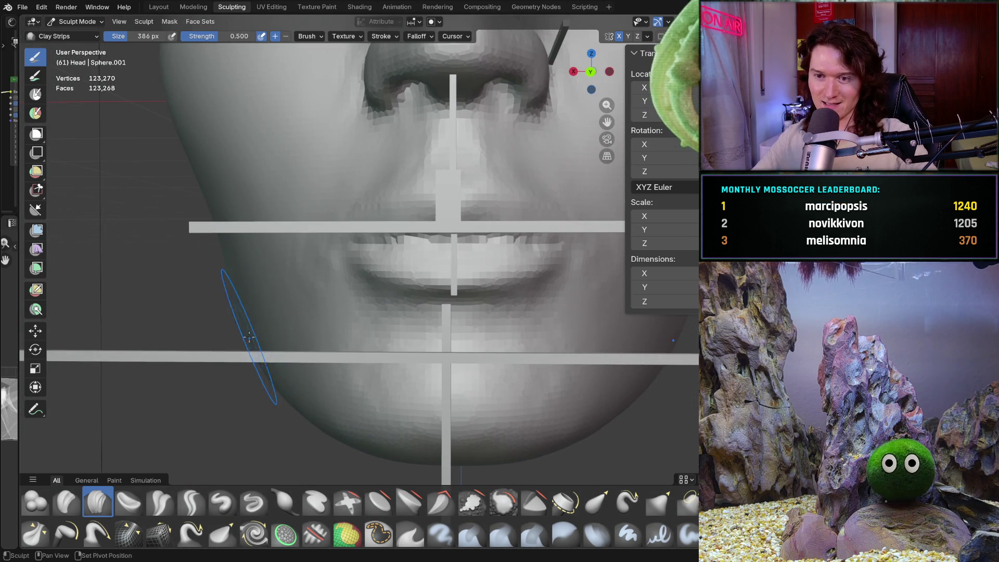
{"action": "scroll", "coordinate": [297, 355], "scroll_direction": "up", "scroll_amount": 2}
- In Back Orthographic view, build up clay with several strokes along the left jaw
{"action": "key", "text": "ctrl+KP_1"}
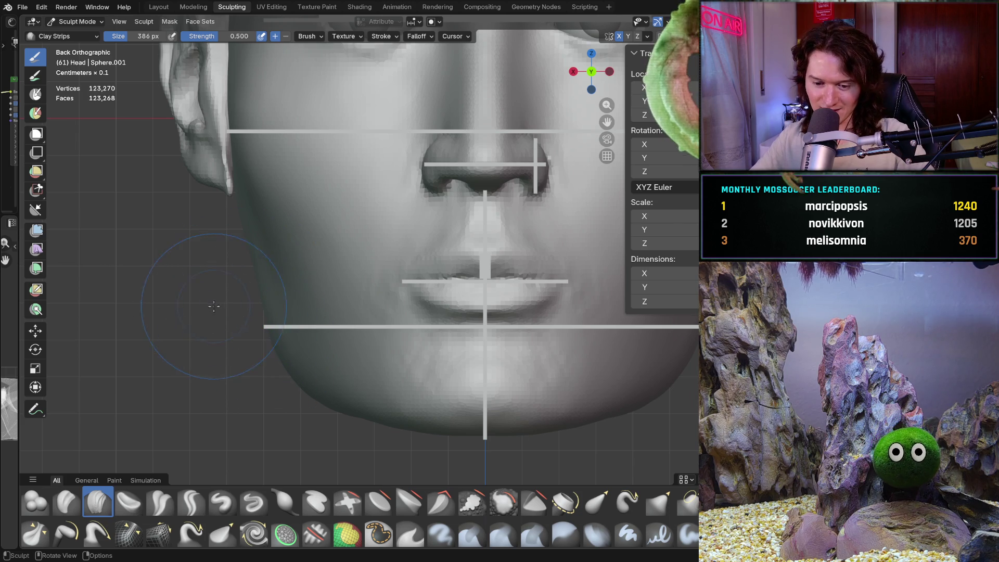
{"action": "scroll", "coordinate": [263, 291], "scroll_direction": "up", "scroll_amount": 3}
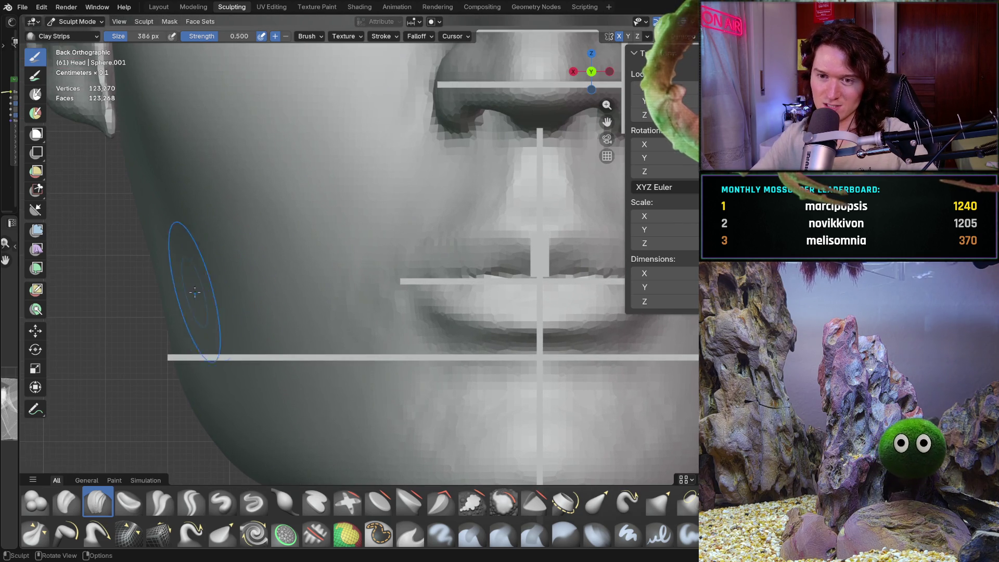
{"action": "left_click_drag", "start_coordinate": [228, 341], "coordinate": [193, 251]}
{"action": "left_click_drag", "start_coordinate": [210, 316], "coordinate": [201, 261]}
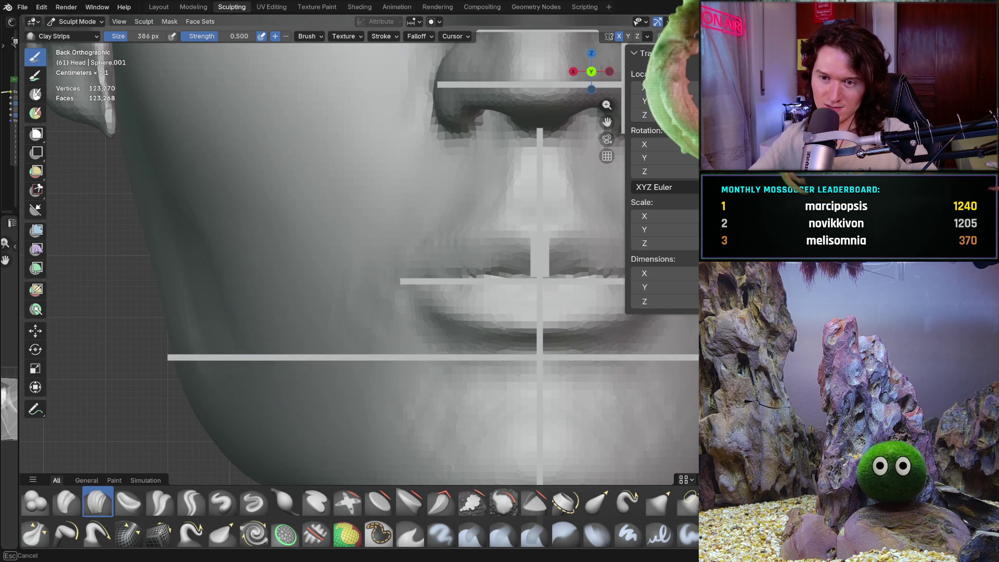
{"action": "left_click_drag", "start_coordinate": [215, 335], "coordinate": [225, 333]}
{"action": "middle_click_drag", "start_coordinate": [228, 332], "coordinate": [178, 234]}
{"action": "scroll", "coordinate": [308, 285], "scroll_direction": "up", "scroll_amount": 2}
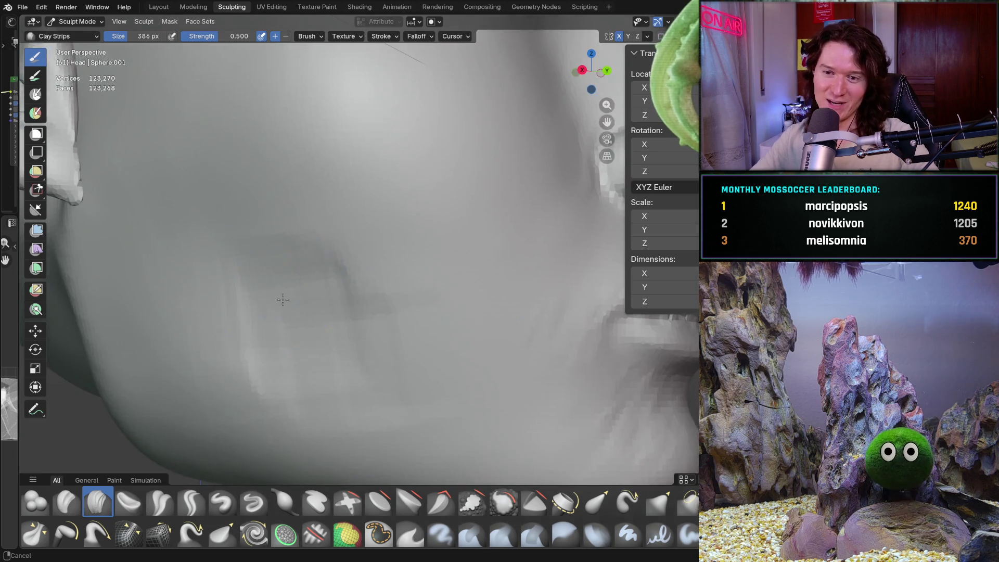
- Orbit around the jaw, neck and ear, then reduce the brush size to 232 px
{"action": "middle_click_drag", "start_coordinate": [275, 292], "coordinate": [259, 248]}
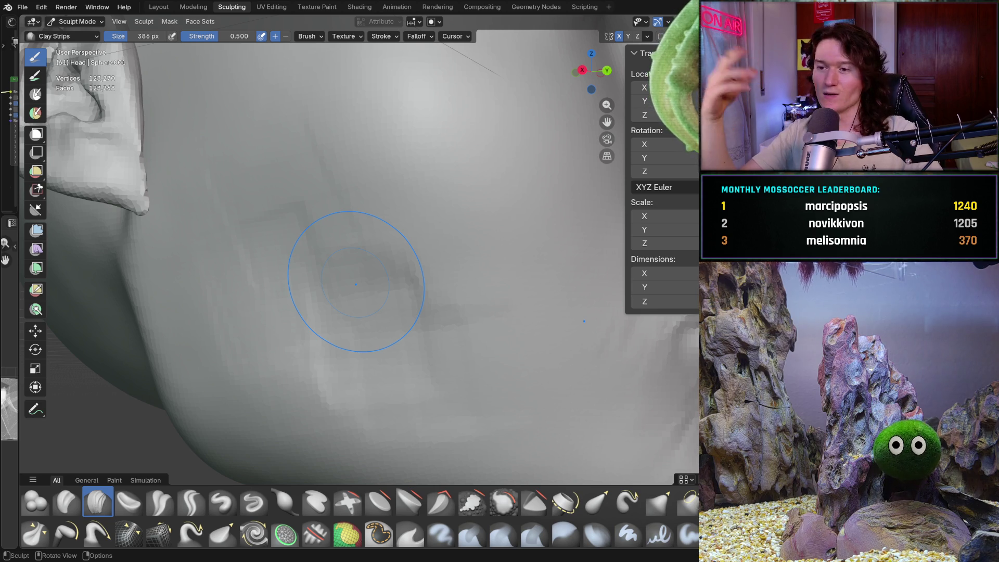
{"action": "mouse_move", "coordinate": [319, 328]}
{"action": "middle_mouse_down"}
{"action": "mouse_move", "coordinate": [301, 290]}
{"action": "mouse_move", "coordinate": [258, 312]}
{"action": "mouse_move", "coordinate": [302, 319]}
{"action": "mouse_move", "coordinate": [323, 245]}
{"action": "mouse_move", "coordinate": [350, 324]}
{"action": "mouse_move", "coordinate": [354, 312]}
{"action": "mouse_move", "coordinate": [341, 364]}
{"action": "middle_mouse_up"}
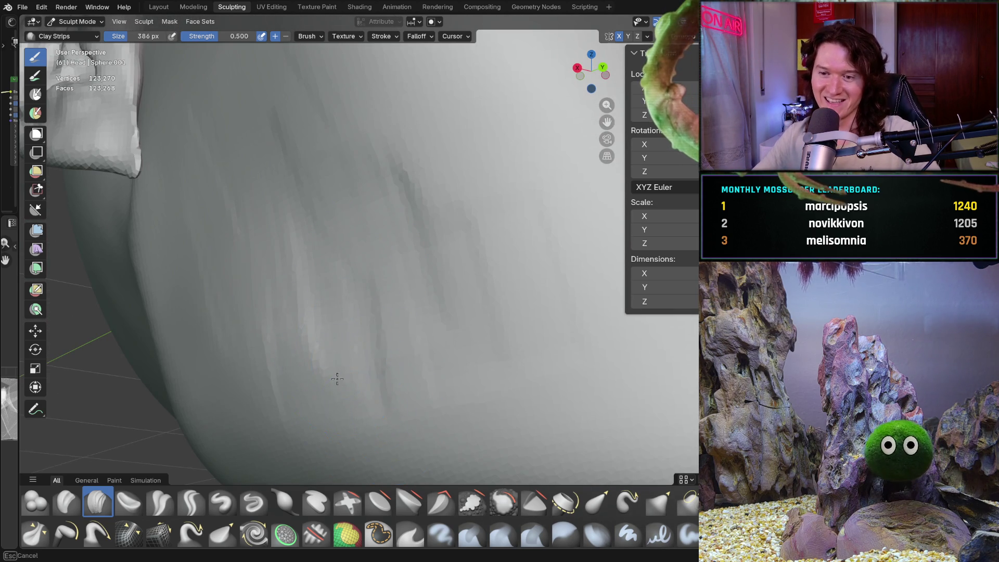
{"action": "middle_click_drag", "start_coordinate": [357, 249], "coordinate": [345, 213]}
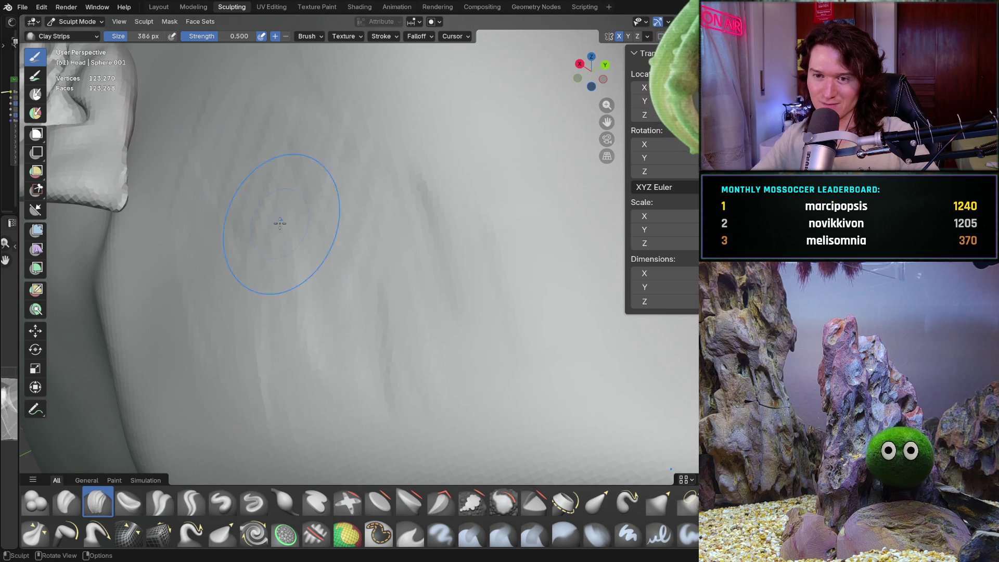
{"action": "mouse_move", "coordinate": [204, 253]}
{"action": "middle_mouse_down"}
{"action": "mouse_move", "coordinate": [270, 291]}
{"action": "mouse_move", "coordinate": [413, 329]}
{"action": "mouse_move", "coordinate": [334, 423]}
{"action": "mouse_move", "coordinate": [296, 324]}
{"action": "mouse_move", "coordinate": [307, 266]}
{"action": "middle_mouse_up"}
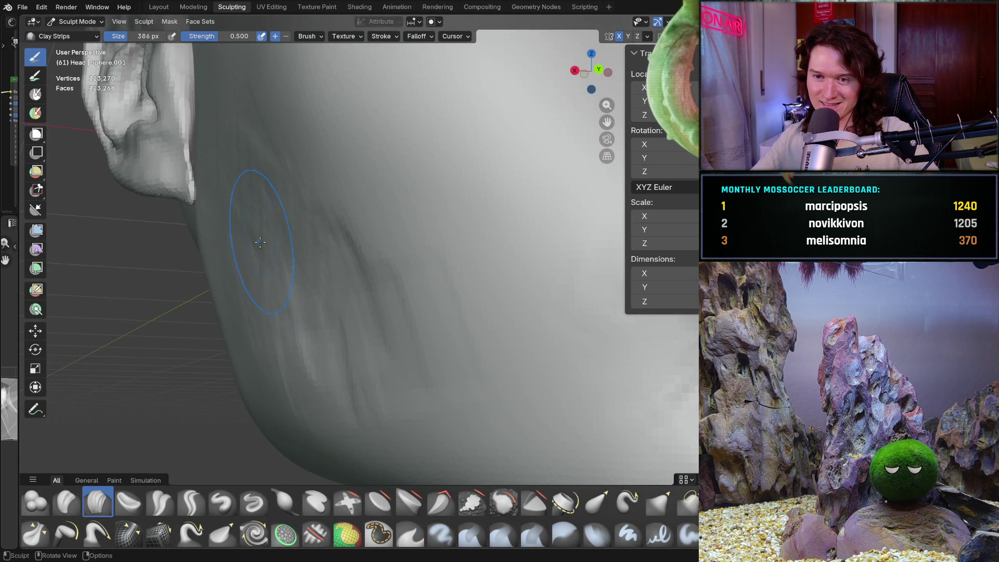
{"action": "mouse_move", "coordinate": [246, 198]}
{"action": "middle_mouse_down"}
{"action": "mouse_move", "coordinate": [256, 223]}
{"action": "mouse_move", "coordinate": [250, 238]}
{"action": "mouse_move", "coordinate": [281, 259]}
{"action": "middle_mouse_up"}
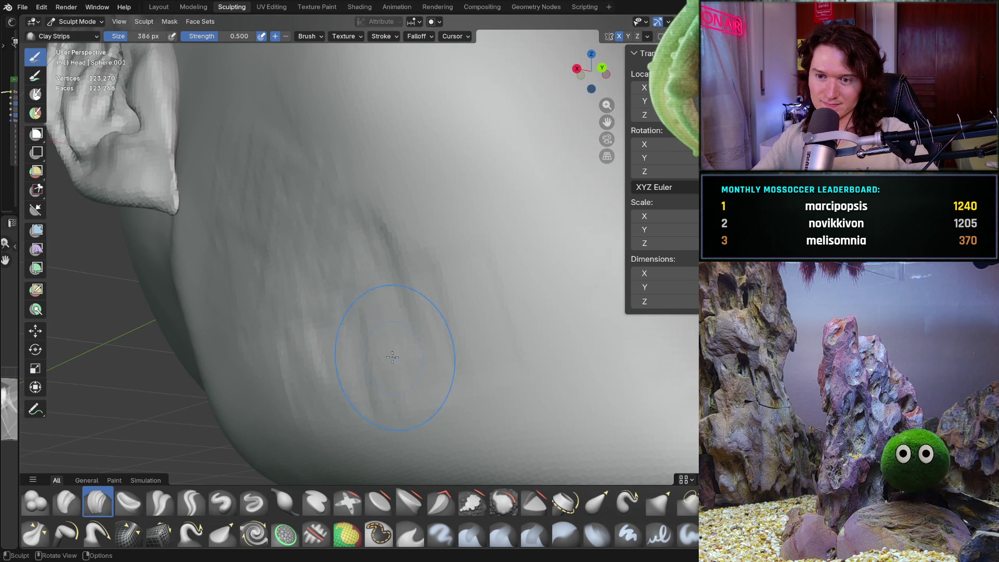
{"action": "mouse_move", "coordinate": [391, 297]}
{"action": "middle_mouse_down"}
{"action": "mouse_move", "coordinate": [447, 302]}
{"action": "mouse_move", "coordinate": [391, 278]}
{"action": "middle_mouse_up"}
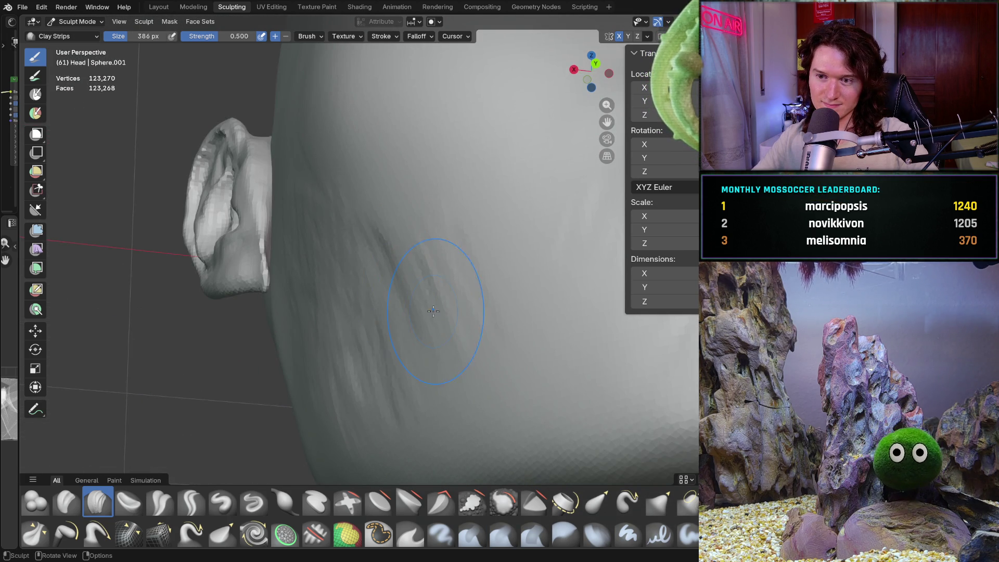
{"action": "key", "text": "f"}
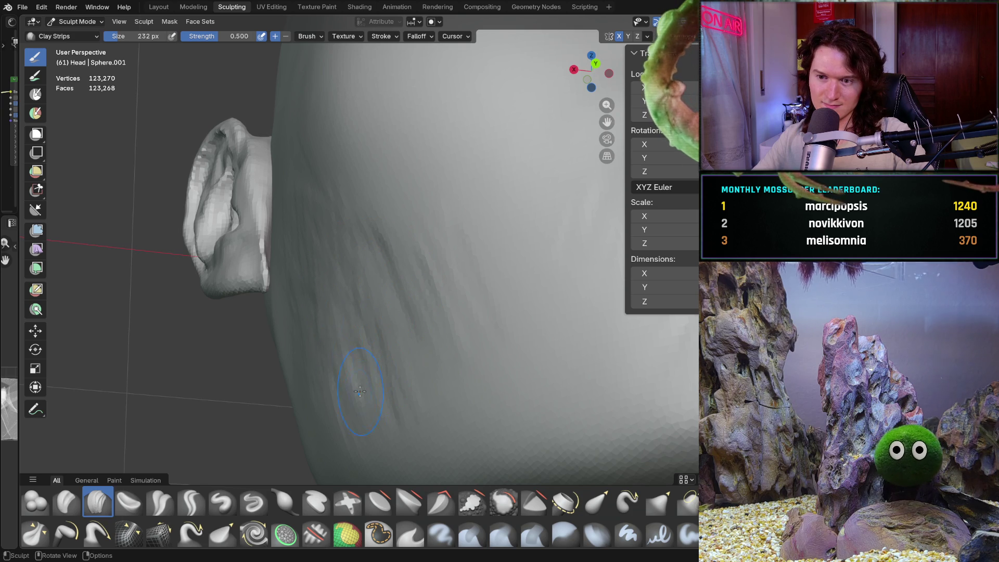
{"action": "left_click", "coordinate": [359, 412]}
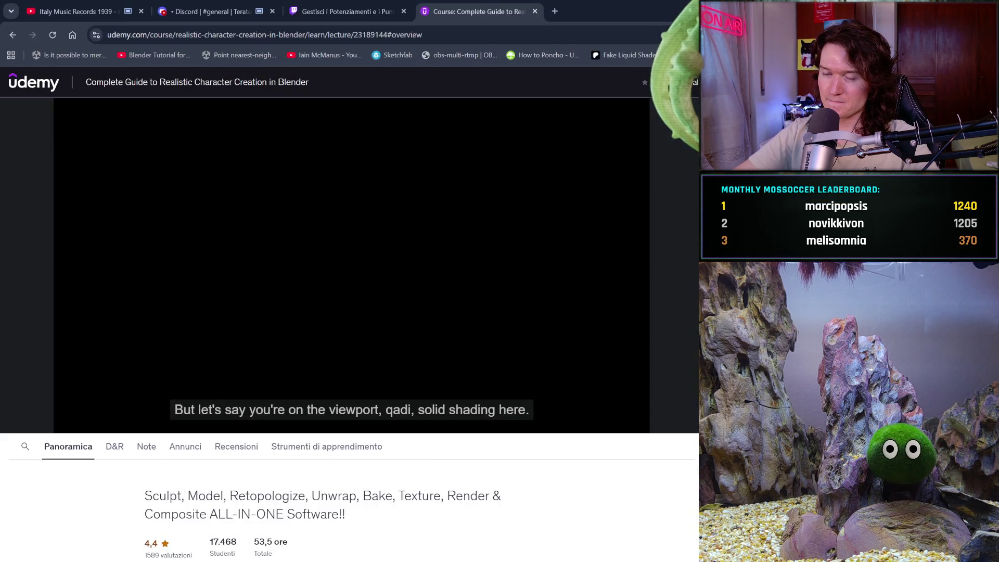
- Search Google for zenyatta in a new tab
{"action": "left_click", "coordinate": [555, 9]}
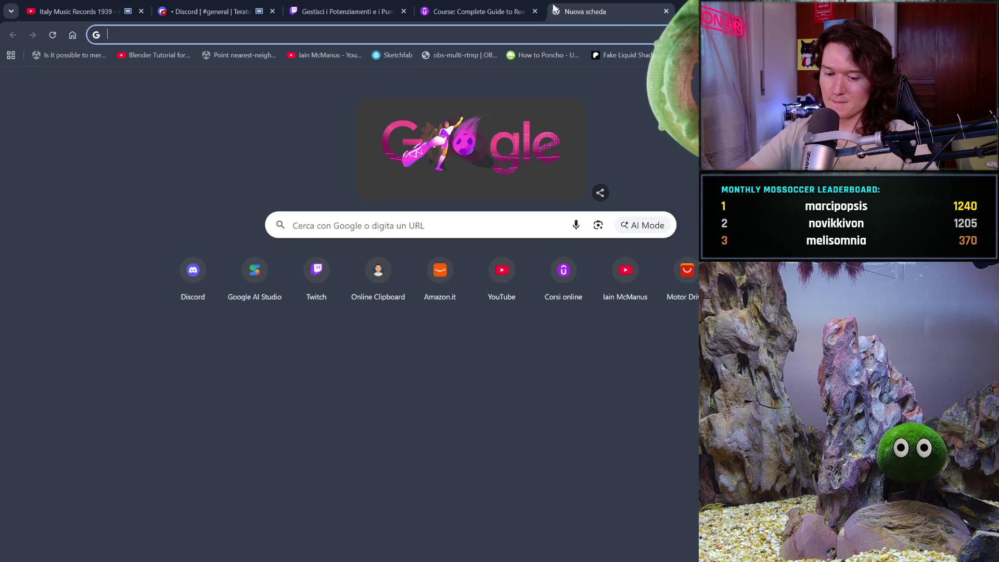
{"action": "type", "text": "zenya"}
{"action": "key", "text": "Return"}
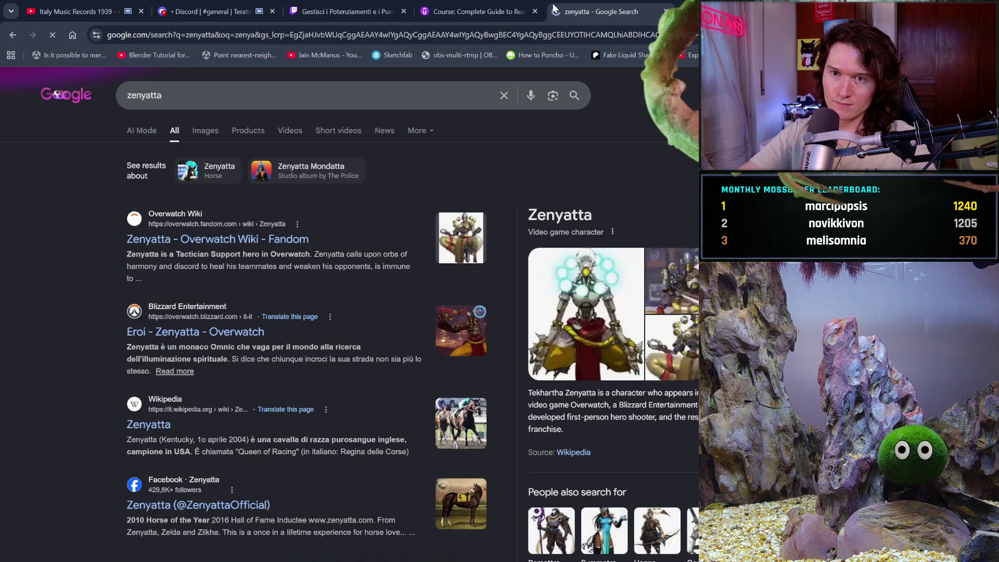
- Change the query to 'zenya fruit' and show its image results
{"action": "left_click", "coordinate": [290, 95]}
{"action": "key", "text": "BackSpace"}
{"action": "key", "text": "BackSpace"}
{"action": "key", "text": "BackSpace"}
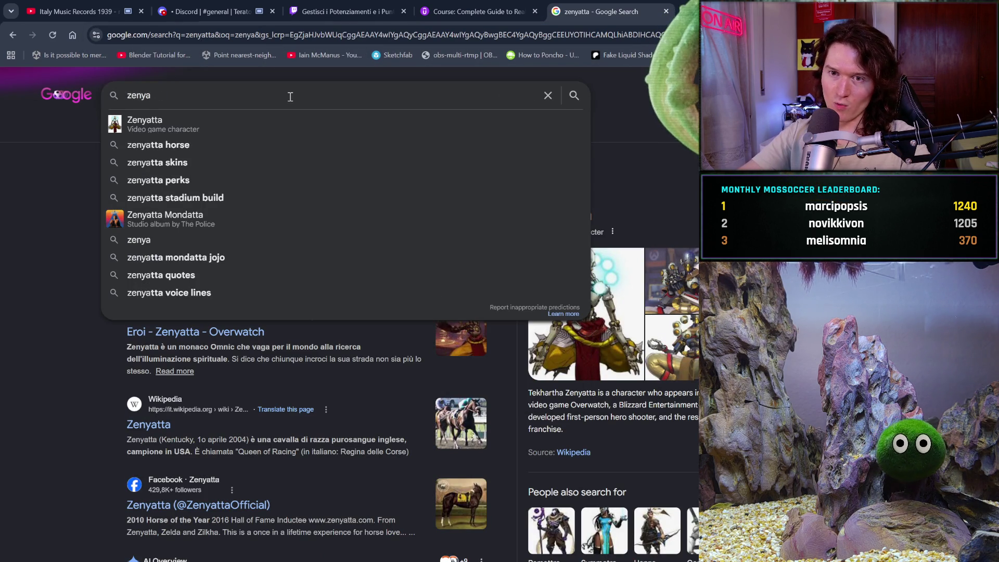
{"action": "type", "text": "fruit"}
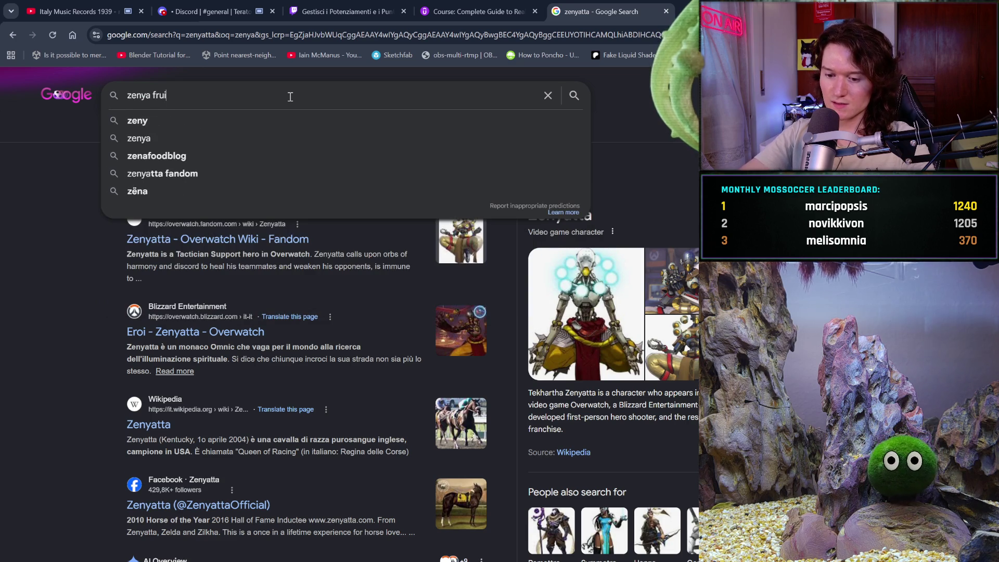
{"action": "key", "text": "Return"}
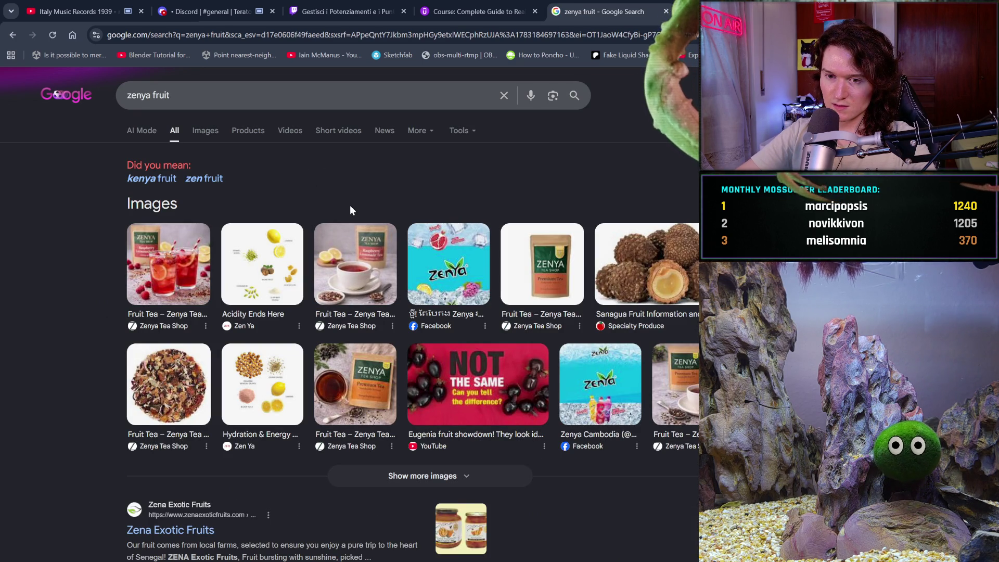
{"action": "left_click", "coordinate": [206, 131]}
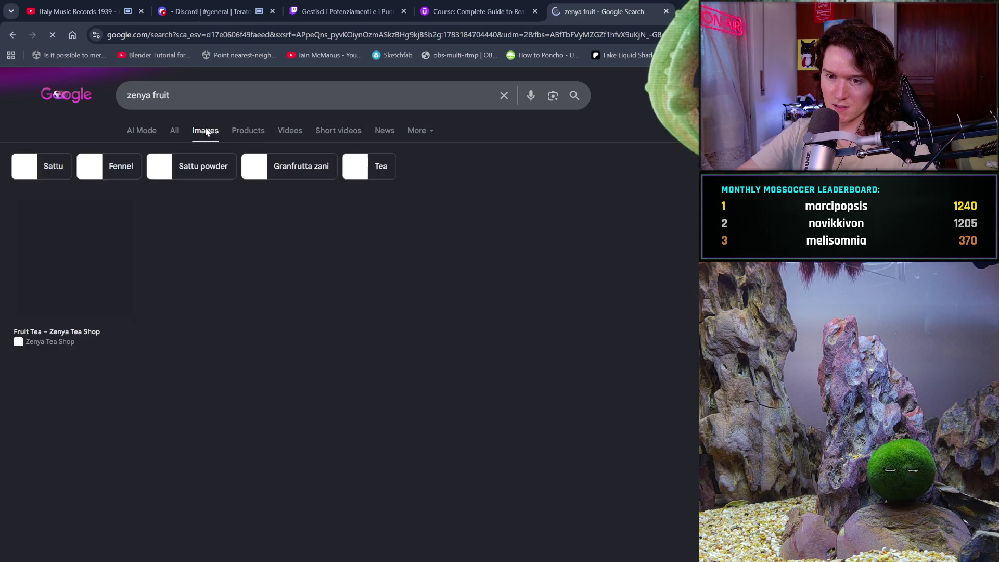
- Browse the zenya fruit images, then change the query to 'xenya fruit'
{"action": "scroll", "coordinate": [300, 276], "scroll_direction": "down", "scroll_amount": 1}
{"action": "scroll", "coordinate": [300, 276], "scroll_direction": "down", "scroll_amount": 2}
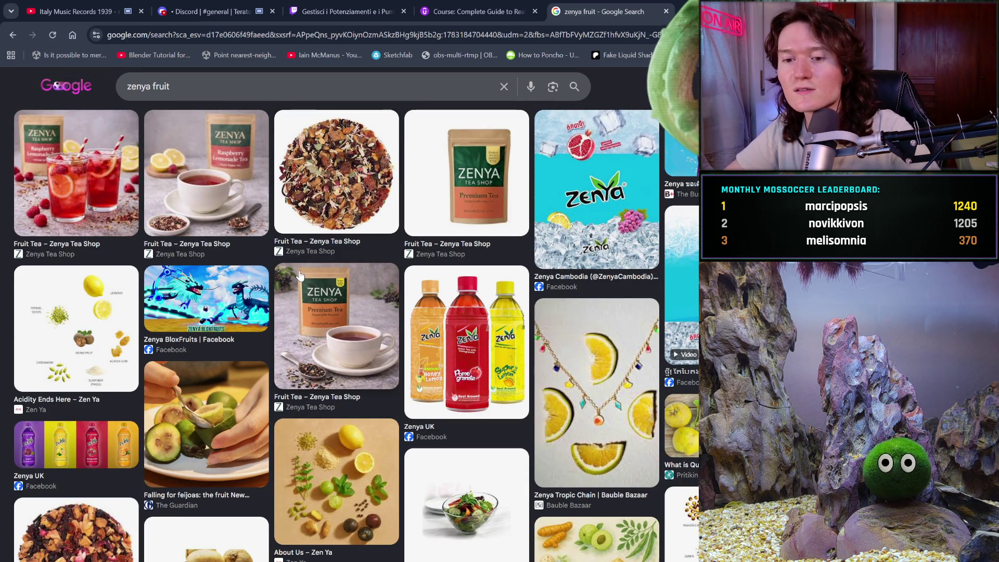
{"action": "scroll", "coordinate": [300, 275], "scroll_direction": "down", "scroll_amount": 3}
{"action": "scroll", "coordinate": [301, 275], "scroll_direction": "down", "scroll_amount": 2}
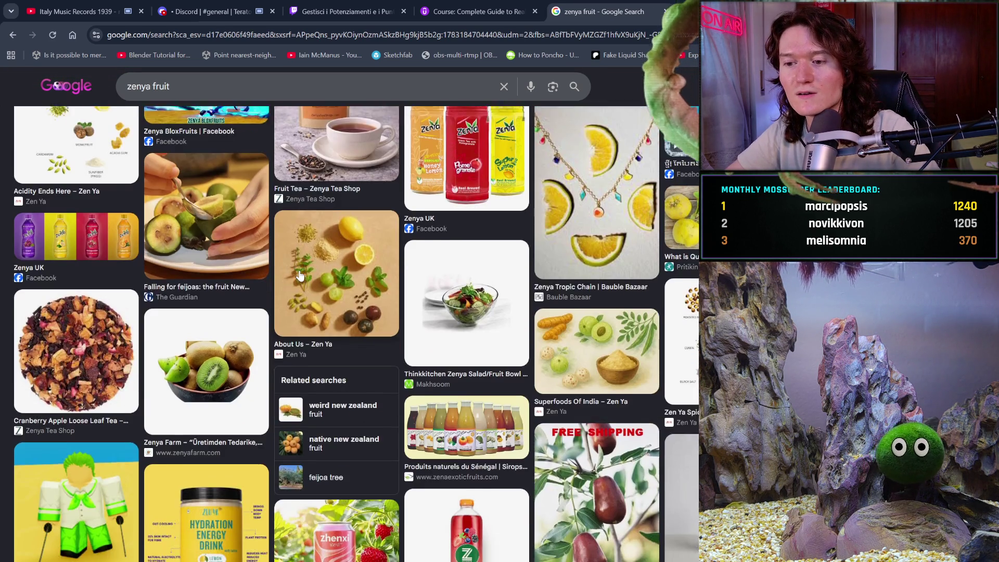
{"action": "scroll", "coordinate": [300, 276], "scroll_direction": "up", "scroll_amount": 6}
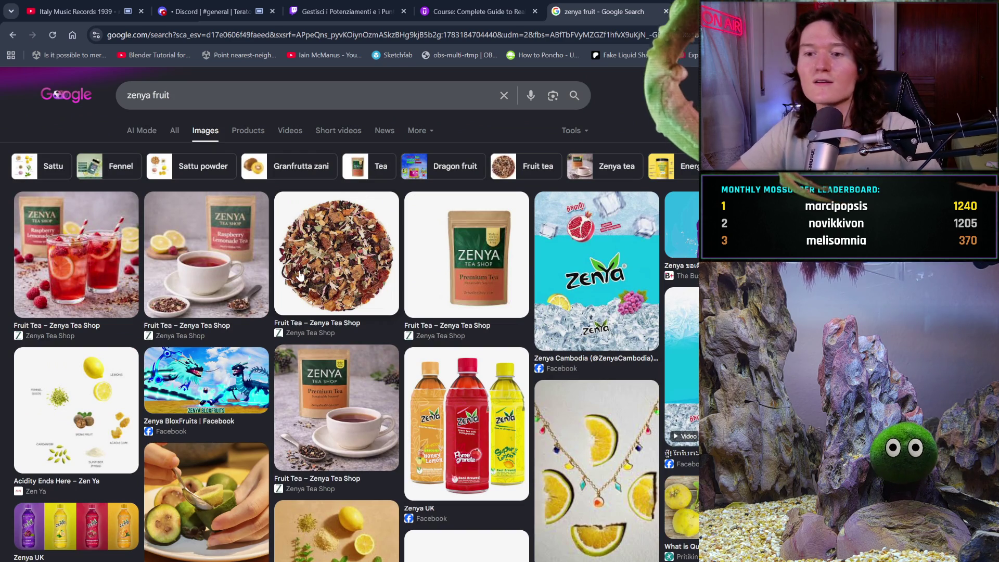
{"action": "left_click", "coordinate": [132, 95]}
{"action": "key", "text": "BackSpace"}
{"action": "type", "text": "x"}
{"action": "key", "text": "Return"}
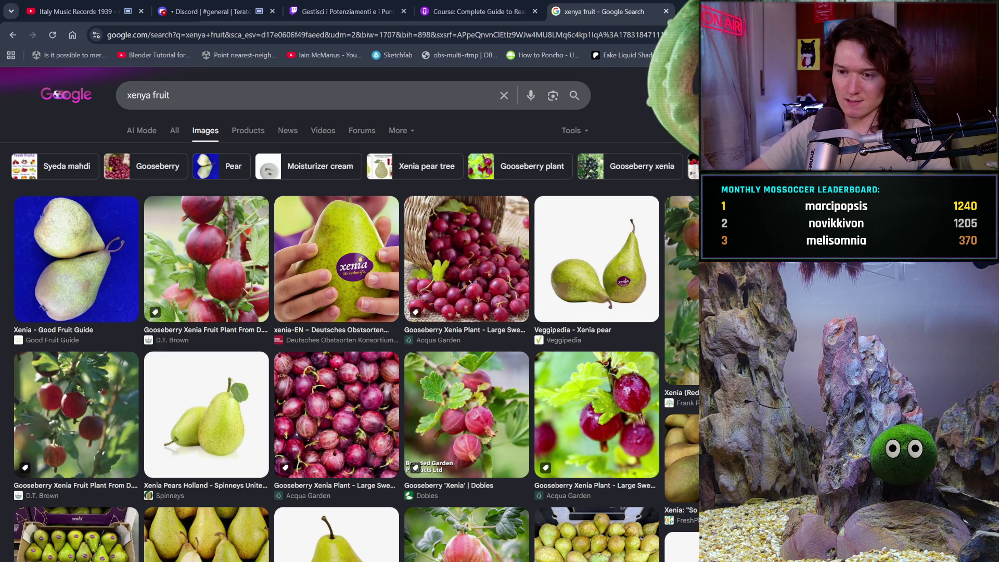
- Scroll through the xenya fruit image results showing Xenia pears and gooseberries
{"action": "scroll", "coordinate": [338, 312], "scroll_direction": "down", "scroll_amount": 7}
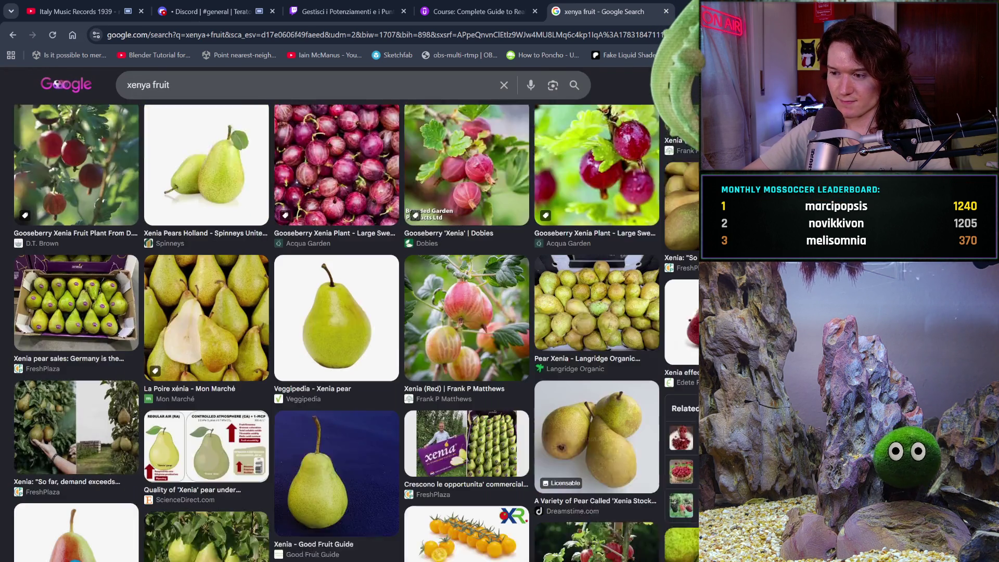
{"action": "scroll", "coordinate": [338, 312], "scroll_direction": "up", "scroll_amount": 7}
{"action": "scroll", "coordinate": [338, 312], "scroll_direction": "down", "scroll_amount": 1}
{"action": "scroll", "coordinate": [338, 333], "scroll_direction": "down", "scroll_amount": 13}
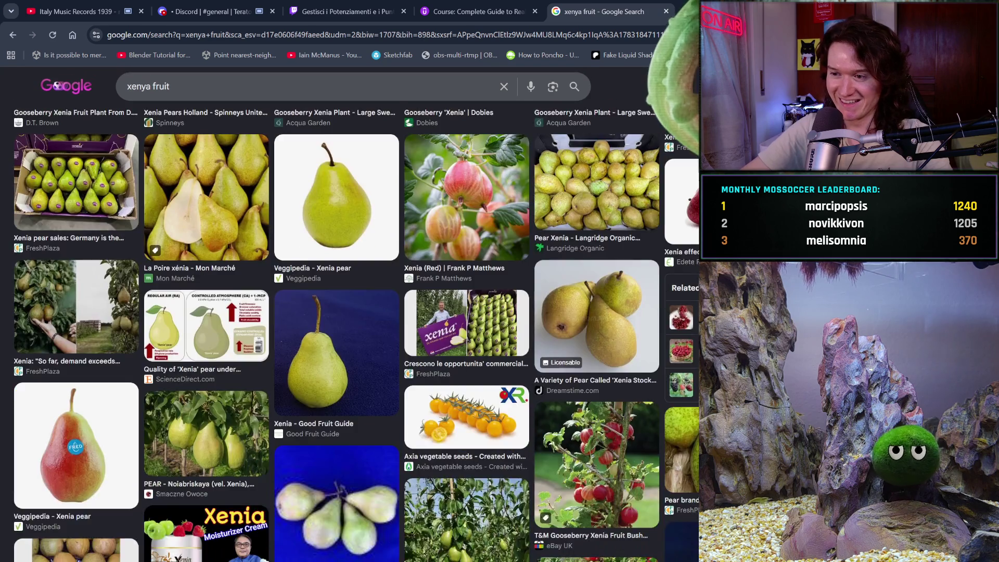
{"action": "scroll", "coordinate": [338, 333], "scroll_direction": "up", "scroll_amount": 14}
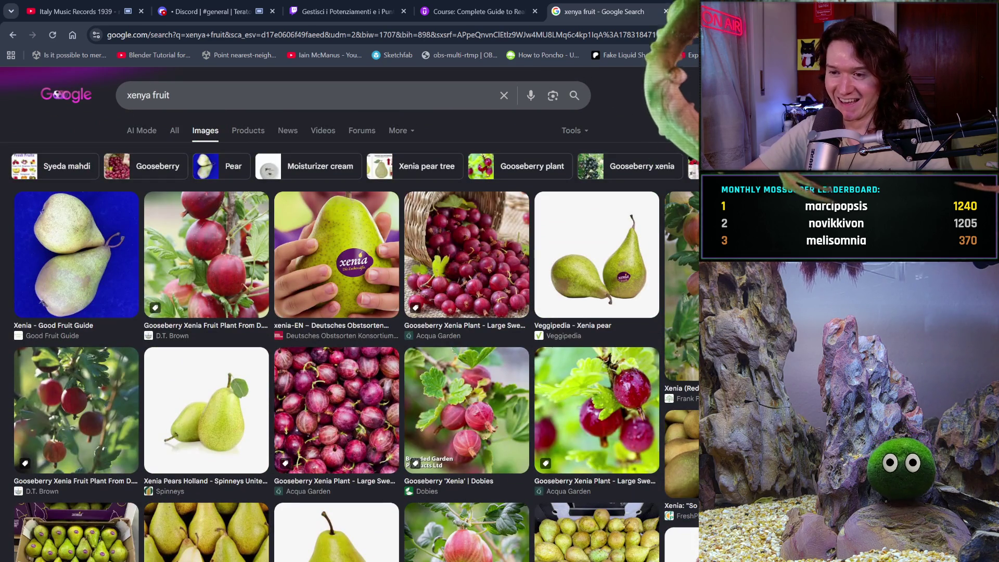
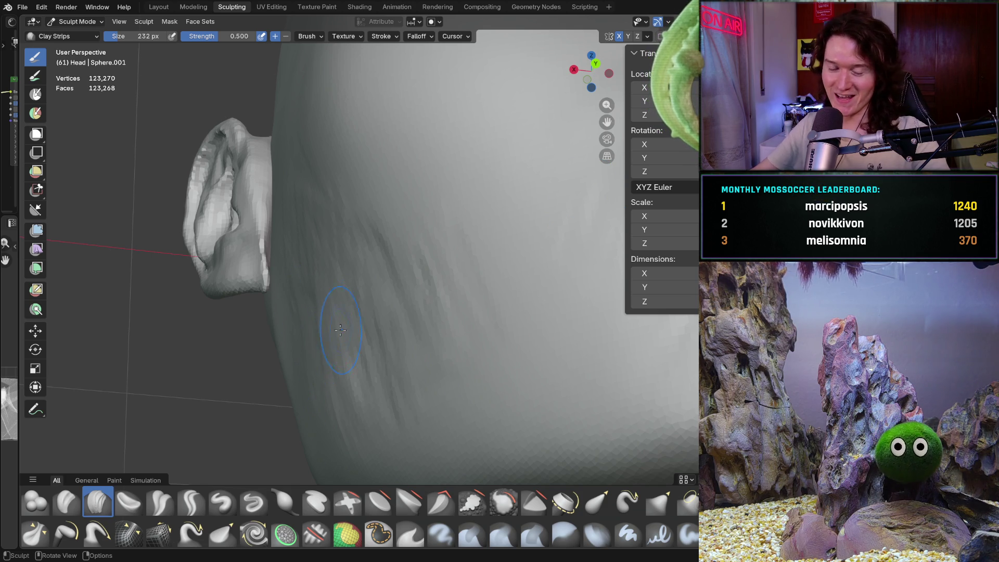
- Enlarge the Clay Strips brush to 418 px near the ear
{"action": "mouse_move", "coordinate": [354, 323]}
{"action": "middle_mouse_down"}
{"action": "mouse_move", "coordinate": [399, 332]}
{"action": "mouse_move", "coordinate": [374, 310]}
{"action": "middle_mouse_up"}
{"action": "key", "text": "f"}
{"action": "left_click", "coordinate": [397, 330]}
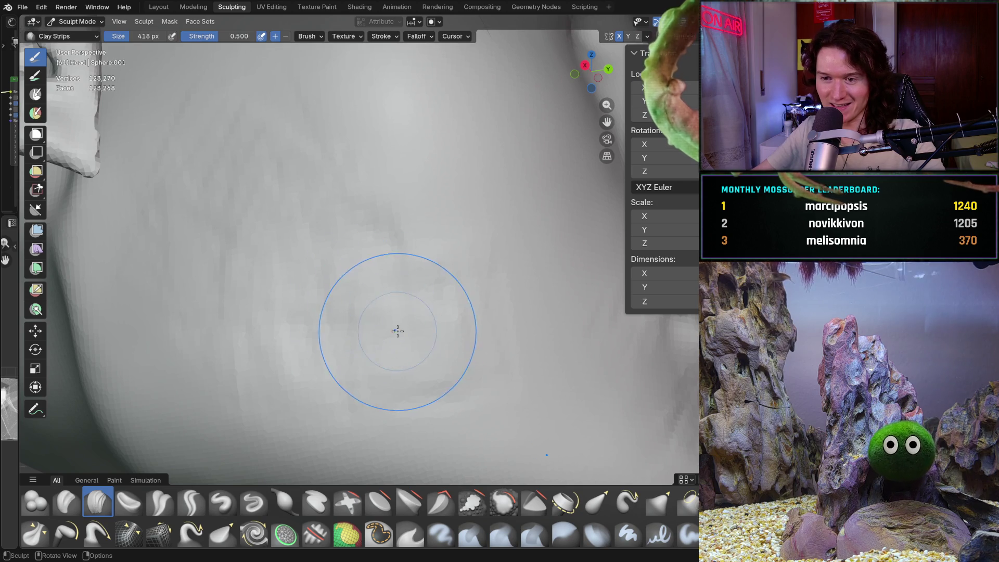
- Build clay strips along the jaw and cheek below the ear, then shrink the brush to 226 px
{"action": "mouse_move", "coordinate": [354, 308]}
{"action": "middle_mouse_down"}
{"action": "mouse_move", "coordinate": [354, 328]}
{"action": "mouse_move", "coordinate": [377, 272]}
{"action": "middle_mouse_up"}
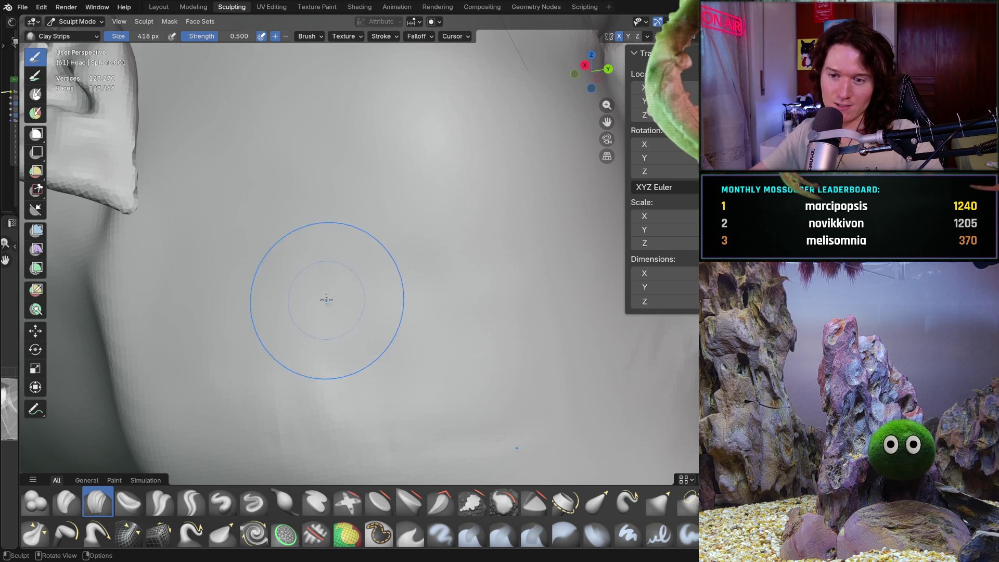
{"action": "mouse_move", "coordinate": [350, 348]}
{"action": "middle_mouse_down"}
{"action": "mouse_move", "coordinate": [352, 375]}
{"action": "mouse_move", "coordinate": [359, 339]}
{"action": "mouse_move", "coordinate": [364, 364]}
{"action": "middle_mouse_up"}
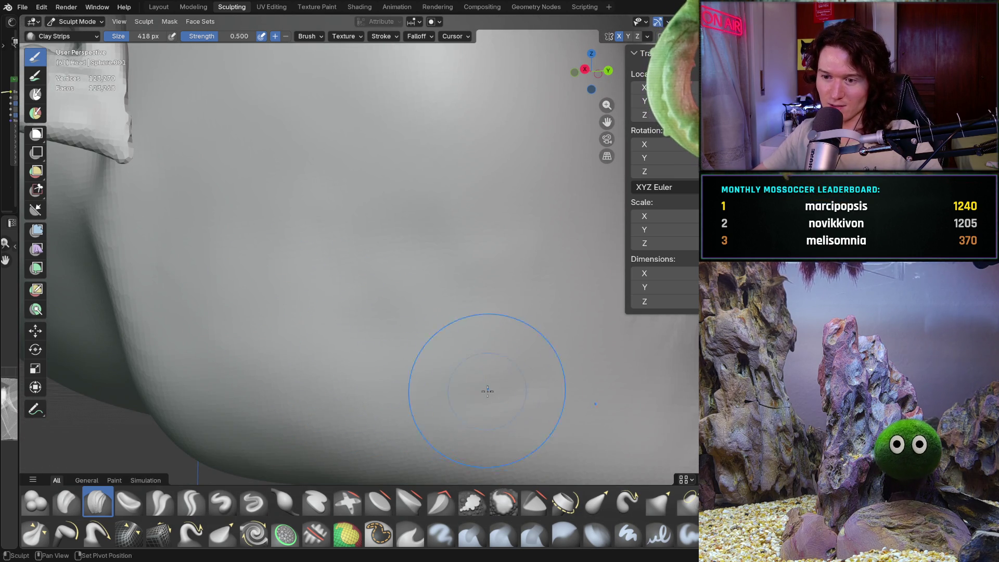
{"action": "middle_click_drag", "start_coordinate": [482, 345], "coordinate": [393, 330]}
{"action": "key", "text": "f"}
{"action": "left_click", "coordinate": [383, 328]}
- Smooth the lumpy jaw below the ear, then return to the Clay Strips brush
{"action": "key", "text": "shift+s"}
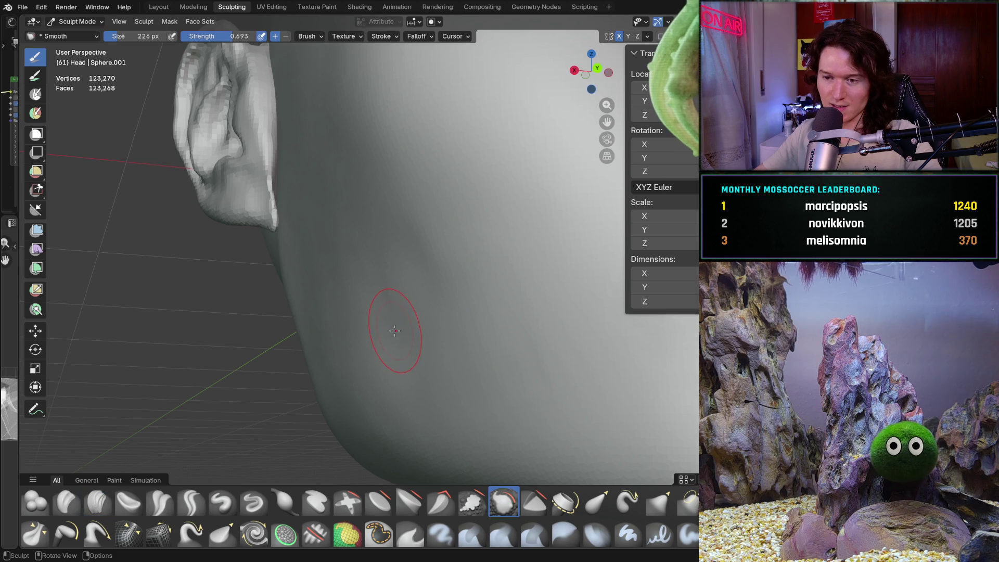
{"action": "mouse_move", "coordinate": [416, 323]}
{"action": "left_mouse_down"}
{"action": "mouse_move", "coordinate": [388, 267]}
{"action": "mouse_move", "coordinate": [364, 276]}
{"action": "left_mouse_up"}
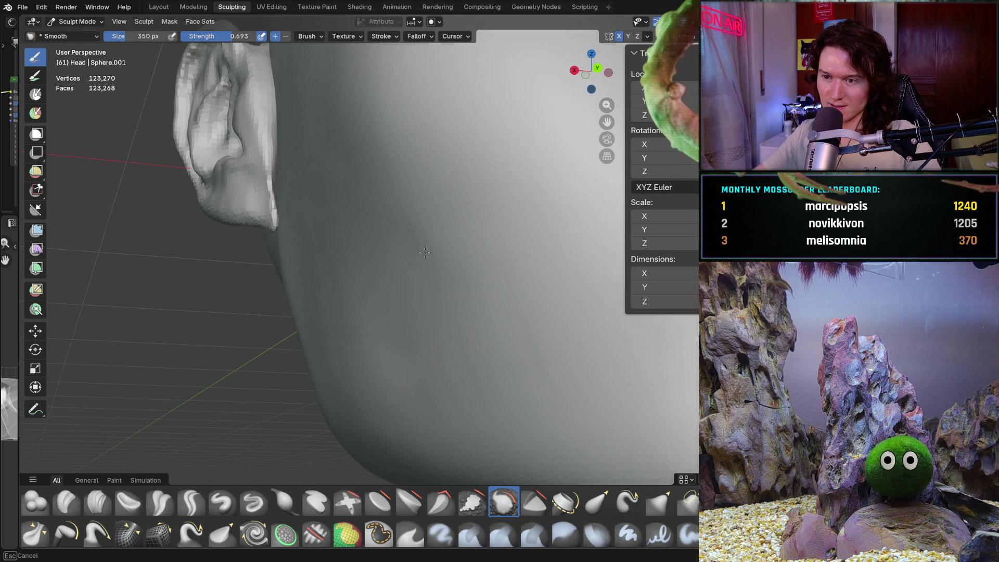
{"action": "mouse_move", "coordinate": [469, 295]}
{"action": "middle_mouse_down"}
{"action": "mouse_move", "coordinate": [454, 257]}
{"action": "mouse_move", "coordinate": [424, 333]}
{"action": "mouse_move", "coordinate": [396, 306]}
{"action": "mouse_move", "coordinate": [394, 334]}
{"action": "middle_mouse_up"}
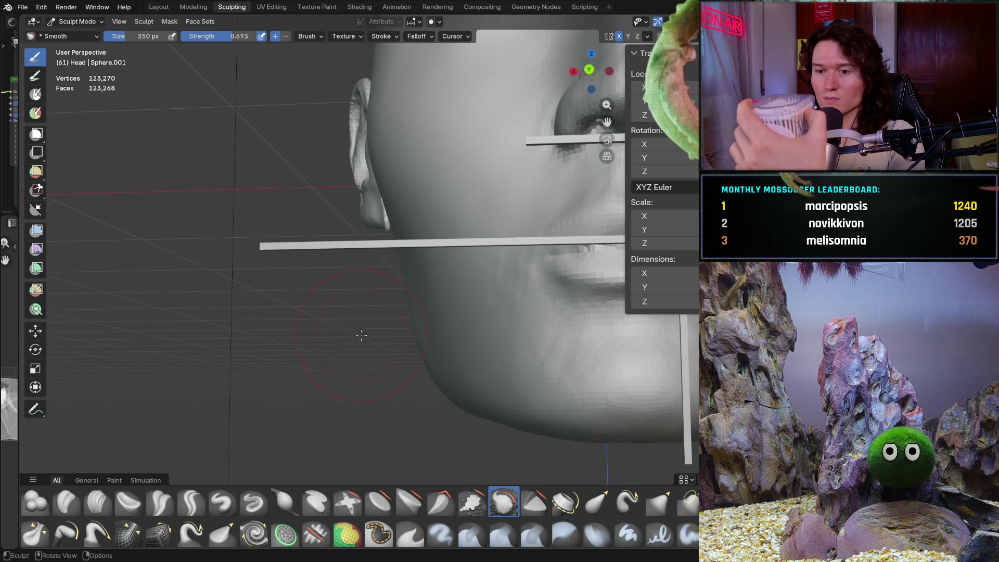
{"action": "middle_click_drag", "start_coordinate": [361, 332], "coordinate": [224, 453]}
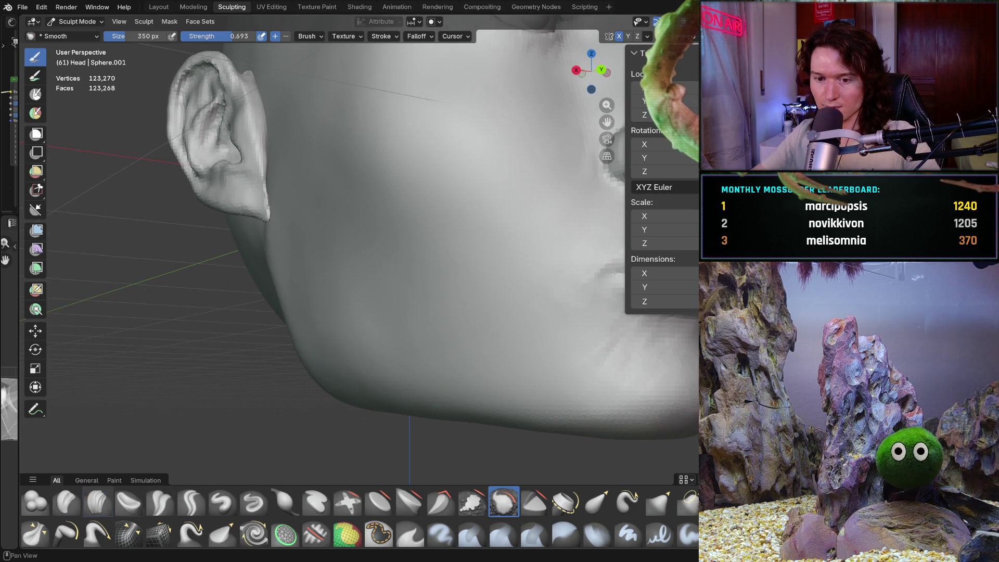
{"action": "key", "text": "c"}
{"action": "mouse_move", "coordinate": [390, 335]}
{"action": "middle_mouse_down", "text": "shift"}
{"action": "mouse_move", "coordinate": [390, 297]}
{"action": "mouse_move", "coordinate": [419, 272]}
{"action": "mouse_move", "coordinate": [374, 259]}
{"action": "middle_mouse_up", "text": "shift"}
- Stroke Clay Strips at 200 px along the jawline and the cheek beneath the ear
{"action": "mouse_move", "coordinate": [416, 285]}
{"action": "middle_mouse_down"}
{"action": "mouse_move", "coordinate": [423, 312]}
{"action": "mouse_move", "coordinate": [458, 307]}
{"action": "mouse_move", "coordinate": [437, 312]}
{"action": "middle_mouse_up"}
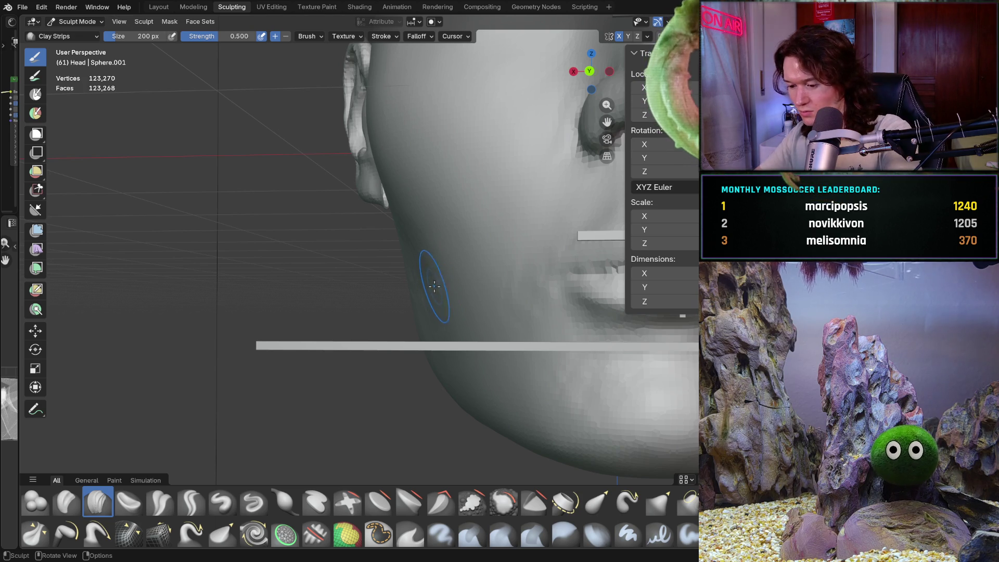
{"action": "mouse_move", "coordinate": [433, 287]}
{"action": "middle_mouse_down"}
{"action": "mouse_move", "coordinate": [504, 305]}
{"action": "mouse_move", "coordinate": [468, 309]}
{"action": "middle_mouse_up"}
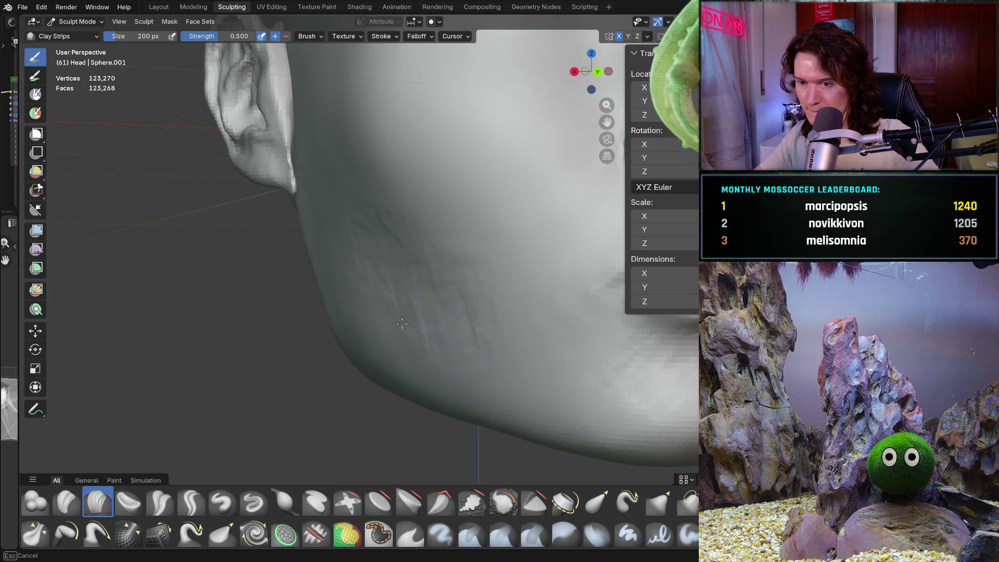
{"action": "scroll", "coordinate": [422, 293], "scroll_direction": "up", "scroll_amount": 10}
{"action": "scroll", "coordinate": [423, 292], "scroll_direction": "down", "scroll_amount": 10}
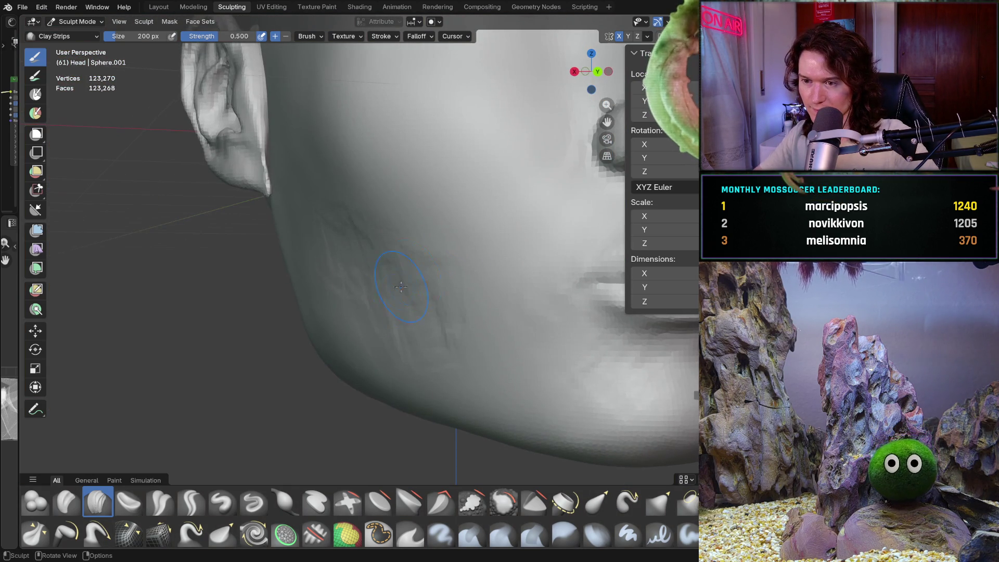
{"action": "mouse_move", "coordinate": [447, 291]}
{"action": "middle_mouse_down"}
{"action": "mouse_move", "coordinate": [424, 335]}
{"action": "mouse_move", "coordinate": [408, 316]}
{"action": "middle_mouse_up"}
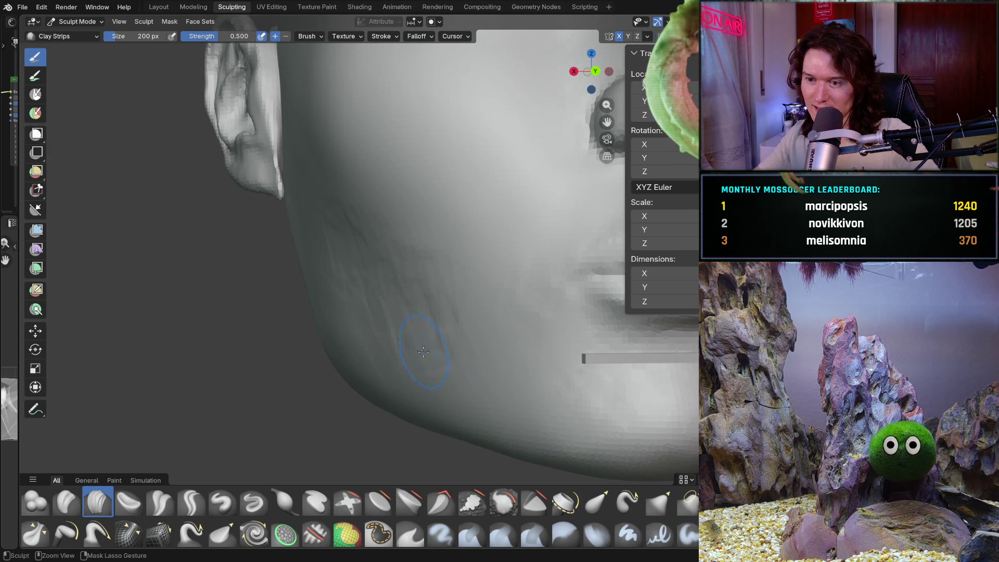
{"action": "middle_click_drag", "start_coordinate": [368, 261], "coordinate": [334, 285], "text": "shift"}
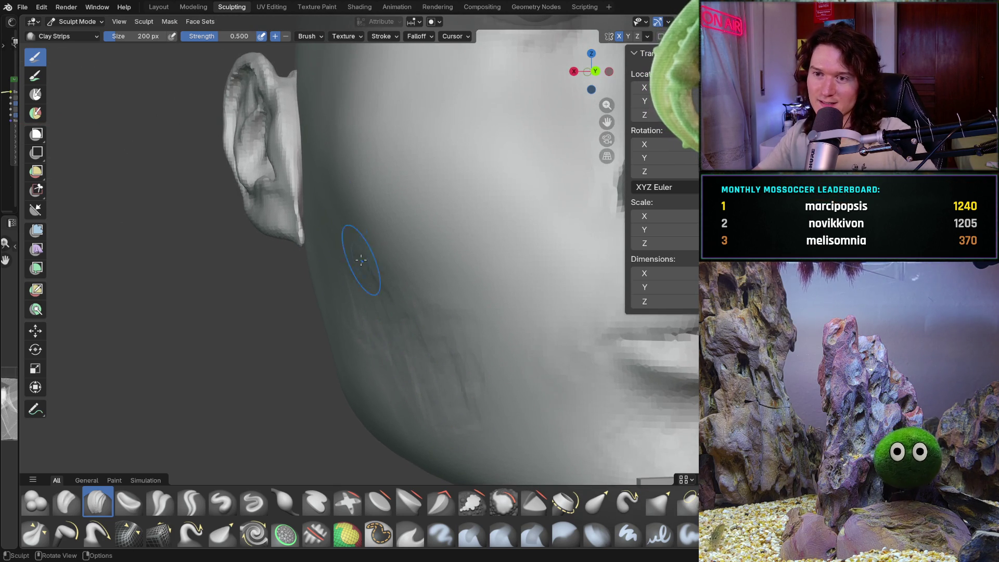
{"action": "mouse_move", "coordinate": [328, 175]}
{"action": "middle_mouse_down", "text": "ctrl"}
{"action": "mouse_move", "coordinate": [321, 252]}
{"action": "mouse_move", "coordinate": [344, 270]}
{"action": "mouse_move", "coordinate": [385, 281]}
{"action": "mouse_move", "coordinate": [396, 211]}
{"action": "middle_mouse_up", "text": "ctrl"}
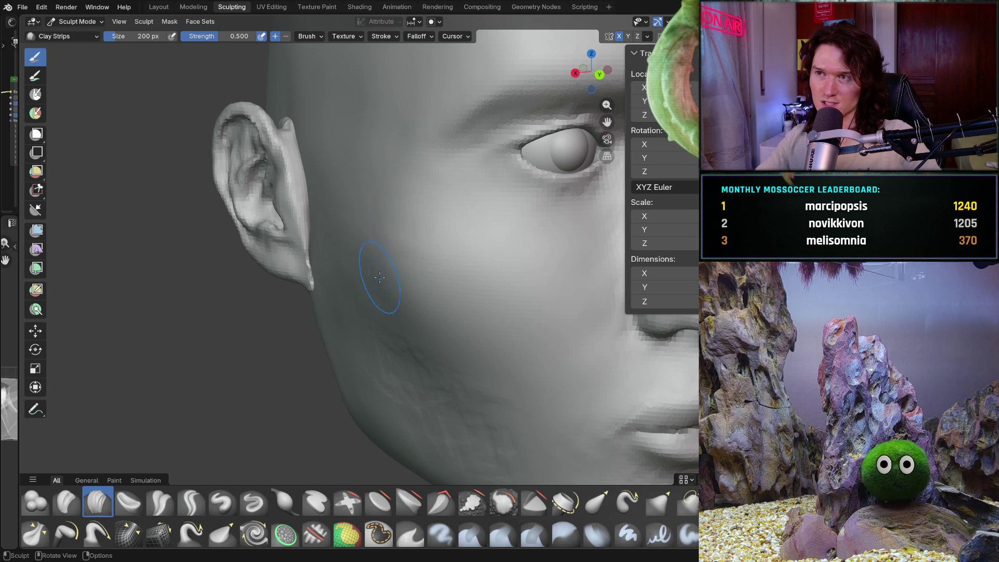
{"action": "mouse_move", "coordinate": [375, 334]}
{"action": "middle_mouse_down"}
{"action": "mouse_move", "coordinate": [338, 312]}
{"action": "mouse_move", "coordinate": [422, 232]}
{"action": "mouse_move", "coordinate": [397, 229]}
{"action": "mouse_move", "coordinate": [413, 290]}
{"action": "middle_mouse_up"}
{"action": "scroll", "coordinate": [399, 265], "scroll_direction": "up", "scroll_amount": 2}
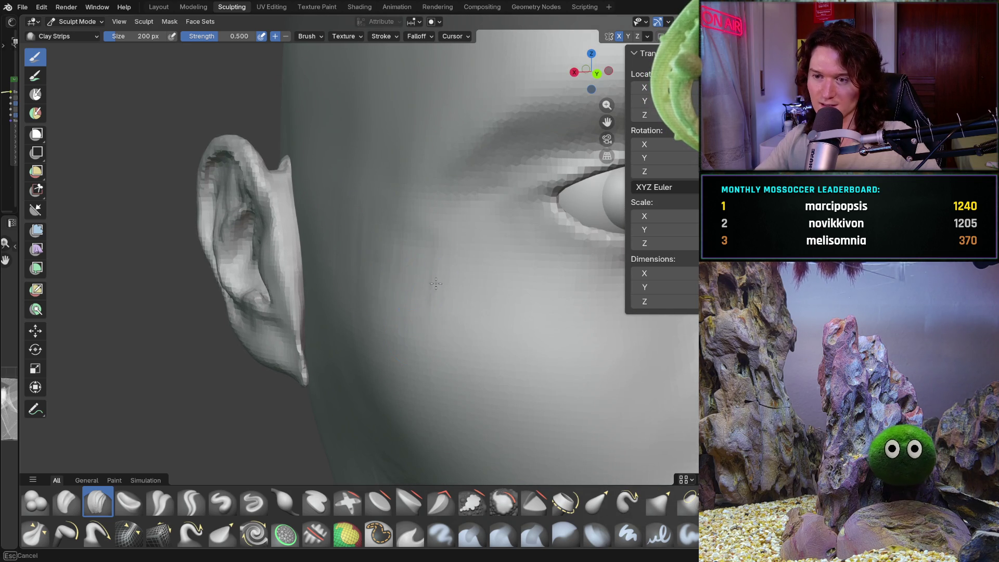
- From a side profile, refine the jaw and lower cheek in front of the ear with Clay Strips
{"action": "middle_click_drag", "start_coordinate": [324, 280], "coordinate": [364, 294]}
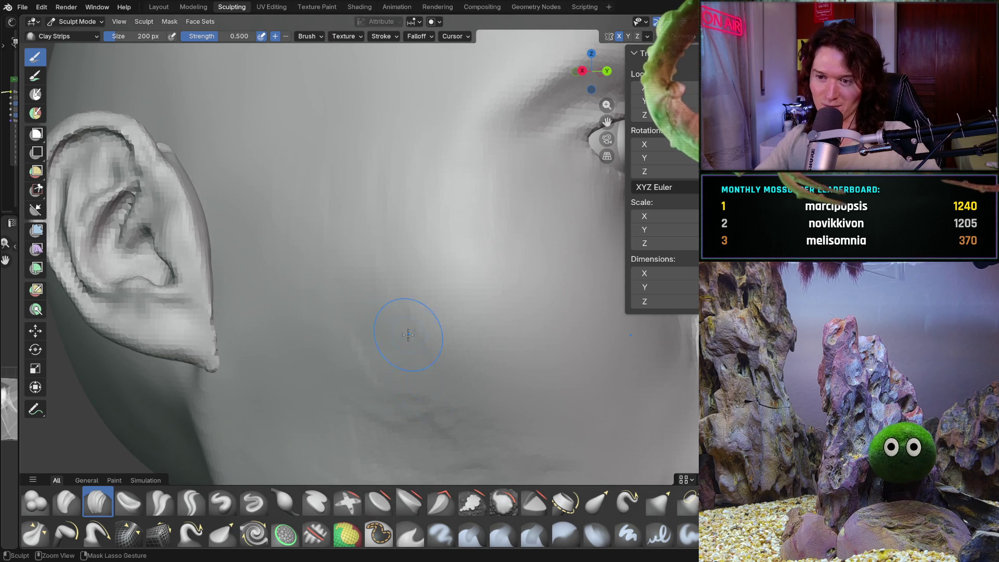
{"action": "mouse_move", "coordinate": [360, 399]}
{"action": "middle_mouse_down", "text": "shift"}
{"action": "mouse_move", "coordinate": [334, 272]}
{"action": "mouse_move", "coordinate": [296, 283]}
{"action": "middle_mouse_up", "text": "shift"}
{"action": "middle_click_drag", "start_coordinate": [319, 332], "coordinate": [327, 428], "text": "shift"}
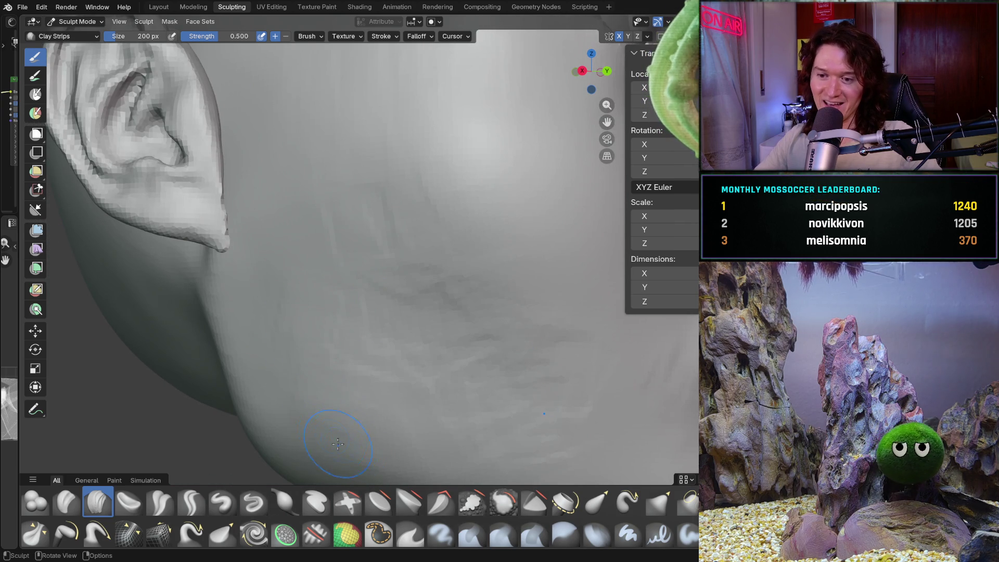
{"action": "middle_click_drag", "start_coordinate": [317, 368], "coordinate": [333, 353], "text": "shift"}
{"action": "middle_click_drag", "start_coordinate": [318, 390], "coordinate": [300, 362], "text": "shift"}
{"action": "middle_click_drag", "start_coordinate": [319, 256], "coordinate": [297, 253]}
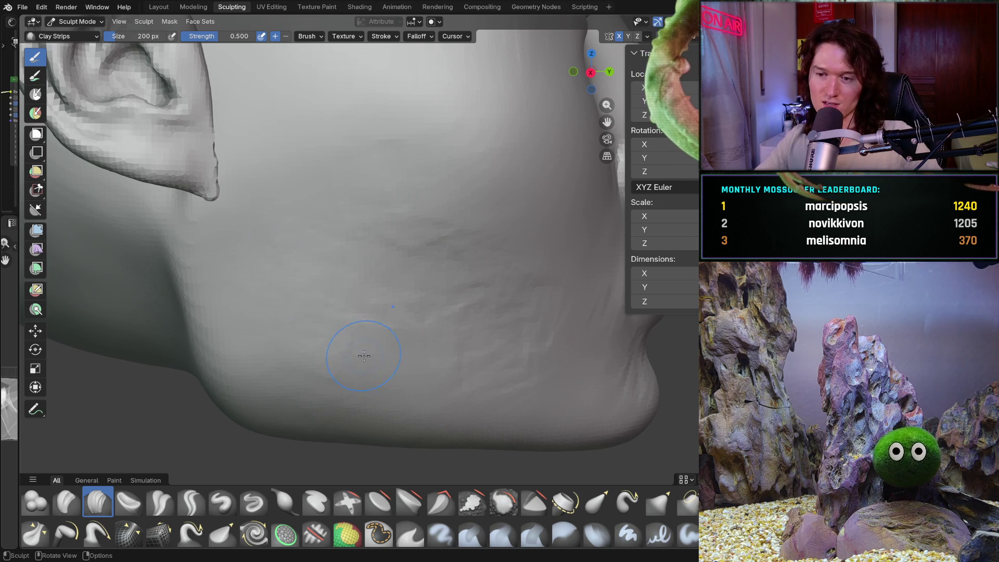
{"action": "mouse_move", "coordinate": [352, 347]}
{"action": "middle_mouse_down"}
{"action": "mouse_move", "coordinate": [279, 328]}
{"action": "mouse_move", "coordinate": [313, 270]}
{"action": "middle_mouse_up"}
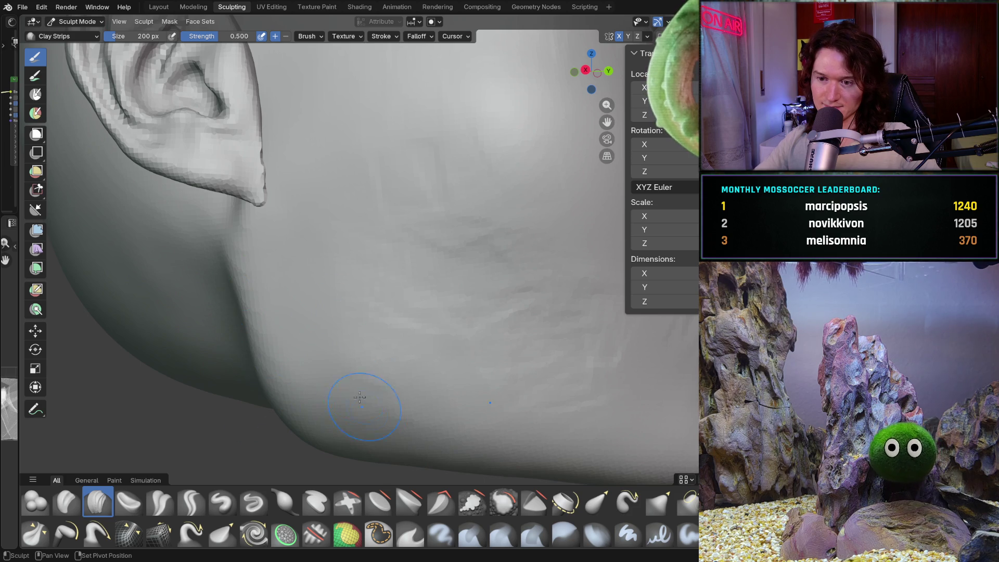
{"action": "mouse_move", "coordinate": [395, 245]}
{"action": "middle_mouse_down", "text": "ctrl"}
{"action": "mouse_move", "coordinate": [385, 333]}
{"action": "mouse_move", "coordinate": [401, 305]}
{"action": "middle_mouse_up", "text": "ctrl"}
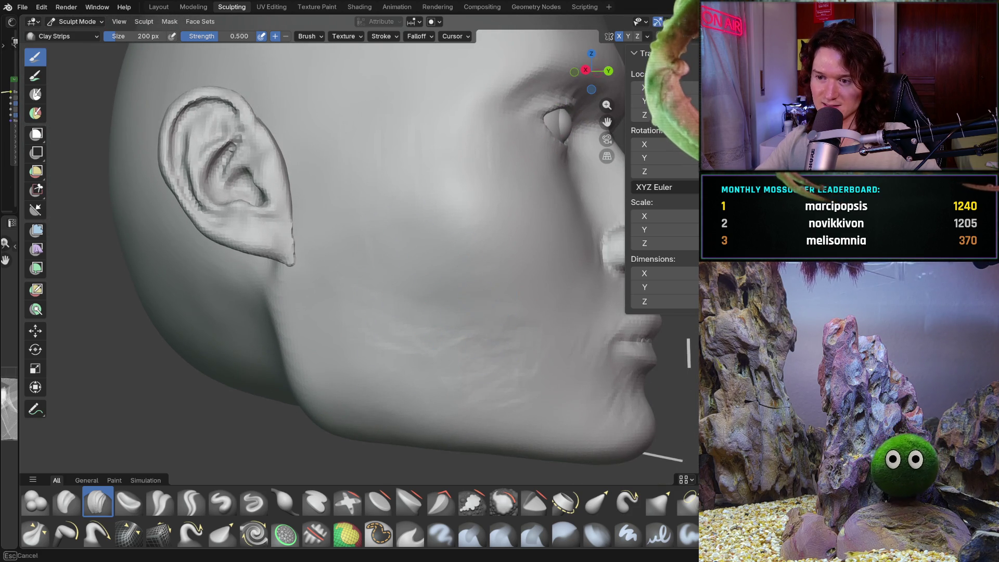
{"action": "mouse_move", "coordinate": [521, 356]}
{"action": "middle_mouse_down", "text": "ctrl"}
{"action": "mouse_move", "coordinate": [461, 379]}
{"action": "mouse_move", "coordinate": [424, 364]}
{"action": "middle_mouse_up", "text": "ctrl"}
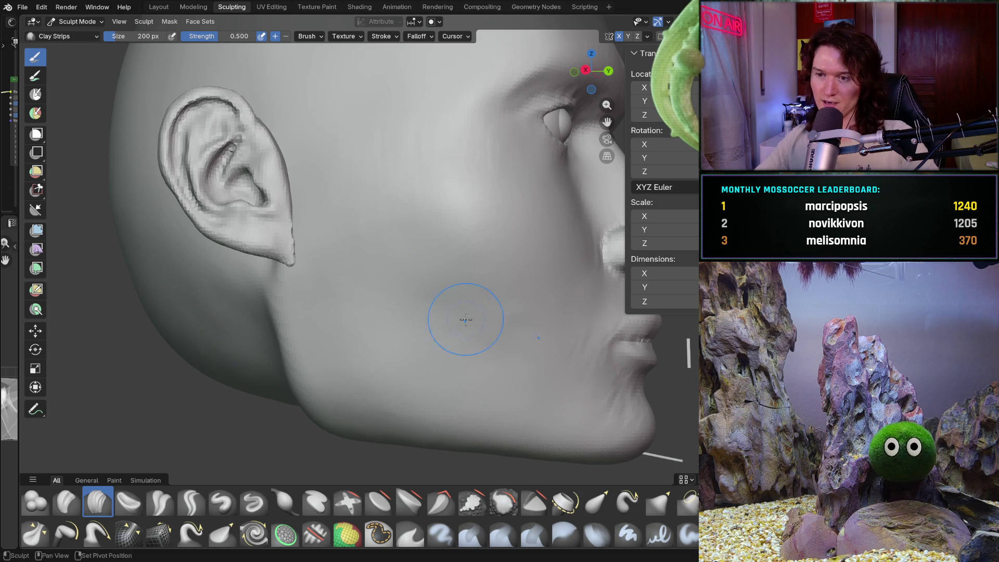
{"action": "mouse_move", "coordinate": [368, 264]}
{"action": "middle_mouse_down"}
{"action": "mouse_move", "coordinate": [379, 270]}
{"action": "mouse_move", "coordinate": [333, 276]}
{"action": "mouse_move", "coordinate": [322, 295]}
{"action": "mouse_move", "coordinate": [356, 256]}
{"action": "mouse_move", "coordinate": [334, 301]}
{"action": "mouse_move", "coordinate": [359, 304]}
{"action": "mouse_move", "coordinate": [347, 265]}
{"action": "middle_mouse_up"}
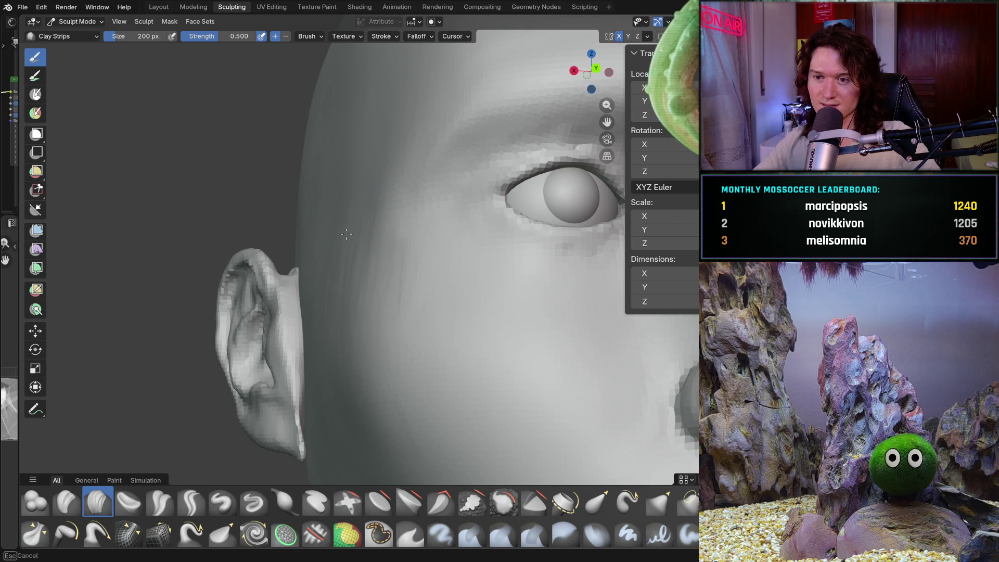
- Shape the temple between the ear and brow with Clay Strips strokes
{"action": "middle_click_drag", "start_coordinate": [348, 163], "coordinate": [353, 195]}
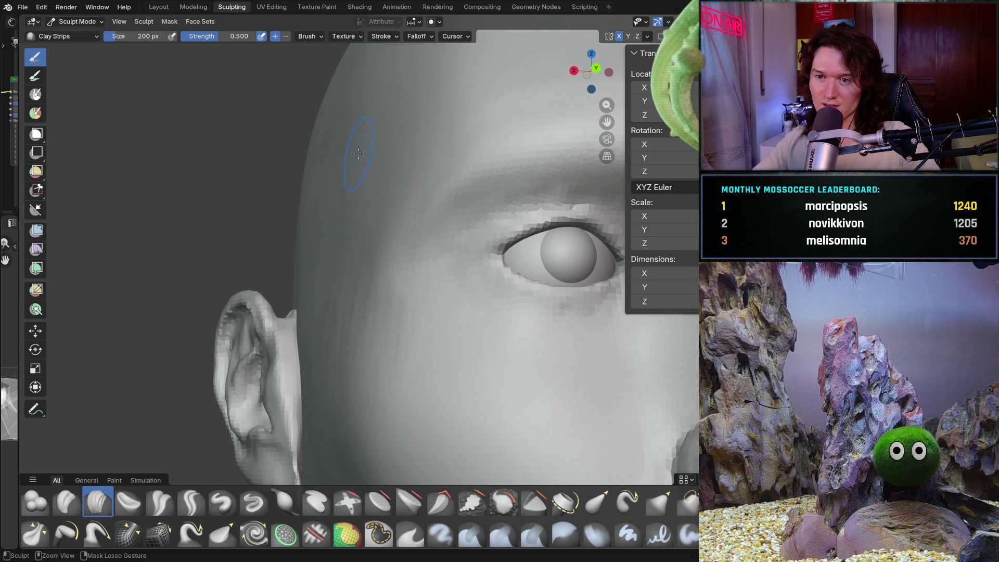
{"action": "middle_click_drag", "start_coordinate": [361, 145], "coordinate": [387, 169]}
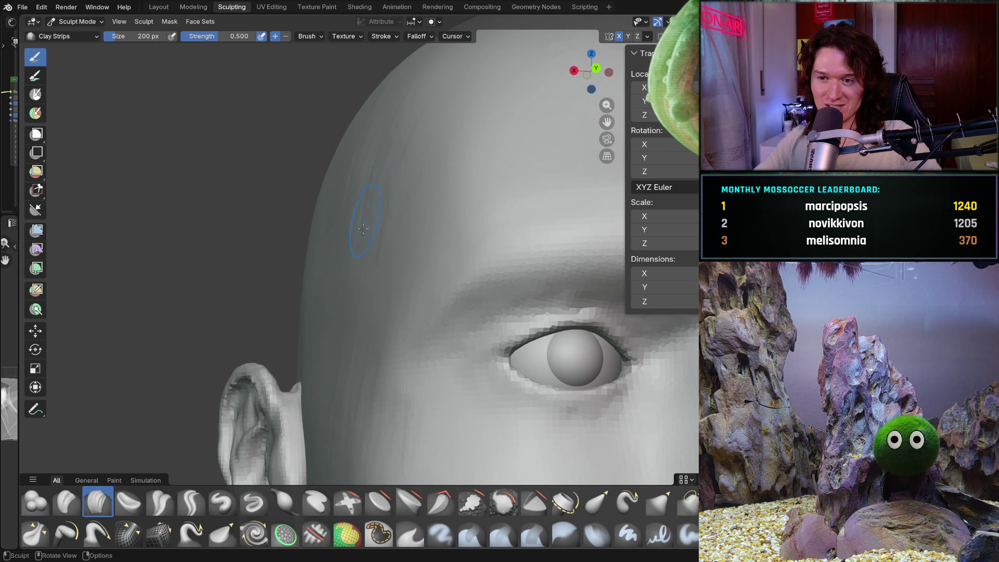
{"action": "middle_click_drag", "start_coordinate": [347, 371], "coordinate": [346, 296], "text": "shift"}
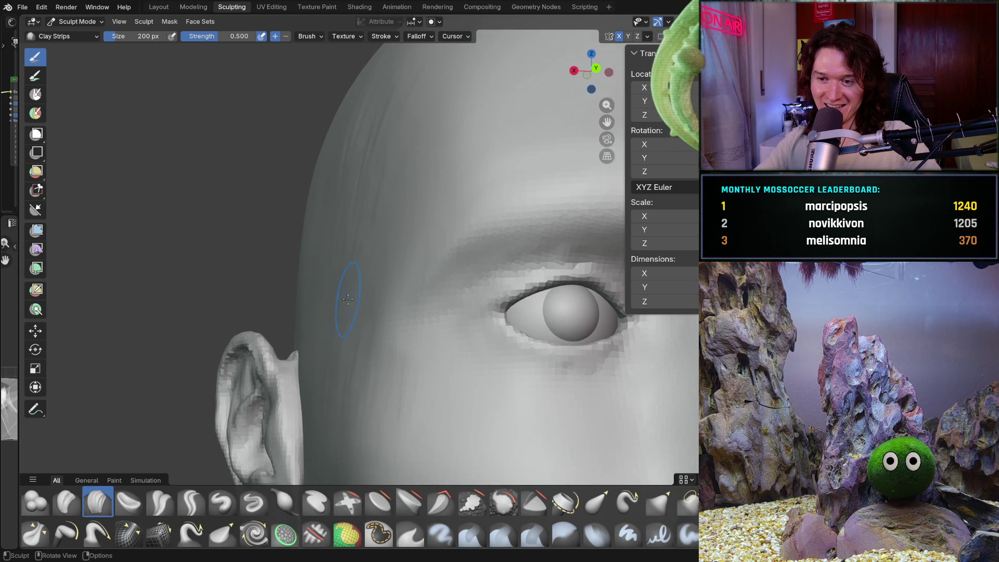
{"action": "middle_click_drag", "start_coordinate": [328, 385], "coordinate": [408, 356]}
{"action": "scroll", "coordinate": [385, 335], "scroll_direction": "up", "scroll_amount": 4}
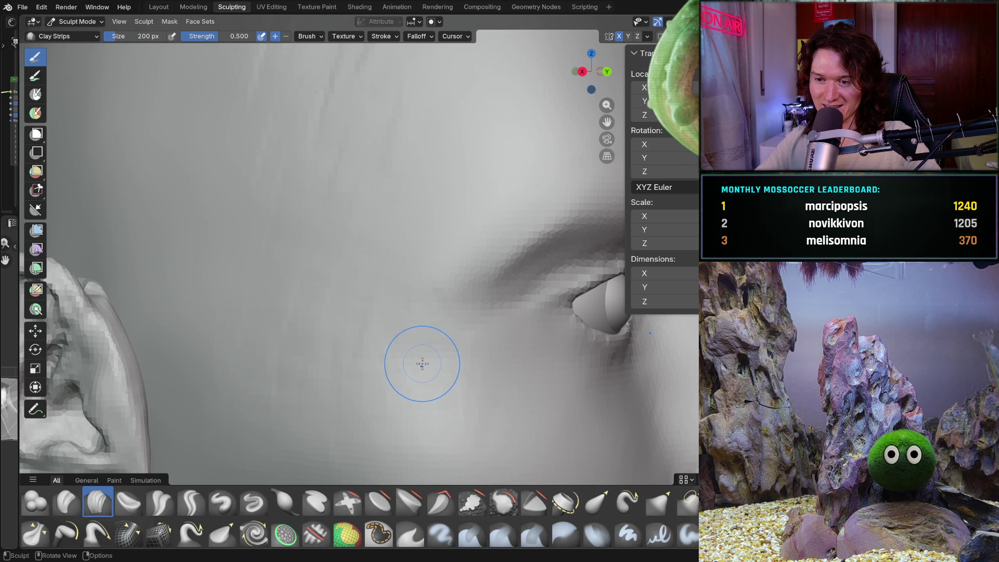
{"action": "mouse_move", "coordinate": [413, 363]}
{"action": "middle_mouse_down"}
{"action": "mouse_move", "coordinate": [368, 361]}
{"action": "mouse_move", "coordinate": [359, 350]}
{"action": "mouse_move", "coordinate": [371, 327]}
{"action": "mouse_move", "coordinate": [350, 279]}
{"action": "middle_mouse_up"}
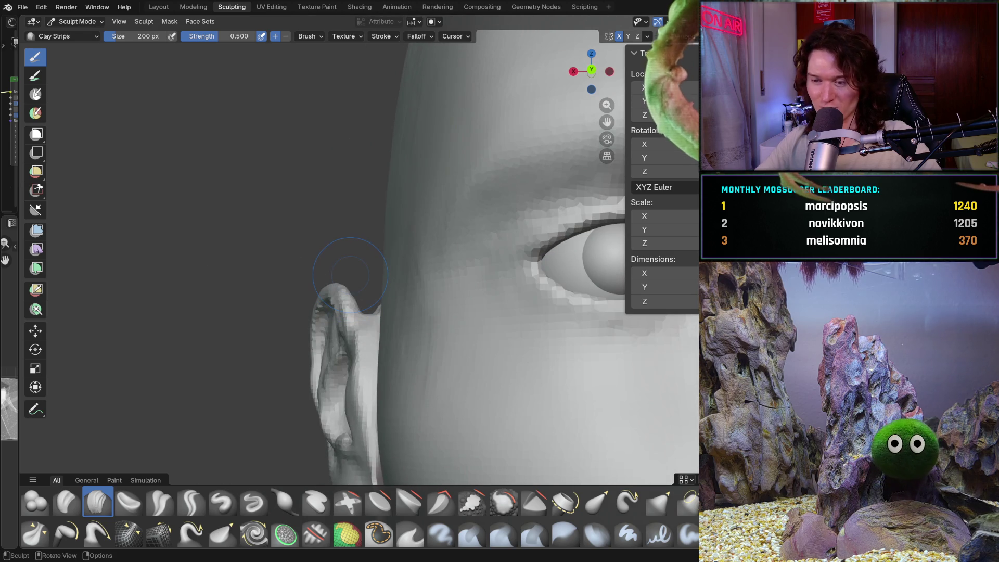
- Snap to an orthographic view with Ctrl+Numpad 1 and zoom out to check the face's symmetry
{"action": "key", "text": "ctrl+KP_1"}
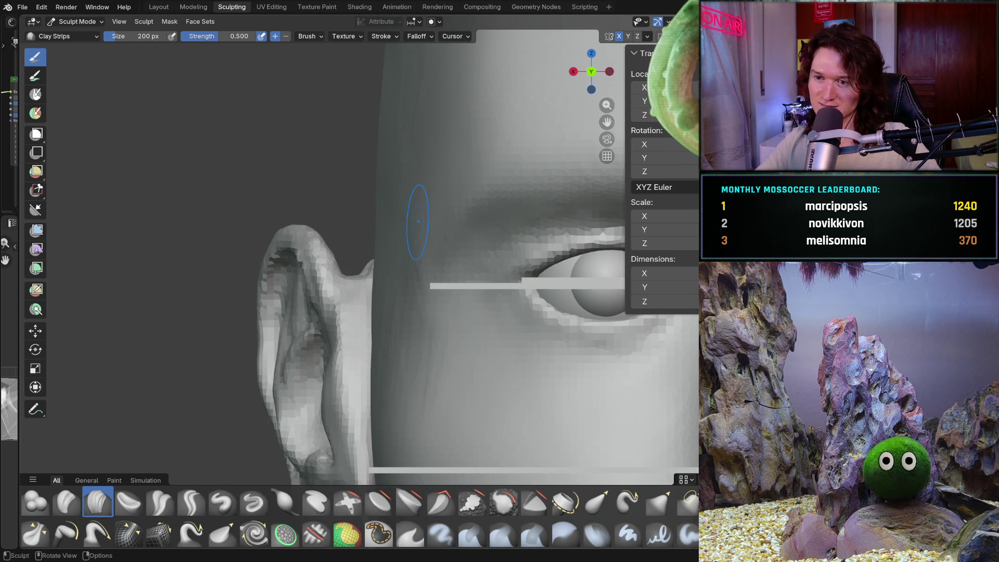
{"action": "middle_click_drag", "start_coordinate": [446, 280], "coordinate": [395, 244], "text": "ctrl"}
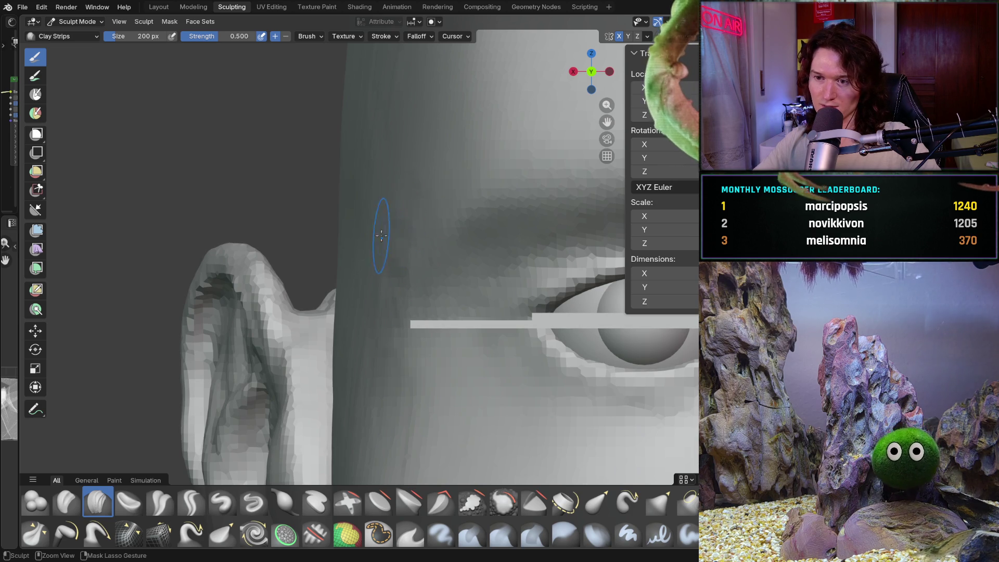
{"action": "scroll", "coordinate": [416, 266], "scroll_direction": "down", "scroll_amount": 3}
{"action": "mouse_move", "coordinate": [416, 266]}
{"action": "middle_mouse_down", "text": "ctrl"}
{"action": "mouse_move", "coordinate": [419, 235]}
{"action": "mouse_move", "coordinate": [381, 305]}
{"action": "middle_mouse_up", "text": "ctrl"}
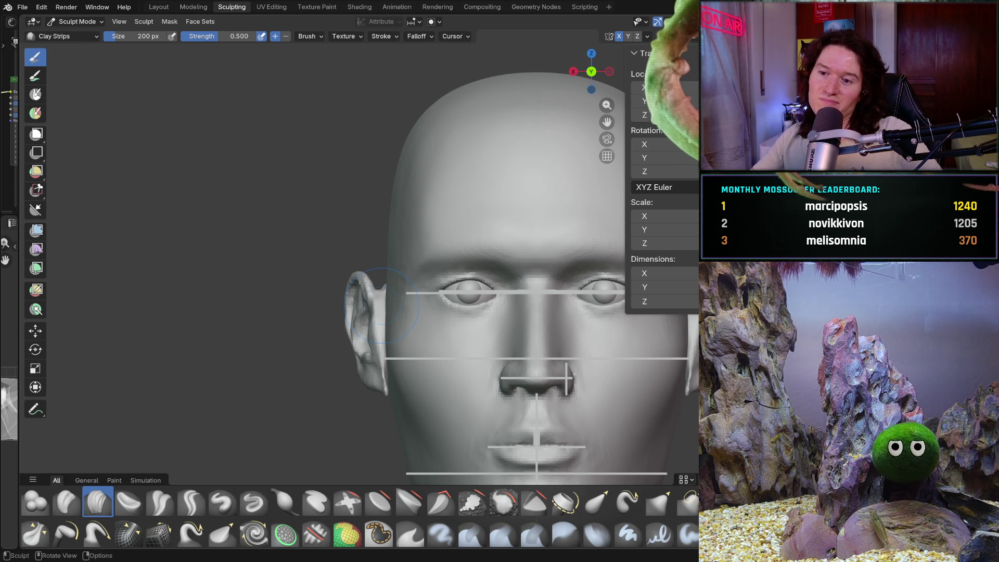
{"action": "middle_click_drag", "start_coordinate": [372, 322], "coordinate": [388, 304], "text": "ctrl"}
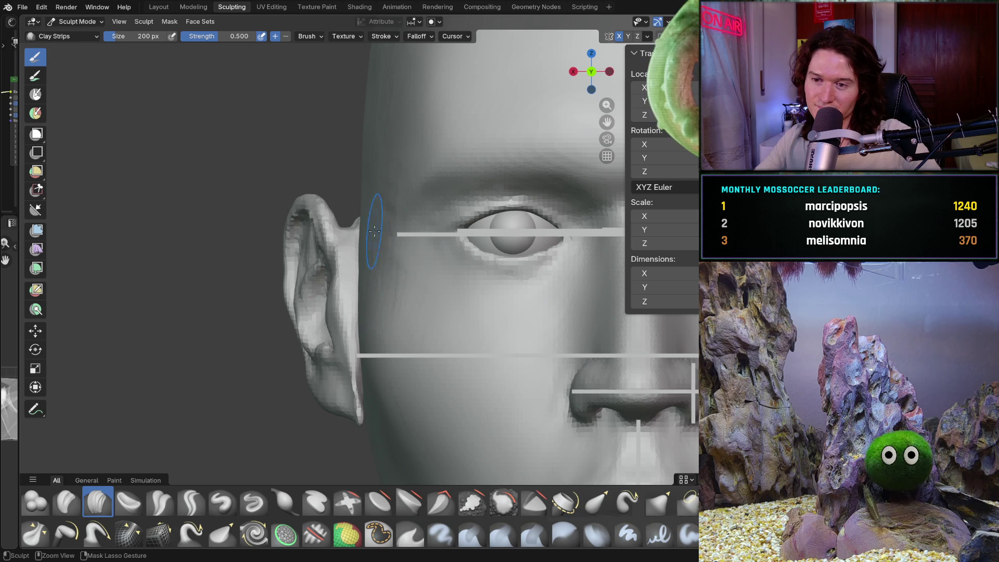
{"action": "scroll", "coordinate": [372, 289], "scroll_direction": "up", "scroll_amount": 5, "text": "shift"}
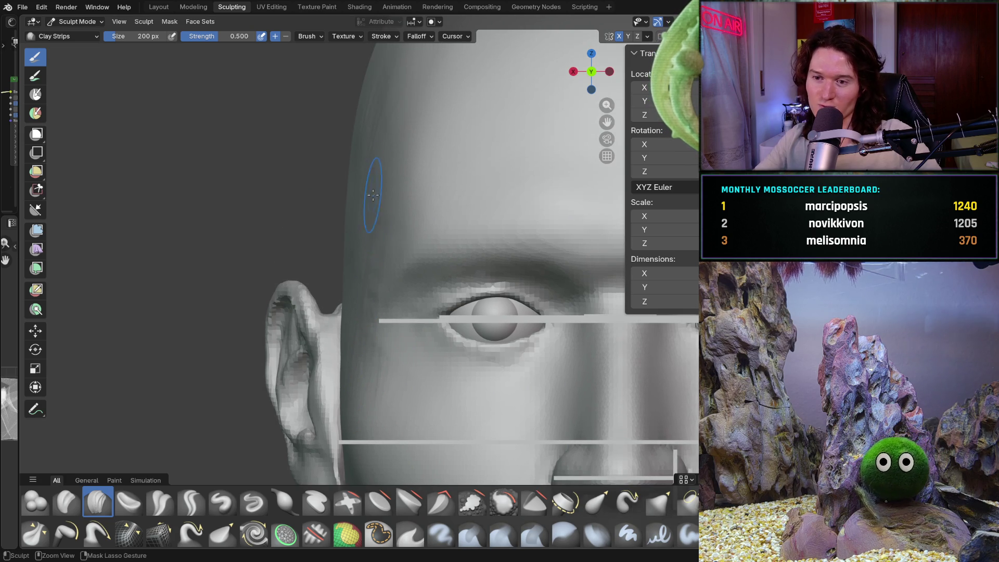
{"action": "scroll", "coordinate": [333, 241], "scroll_direction": "up", "scroll_amount": 2, "text": "shift"}
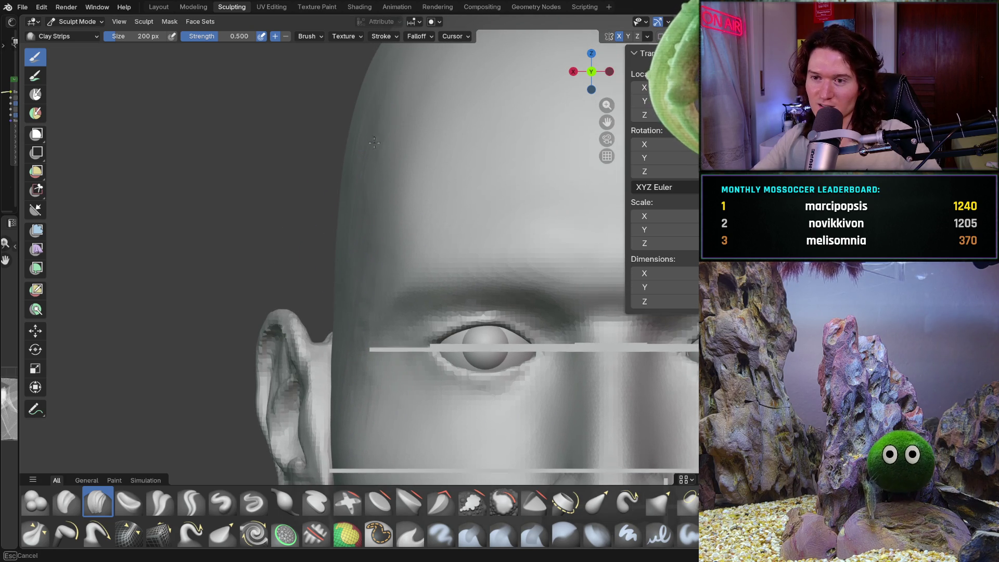
{"action": "scroll", "coordinate": [380, 171], "scroll_direction": "up", "scroll_amount": 4, "text": "shift"}
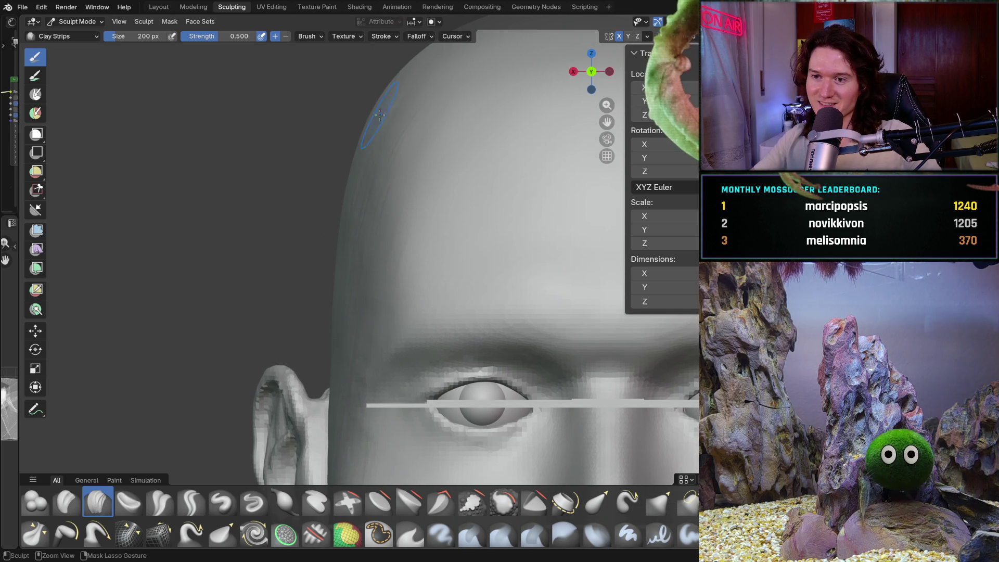
{"action": "mouse_move", "coordinate": [433, 99]}
{"action": "middle_mouse_down", "text": "ctrl"}
{"action": "mouse_move", "coordinate": [391, 114]}
{"action": "mouse_move", "coordinate": [382, 333]}
{"action": "mouse_move", "coordinate": [375, 288]}
{"action": "middle_mouse_up", "text": "ctrl"}
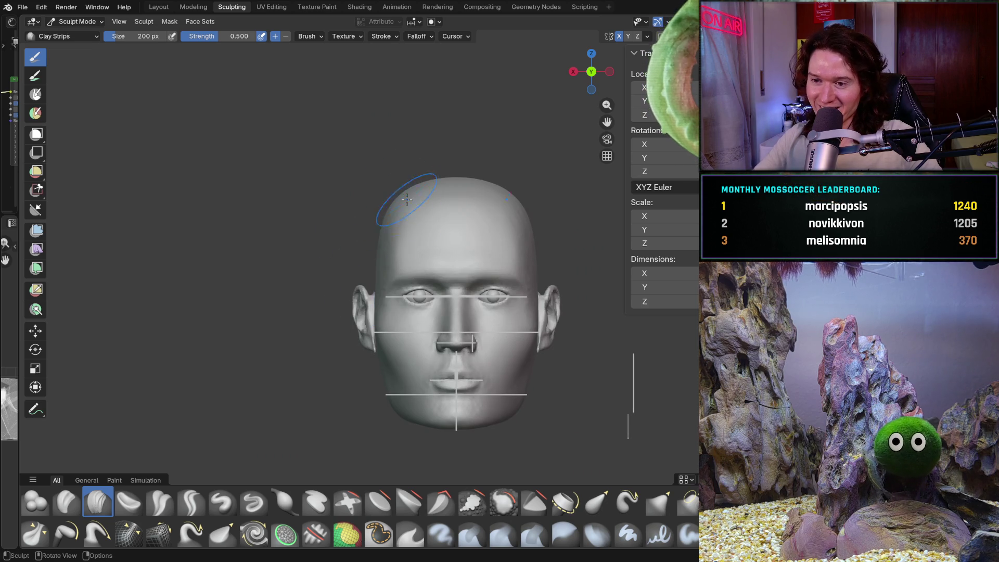
{"action": "scroll", "coordinate": [404, 193], "scroll_direction": "up", "scroll_amount": 3}
{"action": "mouse_move", "coordinate": [382, 148]}
{"action": "middle_mouse_down"}
{"action": "mouse_move", "coordinate": [402, 183]}
{"action": "mouse_move", "coordinate": [371, 169]}
{"action": "middle_mouse_up"}
{"action": "middle_click_drag", "start_coordinate": [343, 237], "coordinate": [397, 205]}
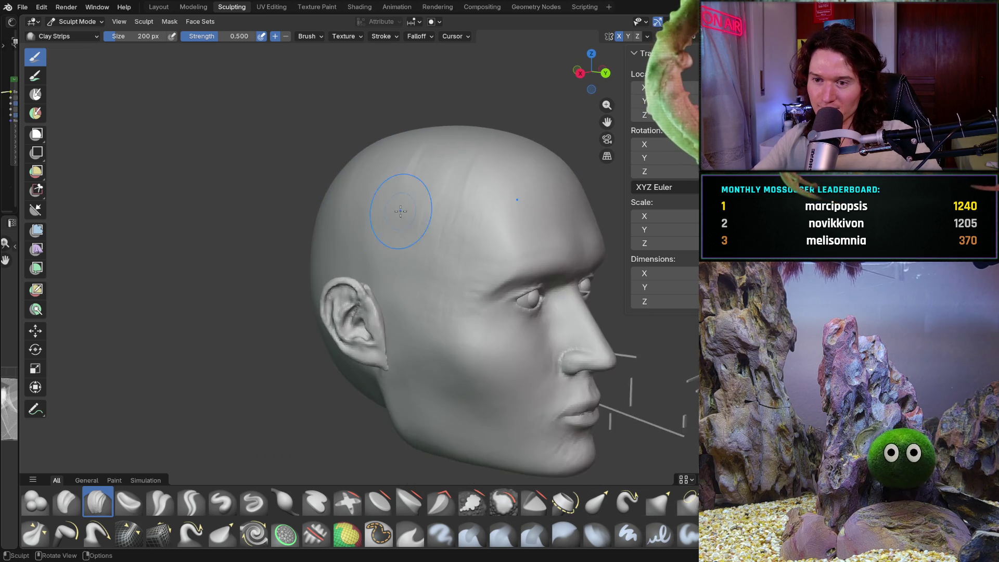
{"action": "scroll", "coordinate": [354, 204], "scroll_direction": "up", "scroll_amount": 4}
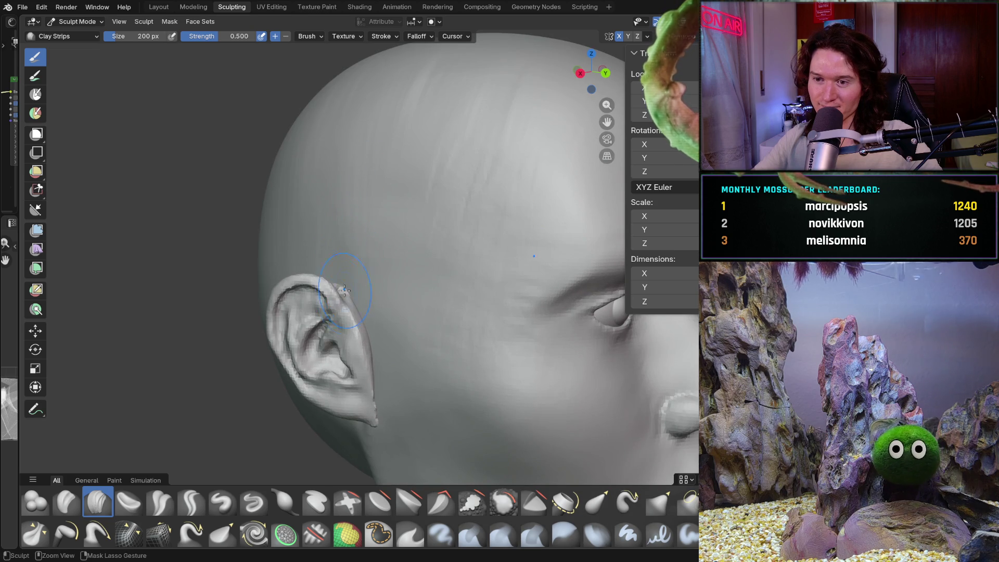
{"action": "mouse_move", "coordinate": [367, 268]}
{"action": "middle_mouse_down"}
{"action": "mouse_move", "coordinate": [328, 252]}
{"action": "mouse_move", "coordinate": [333, 222]}
{"action": "mouse_move", "coordinate": [314, 223]}
{"action": "mouse_move", "coordinate": [359, 231]}
{"action": "middle_mouse_up"}
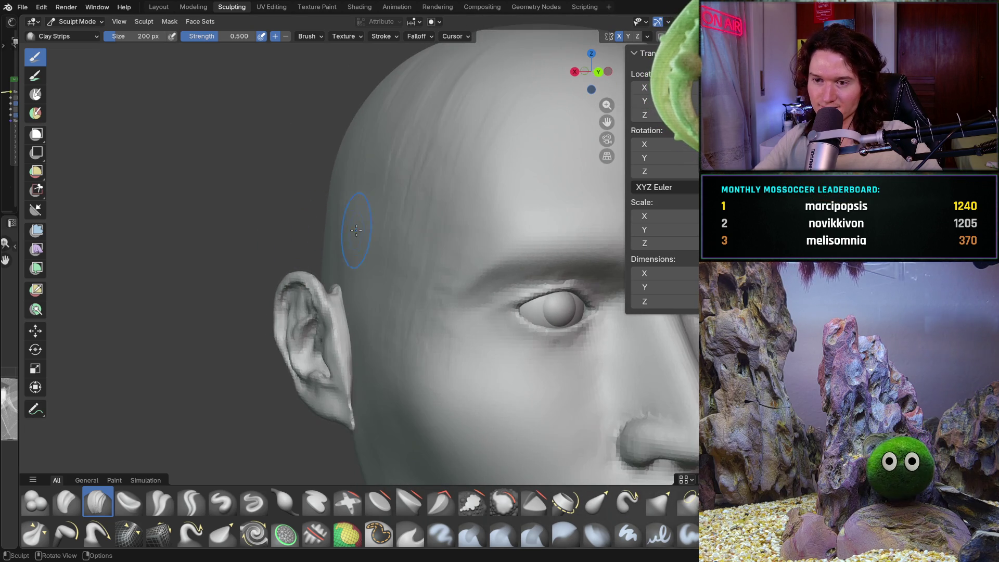
{"action": "middle_click_drag", "start_coordinate": [337, 193], "coordinate": [370, 195]}
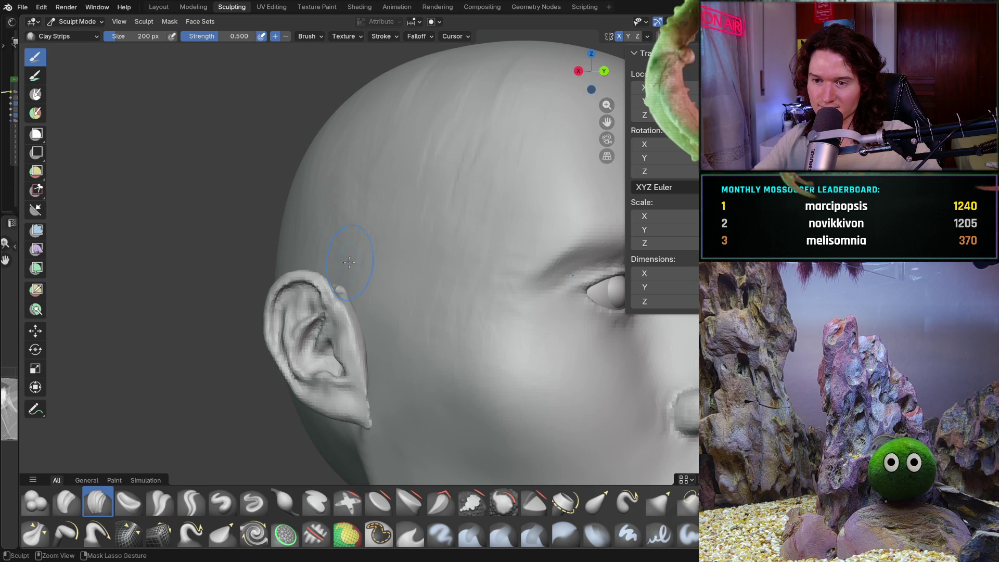
{"action": "middle_click_drag", "start_coordinate": [345, 285], "coordinate": [360, 228], "text": "shift"}
{"action": "middle_click_drag", "start_coordinate": [344, 291], "coordinate": [329, 242], "text": "shift"}
{"action": "mouse_move", "coordinate": [395, 336]}
{"action": "middle_mouse_down", "text": "shift"}
{"action": "mouse_move", "coordinate": [370, 271]}
{"action": "mouse_move", "coordinate": [333, 271]}
{"action": "middle_mouse_up", "text": "shift"}
{"action": "mouse_move", "coordinate": [353, 231]}
{"action": "middle_mouse_down", "text": "shift"}
{"action": "mouse_move", "coordinate": [356, 281]}
{"action": "mouse_move", "coordinate": [357, 219]}
{"action": "middle_mouse_up", "text": "shift"}
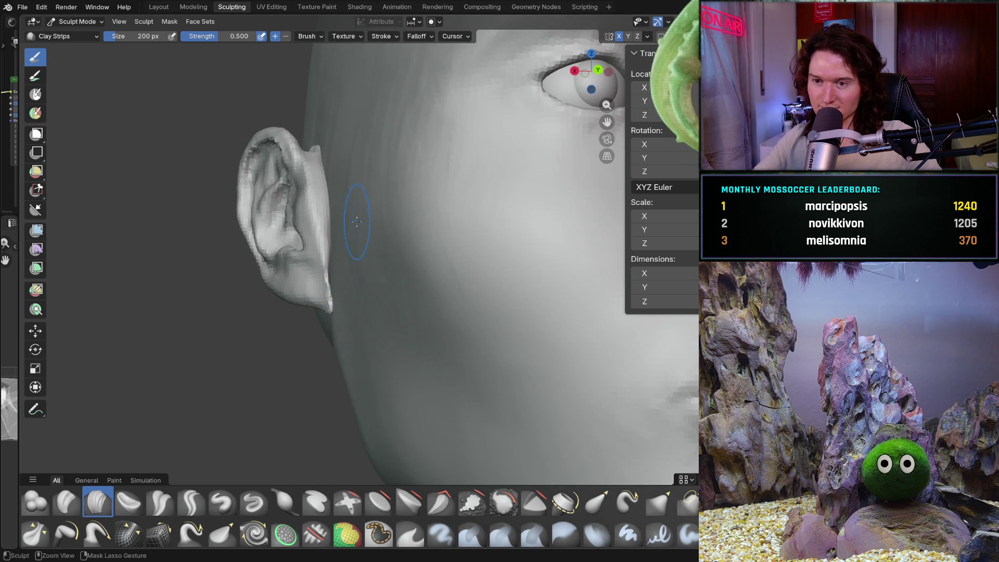
{"action": "middle_click_drag", "start_coordinate": [369, 281], "coordinate": [368, 266], "text": "ctrl"}
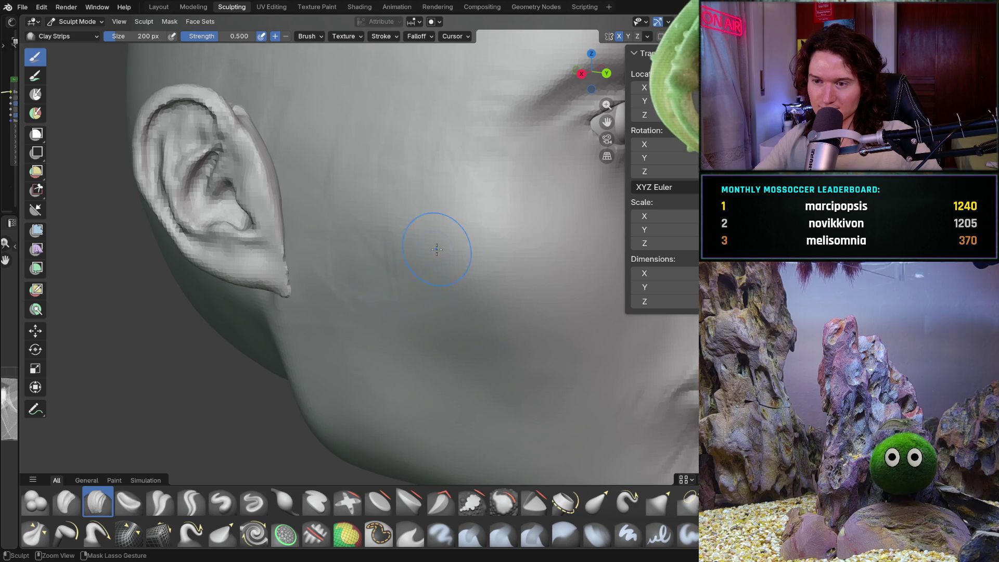
{"action": "mouse_move", "coordinate": [484, 292]}
{"action": "middle_mouse_down", "text": "ctrl"}
{"action": "mouse_move", "coordinate": [483, 333]}
{"action": "mouse_move", "coordinate": [458, 312]}
{"action": "mouse_move", "coordinate": [447, 270]}
{"action": "mouse_move", "coordinate": [405, 269]}
{"action": "mouse_move", "coordinate": [411, 297]}
{"action": "middle_mouse_up", "text": "ctrl"}
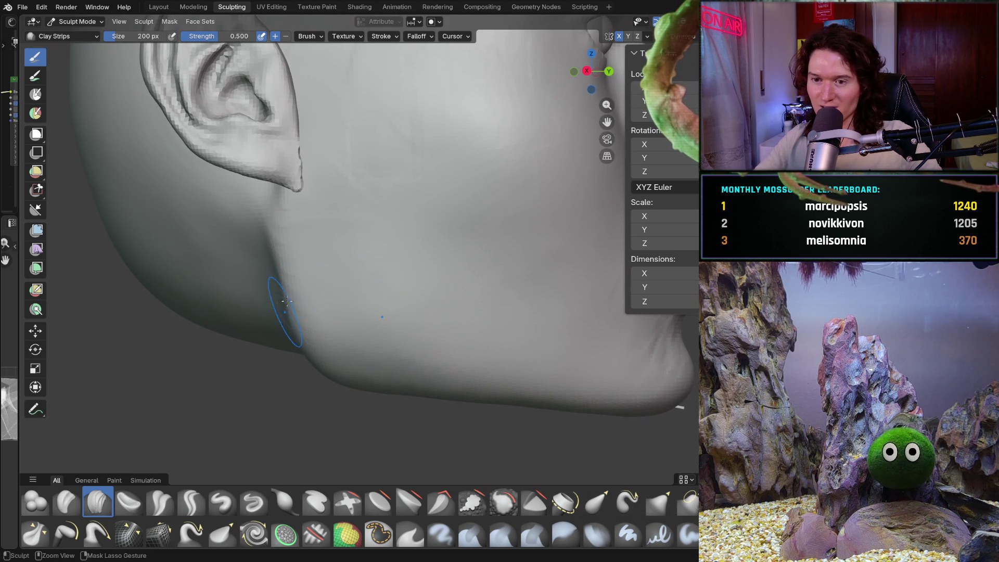
{"action": "middle_click_drag", "start_coordinate": [272, 275], "coordinate": [268, 270], "text": "ctrl"}
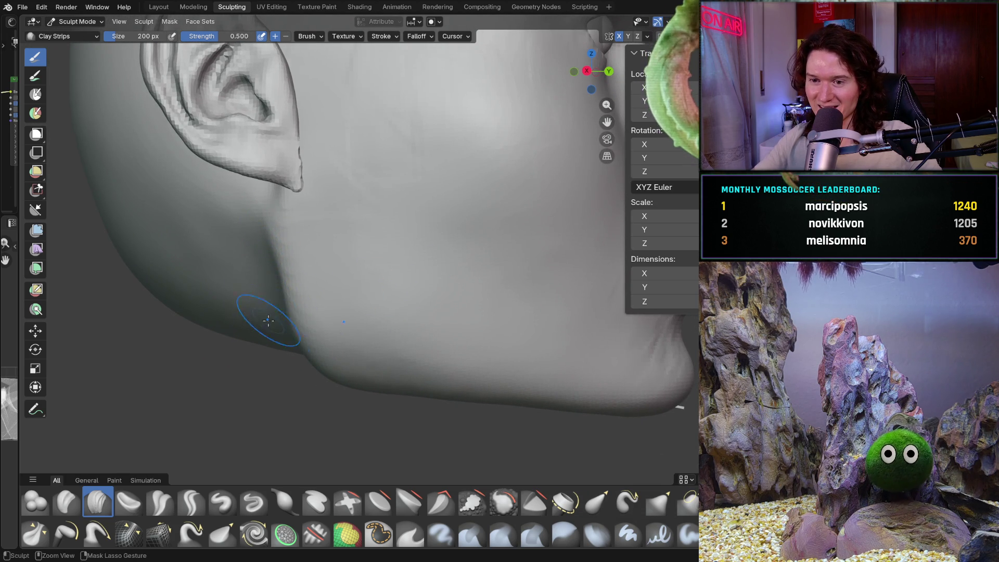
{"action": "middle_click_drag", "start_coordinate": [273, 332], "coordinate": [289, 281]}
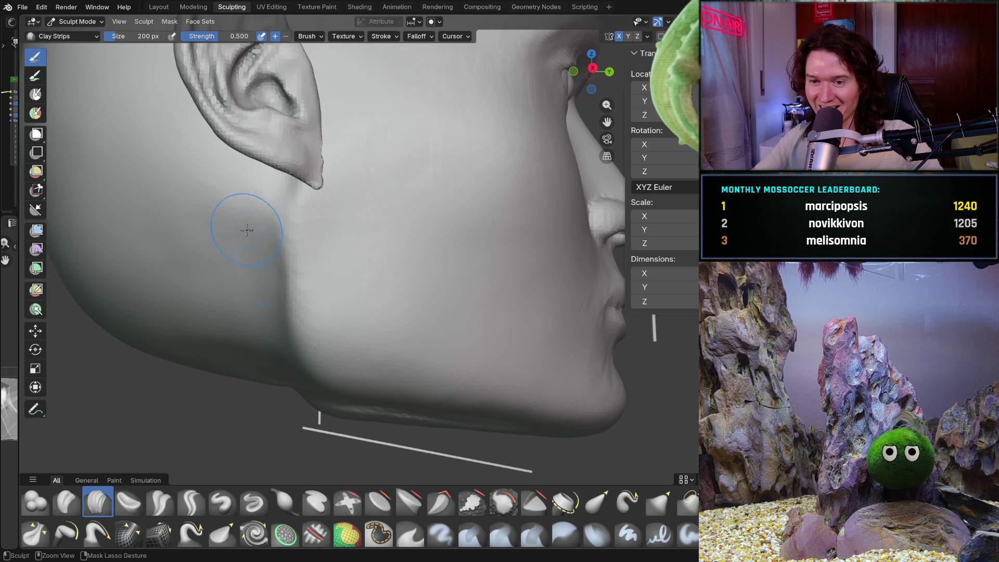
{"action": "middle_click_drag", "start_coordinate": [250, 234], "coordinate": [265, 227]}
{"action": "mouse_move", "coordinate": [264, 357]}
{"action": "middle_mouse_down"}
{"action": "mouse_move", "coordinate": [314, 307]}
{"action": "mouse_move", "coordinate": [316, 327]}
{"action": "middle_mouse_up"}
{"action": "scroll", "coordinate": [333, 315], "scroll_direction": "up", "scroll_amount": 5}
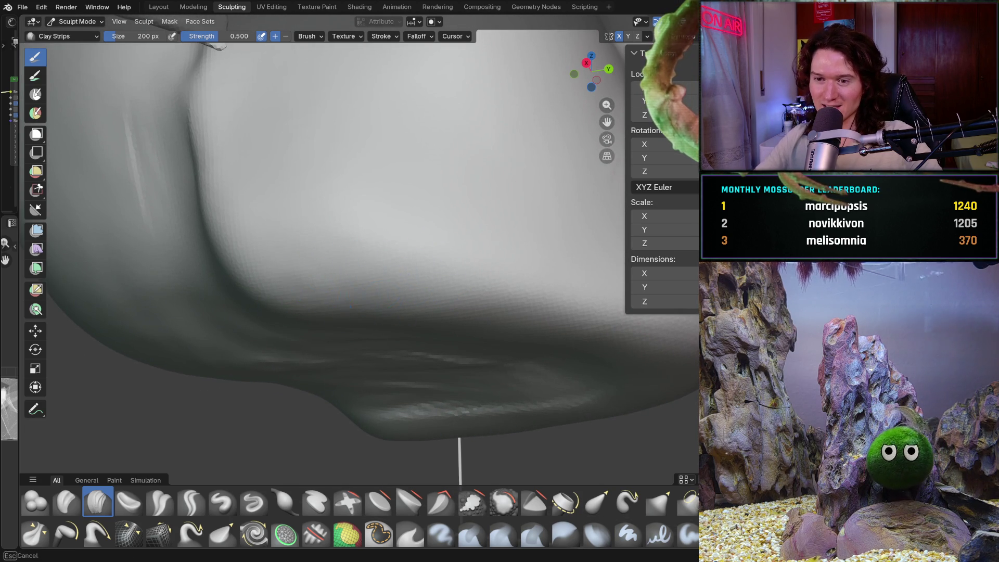
{"action": "mouse_move", "coordinate": [428, 312]}
{"action": "middle_mouse_down"}
{"action": "mouse_move", "coordinate": [423, 331]}
{"action": "mouse_move", "coordinate": [407, 263]}
{"action": "middle_mouse_up"}
{"action": "scroll", "coordinate": [408, 263], "scroll_direction": "down", "scroll_amount": 4}
{"action": "mouse_move", "coordinate": [383, 327]}
{"action": "middle_mouse_down"}
{"action": "mouse_move", "coordinate": [329, 271]}
{"action": "mouse_move", "coordinate": [330, 330]}
{"action": "middle_mouse_up"}
{"action": "scroll", "coordinate": [399, 242], "scroll_direction": "up", "scroll_amount": 4}
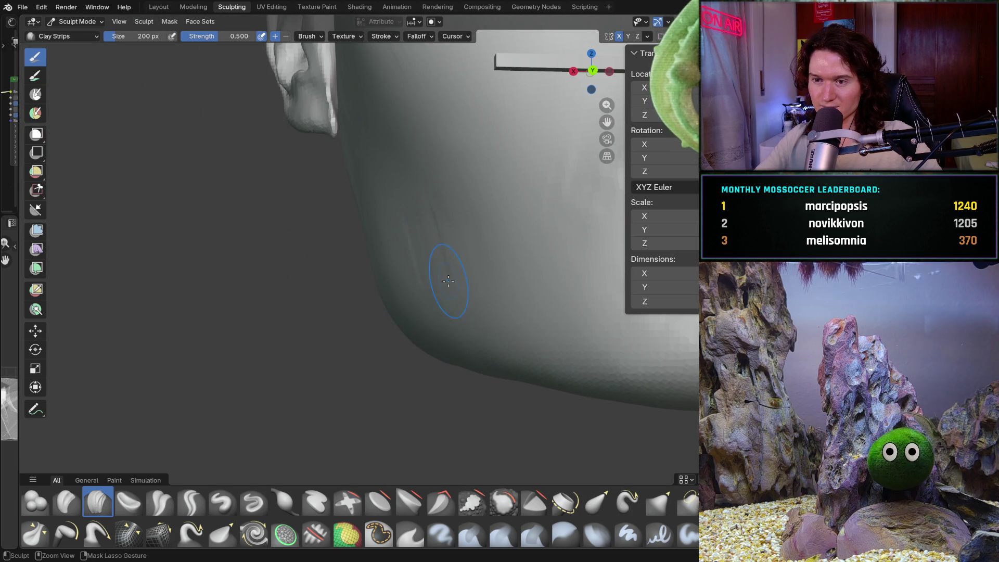
{"action": "middle_click_drag", "start_coordinate": [444, 232], "coordinate": [436, 232]}
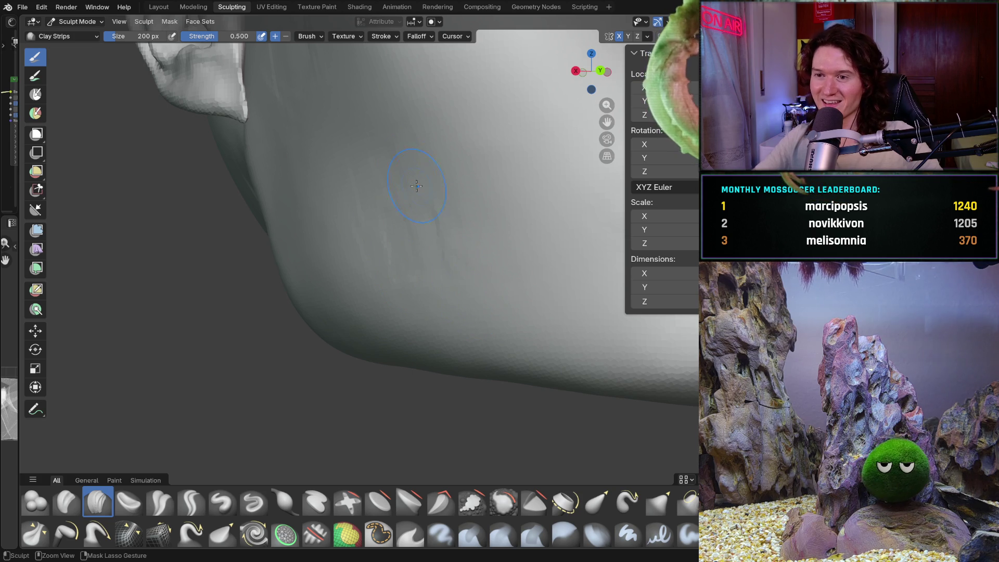
{"action": "mouse_move", "coordinate": [458, 233]}
{"action": "middle_mouse_down"}
{"action": "mouse_move", "coordinate": [412, 241]}
{"action": "mouse_move", "coordinate": [401, 267]}
{"action": "mouse_move", "coordinate": [446, 234]}
{"action": "mouse_move", "coordinate": [452, 318]}
{"action": "middle_mouse_up"}
{"action": "scroll", "coordinate": [397, 321], "scroll_direction": "down", "scroll_amount": 3}
{"action": "middle_click_drag", "start_coordinate": [392, 267], "coordinate": [410, 310], "text": "shift"}
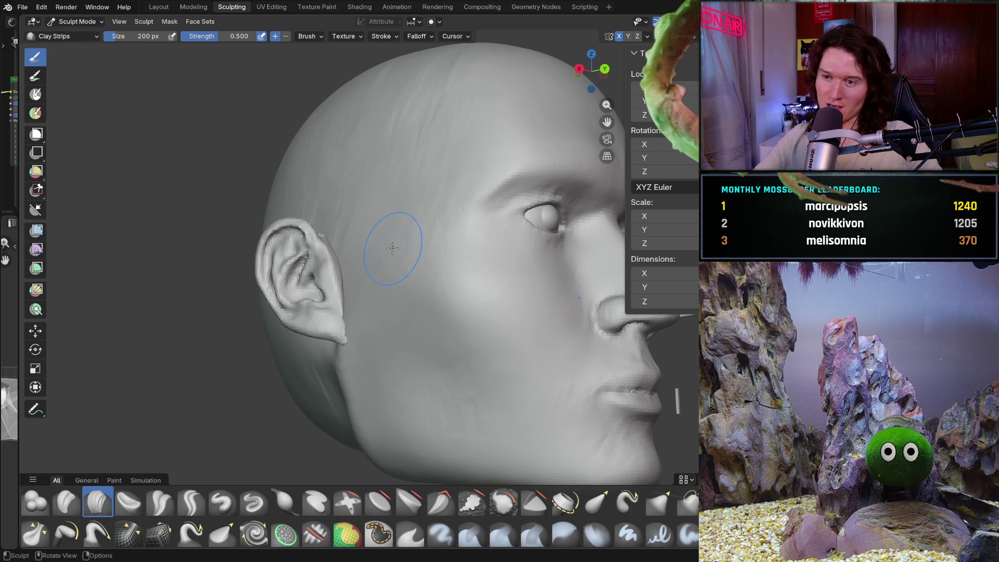
{"action": "middle_click_drag", "start_coordinate": [397, 245], "coordinate": [424, 240]}
{"action": "middle_click_drag", "start_coordinate": [434, 162], "coordinate": [379, 319], "text": "shift"}
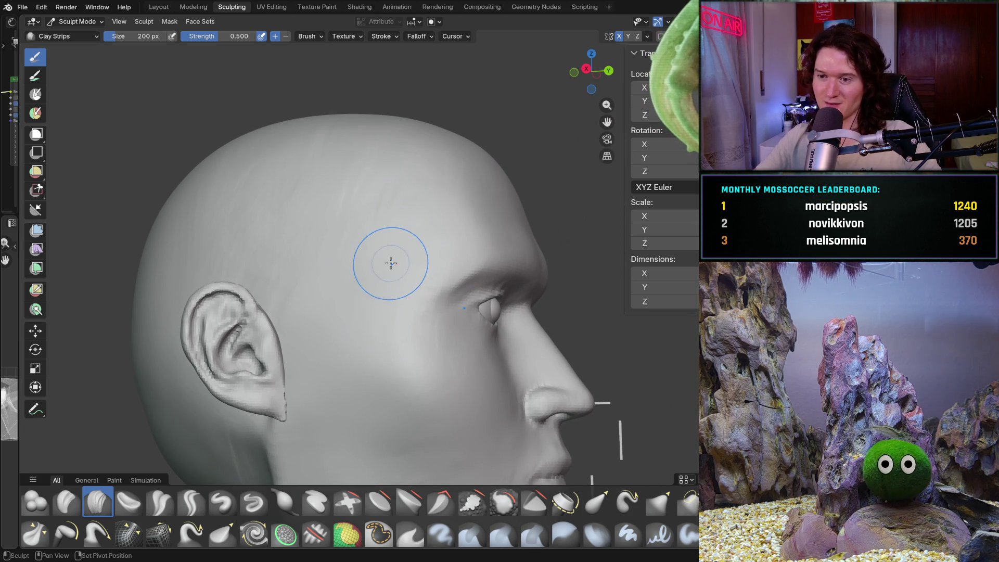
{"action": "middle_click_drag", "start_coordinate": [408, 270], "coordinate": [342, 312]}
{"action": "scroll", "coordinate": [342, 312], "scroll_direction": "up", "scroll_amount": 3}
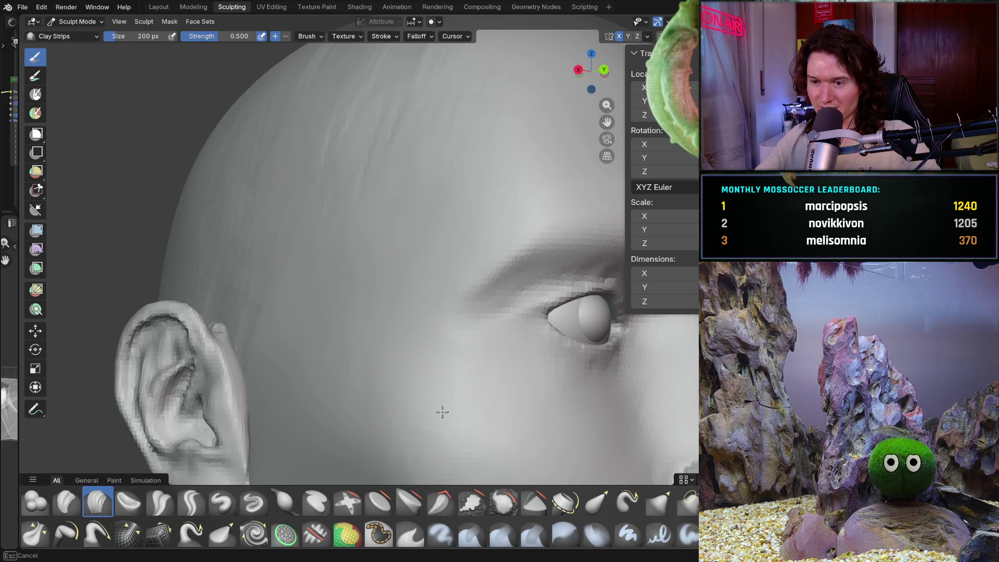
{"action": "mouse_move", "coordinate": [417, 361]}
{"action": "middle_mouse_down"}
{"action": "mouse_move", "coordinate": [383, 411]}
{"action": "mouse_move", "coordinate": [438, 377]}
{"action": "mouse_move", "coordinate": [411, 302]}
{"action": "middle_mouse_up"}
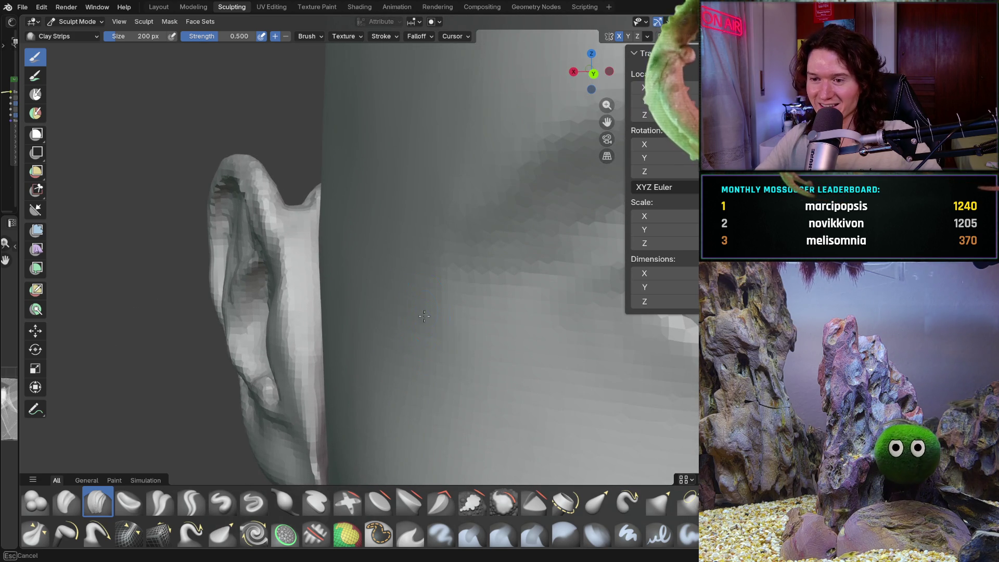
{"action": "mouse_move", "coordinate": [391, 254]}
{"action": "middle_mouse_down", "text": "ctrl"}
{"action": "mouse_move", "coordinate": [388, 333]}
{"action": "mouse_move", "coordinate": [411, 309]}
{"action": "middle_mouse_up", "text": "ctrl"}
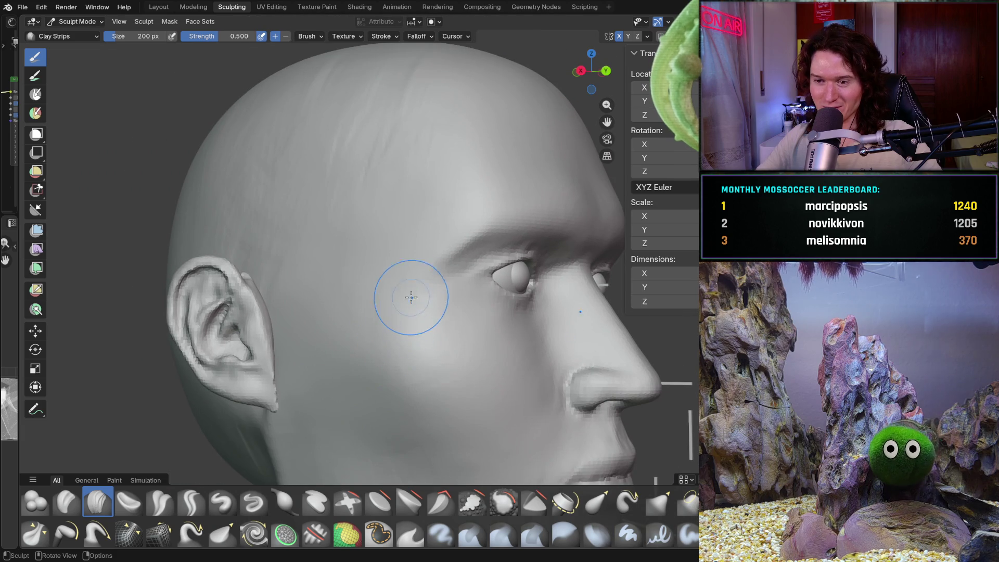
{"action": "mouse_move", "coordinate": [419, 236]}
{"action": "middle_mouse_down", "text": "ctrl"}
{"action": "mouse_move", "coordinate": [386, 290]}
{"action": "mouse_move", "coordinate": [369, 362]}
{"action": "middle_mouse_up", "text": "ctrl"}
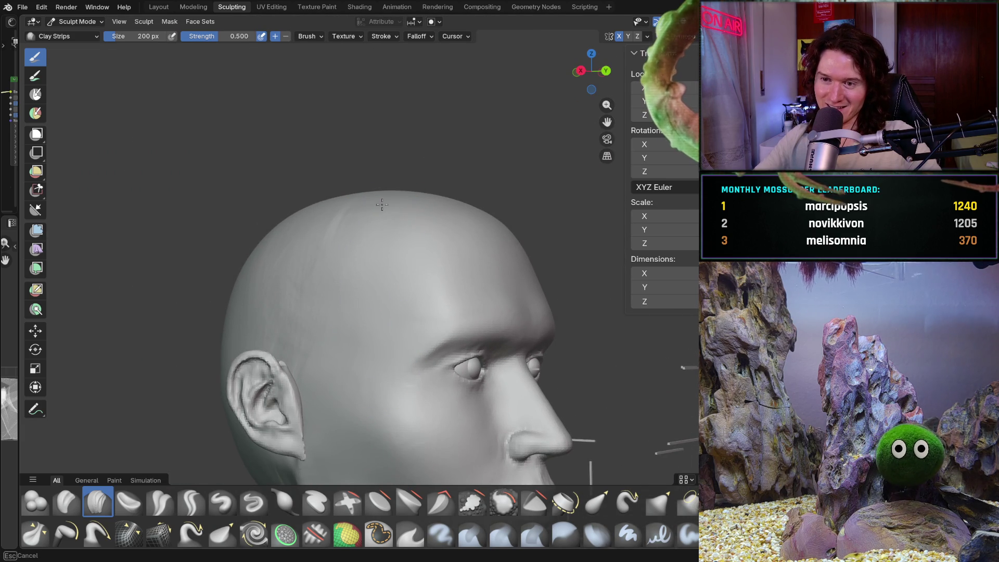
{"action": "middle_click_drag", "start_coordinate": [345, 363], "coordinate": [347, 267], "text": "ctrl"}
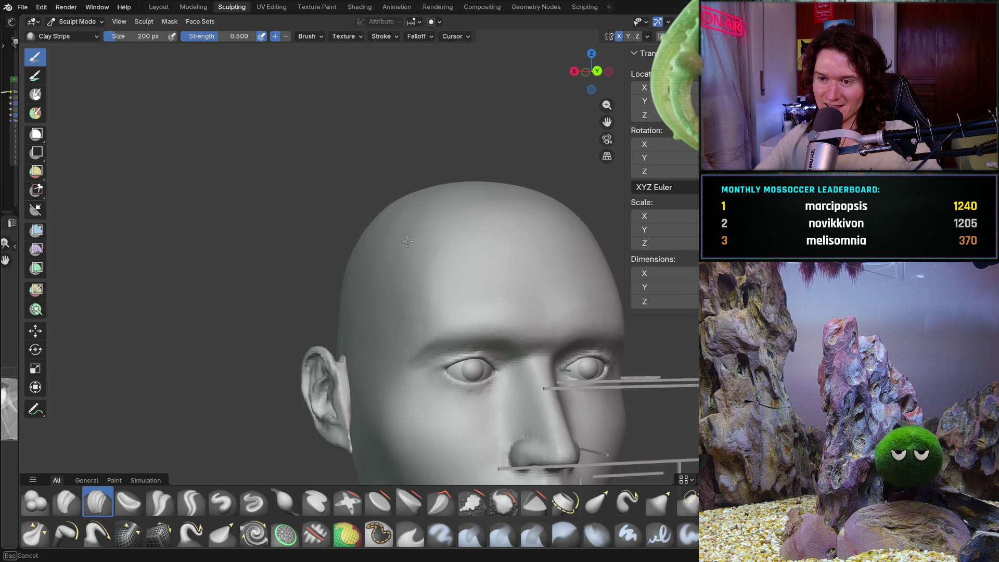
{"action": "mouse_move", "coordinate": [414, 239]}
{"action": "middle_mouse_down"}
{"action": "mouse_move", "coordinate": [432, 228]}
{"action": "mouse_move", "coordinate": [430, 273]}
{"action": "middle_mouse_up"}
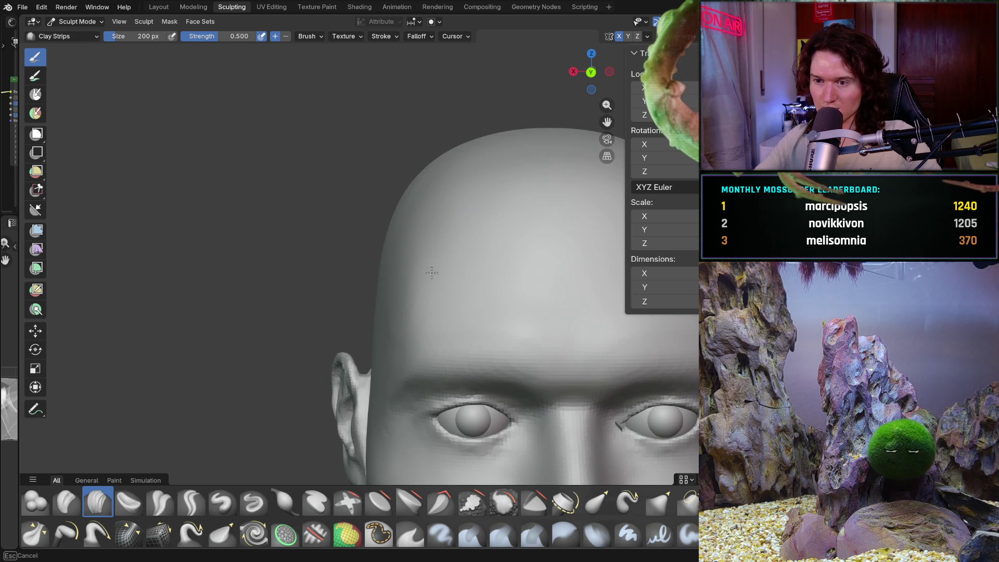
{"action": "mouse_move", "coordinate": [417, 225]}
{"action": "middle_mouse_down", "text": "ctrl"}
{"action": "mouse_move", "coordinate": [495, 232]}
{"action": "mouse_move", "coordinate": [453, 198]}
{"action": "mouse_move", "coordinate": [458, 208]}
{"action": "middle_mouse_up", "text": "ctrl"}
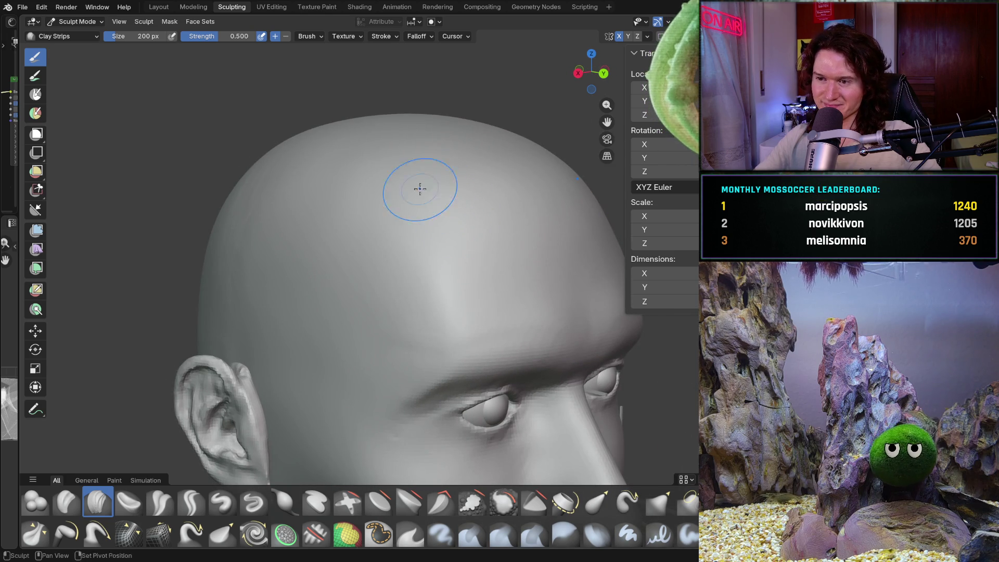
{"action": "mouse_move", "coordinate": [379, 339]}
{"action": "middle_mouse_down", "text": "ctrl"}
{"action": "mouse_move", "coordinate": [364, 301]}
{"action": "mouse_move", "coordinate": [398, 358]}
{"action": "middle_mouse_up", "text": "ctrl"}
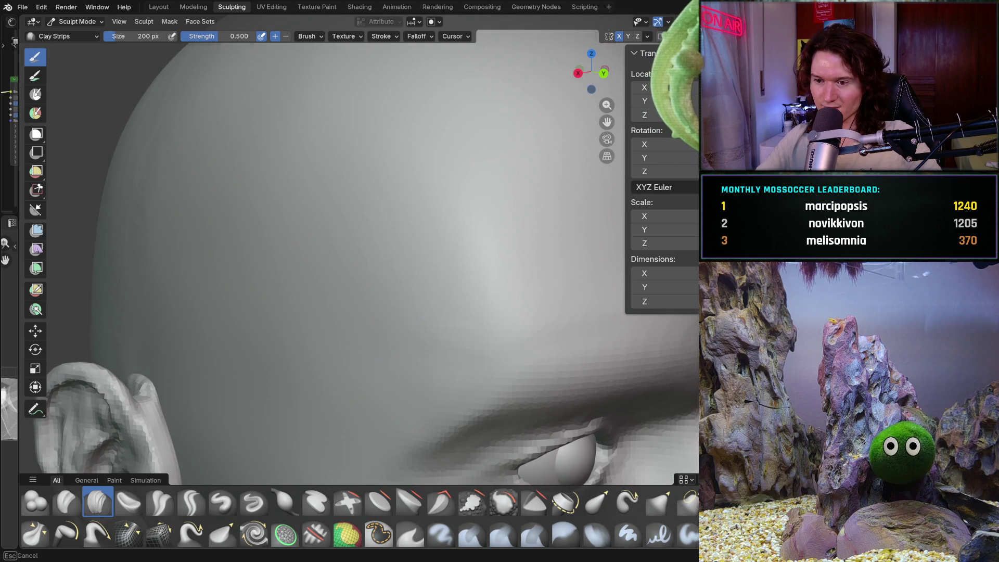
{"action": "scroll", "coordinate": [380, 333], "scroll_direction": "down", "scroll_amount": 5}
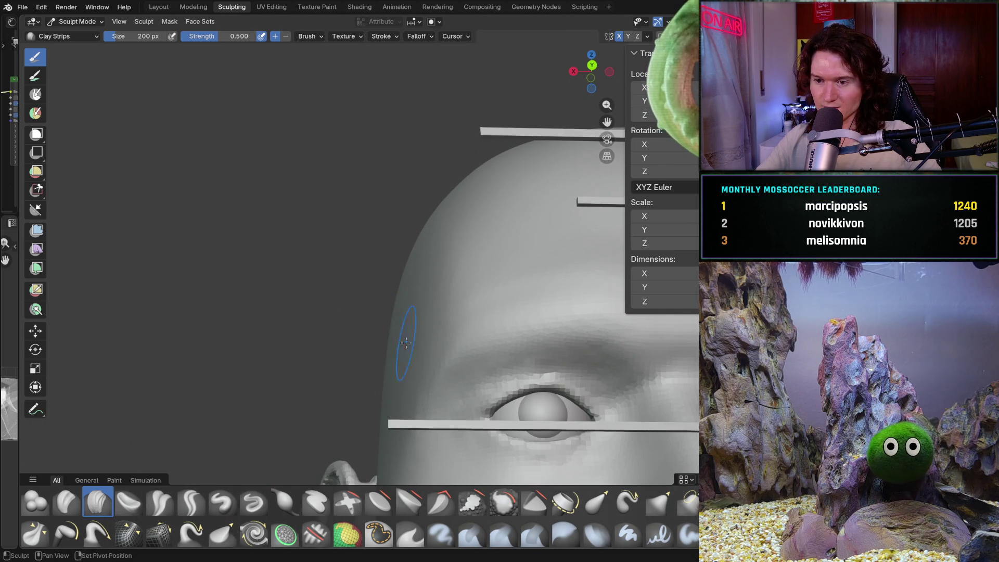
{"action": "mouse_move", "coordinate": [380, 425]}
{"action": "middle_mouse_down"}
{"action": "mouse_move", "coordinate": [400, 422]}
{"action": "mouse_move", "coordinate": [407, 345]}
{"action": "middle_mouse_up"}
{"action": "mouse_move", "coordinate": [421, 414]}
{"action": "middle_mouse_down", "text": "ctrl"}
{"action": "mouse_move", "coordinate": [352, 335]}
{"action": "mouse_move", "coordinate": [409, 345]}
{"action": "mouse_move", "coordinate": [312, 292]}
{"action": "middle_mouse_up", "text": "ctrl"}
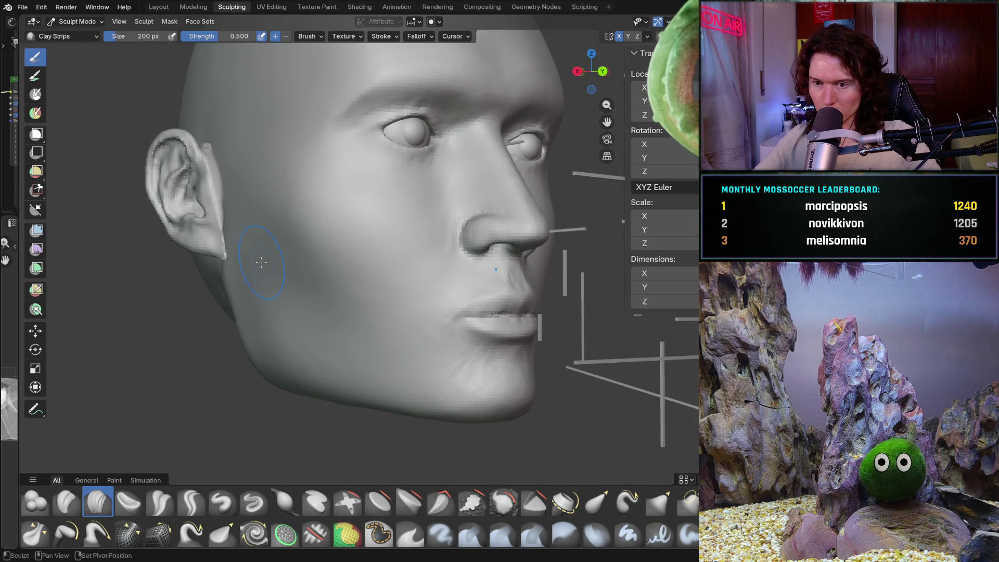
- Add clay along the underside of the jaw, then reframe to a frontal view of the face
{"action": "middle_click_drag", "start_coordinate": [395, 411], "coordinate": [424, 393]}
{"action": "left_click_drag", "start_coordinate": [424, 394], "coordinate": [290, 400]}
{"action": "middle_click_drag", "start_coordinate": [413, 356], "coordinate": [312, 322]}
{"action": "scroll", "coordinate": [305, 319], "scroll_direction": "up", "scroll_amount": 2}
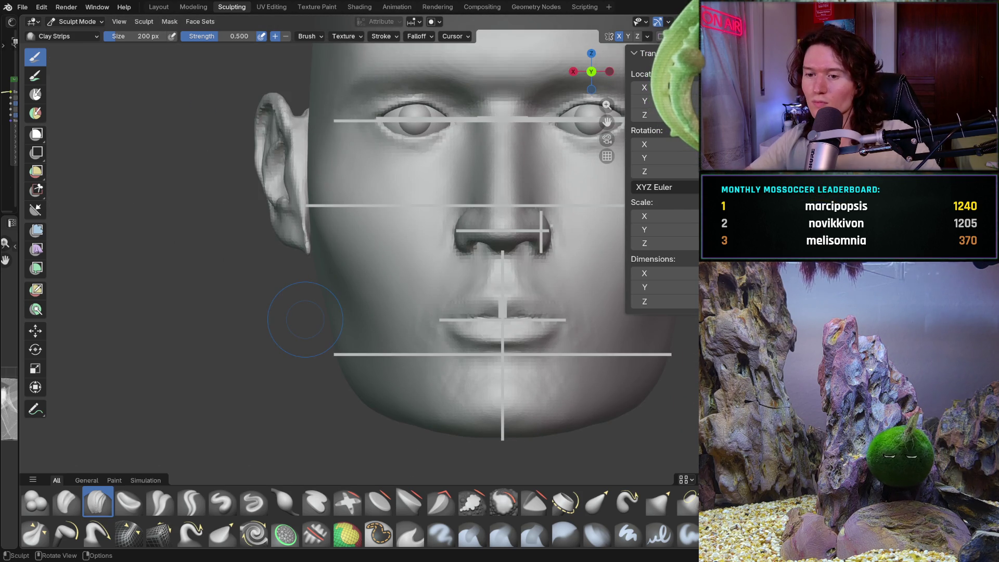
{"action": "middle_click_drag", "start_coordinate": [413, 355], "coordinate": [405, 258]}
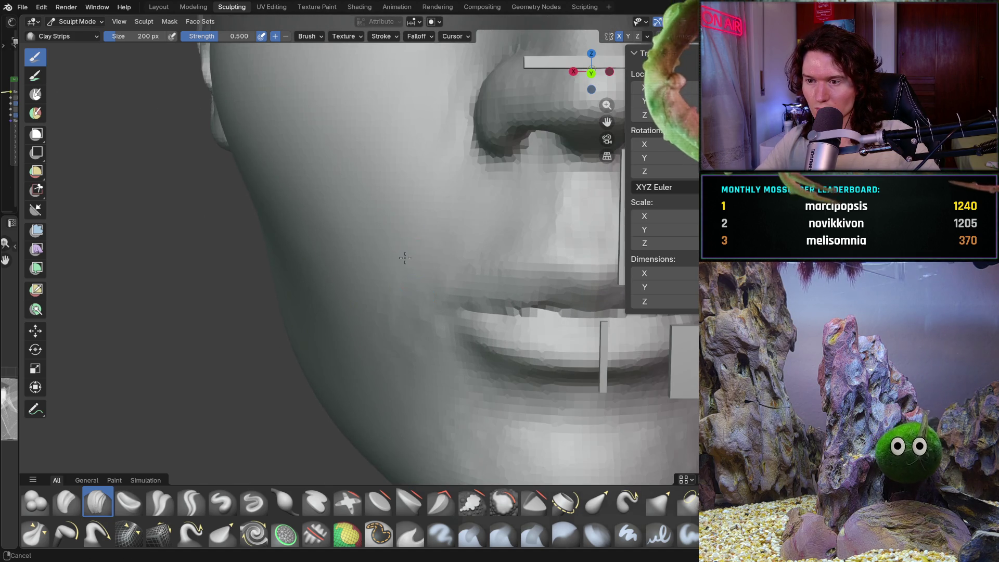
{"action": "scroll", "coordinate": [364, 334], "scroll_direction": "down", "scroll_amount": 5}
{"action": "mouse_move", "coordinate": [374, 338]}
{"action": "middle_mouse_down"}
{"action": "mouse_move", "coordinate": [395, 345]}
{"action": "mouse_move", "coordinate": [372, 357]}
{"action": "mouse_move", "coordinate": [373, 405]}
{"action": "mouse_move", "coordinate": [395, 404]}
{"action": "mouse_move", "coordinate": [394, 376]}
{"action": "middle_mouse_up"}
{"action": "scroll", "coordinate": [411, 350], "scroll_direction": "up", "scroll_amount": 3}
{"action": "scroll", "coordinate": [457, 345], "scroll_direction": "up", "scroll_amount": 5}
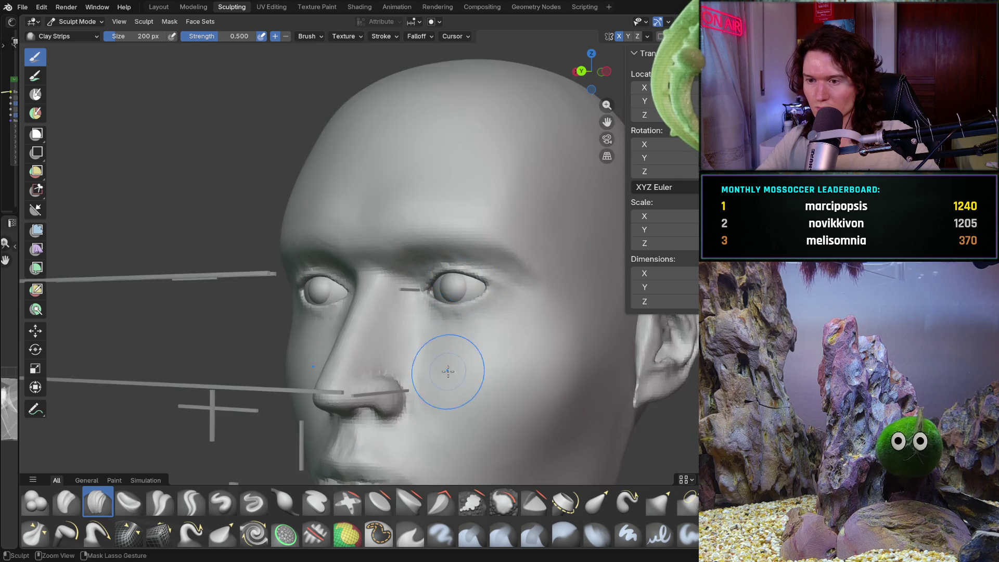
- Zoom in on the right eye and shrink the brush to 136 px
{"action": "mouse_move", "coordinate": [452, 357]}
{"action": "middle_mouse_down"}
{"action": "mouse_move", "coordinate": [412, 352]}
{"action": "mouse_move", "coordinate": [453, 332]}
{"action": "mouse_move", "coordinate": [500, 338]}
{"action": "middle_mouse_up"}
{"action": "scroll", "coordinate": [413, 352], "scroll_direction": "up", "scroll_amount": 4}
{"action": "scroll", "coordinate": [499, 339], "scroll_direction": "down", "scroll_amount": 3}
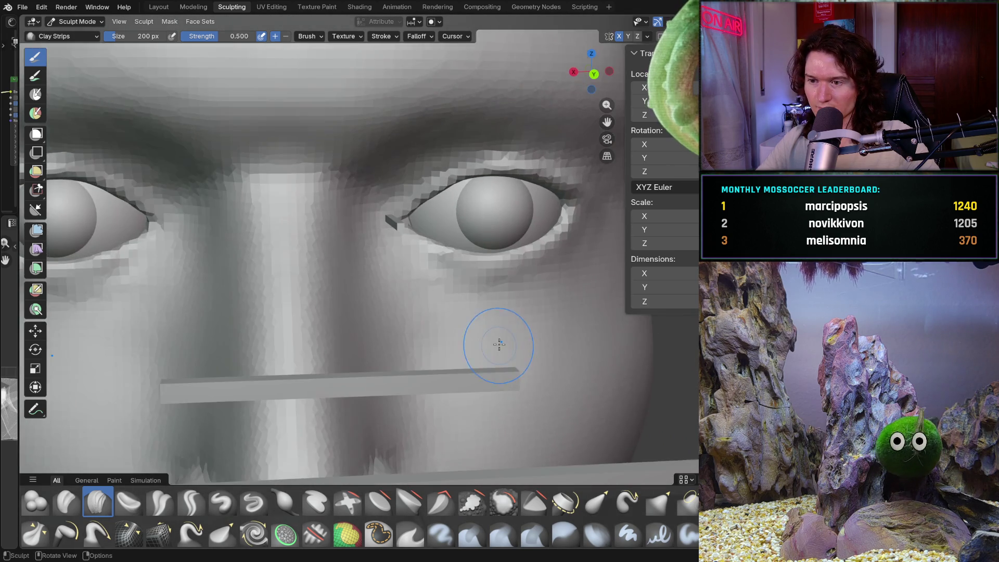
{"action": "scroll", "coordinate": [406, 350], "scroll_direction": "up", "scroll_amount": 6}
{"action": "scroll", "coordinate": [398, 312], "scroll_direction": "up", "scroll_amount": 1}
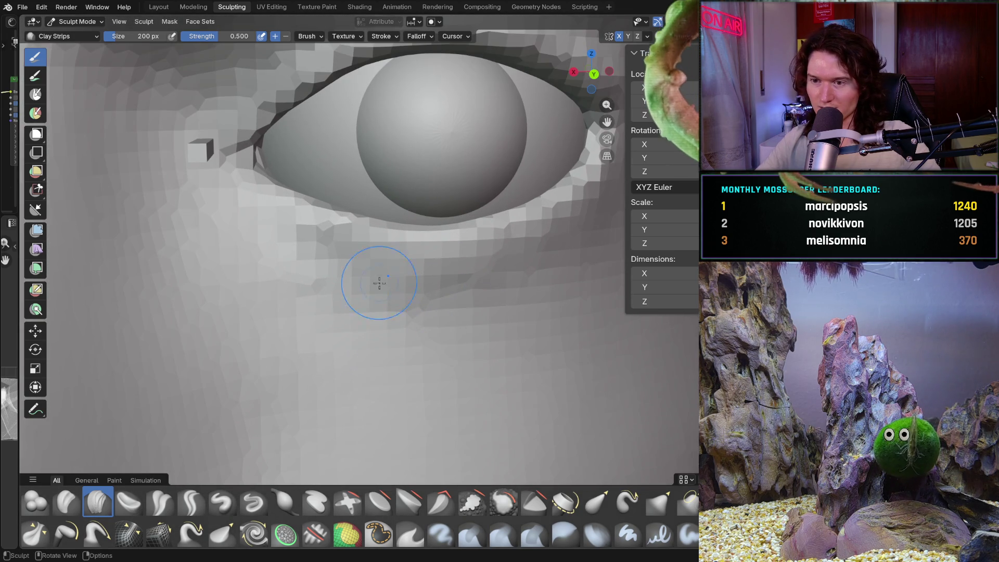
{"action": "key", "text": "f"}
{"action": "left_click", "coordinate": [333, 329]}
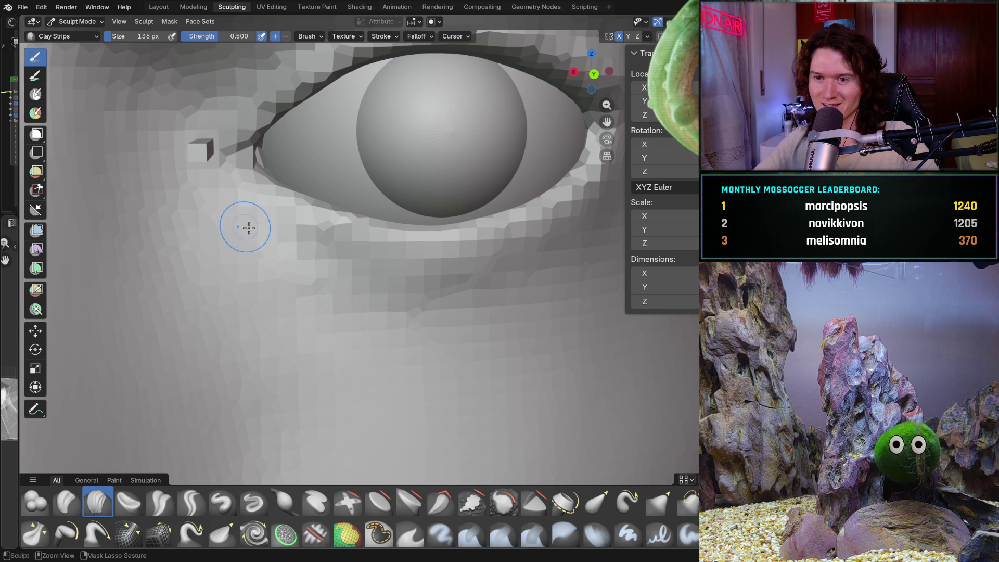
- Lightly shape the skin beneath the right eye from side angles with Clay Strips
{"action": "middle_click_drag", "start_coordinate": [496, 293], "coordinate": [463, 294]}
{"action": "middle_click_drag", "start_coordinate": [401, 310], "coordinate": [408, 294]}
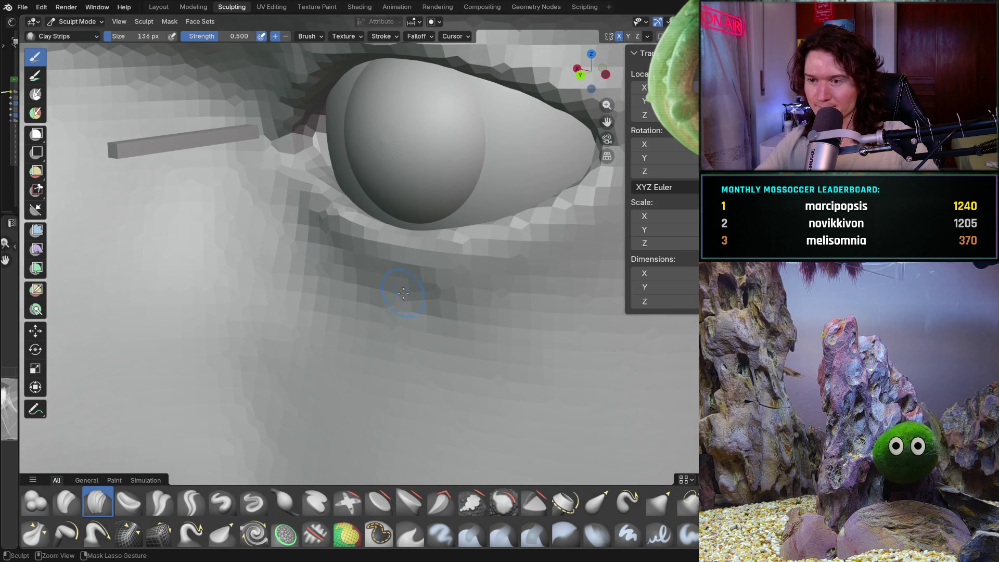
{"action": "mouse_move", "coordinate": [474, 290]}
{"action": "middle_mouse_down"}
{"action": "mouse_move", "coordinate": [577, 252]}
{"action": "mouse_move", "coordinate": [539, 276]}
{"action": "middle_mouse_up"}
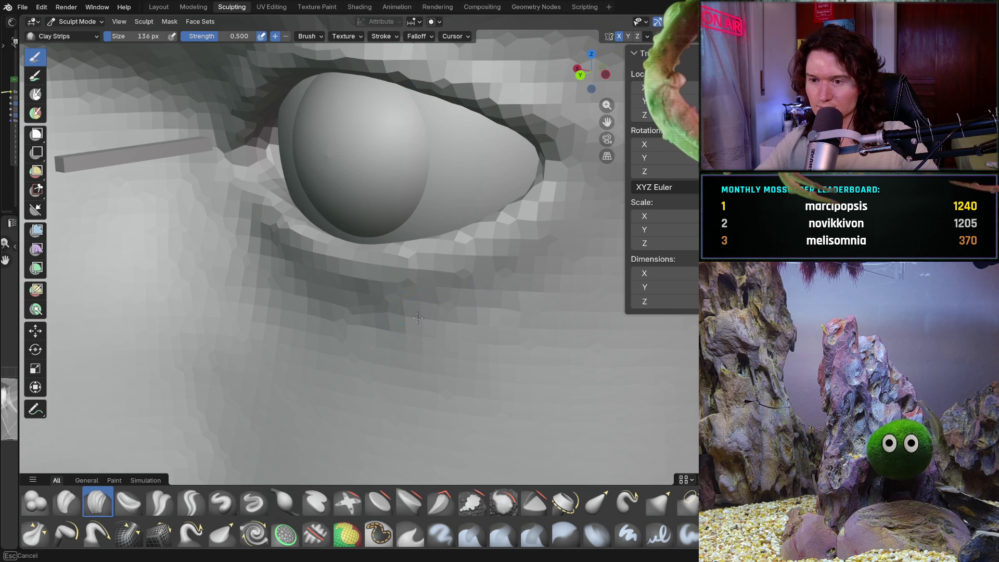
{"action": "mouse_move", "coordinate": [468, 291]}
{"action": "middle_mouse_down"}
{"action": "mouse_move", "coordinate": [342, 346]}
{"action": "mouse_move", "coordinate": [364, 330]}
{"action": "mouse_move", "coordinate": [312, 397]}
{"action": "middle_mouse_up"}
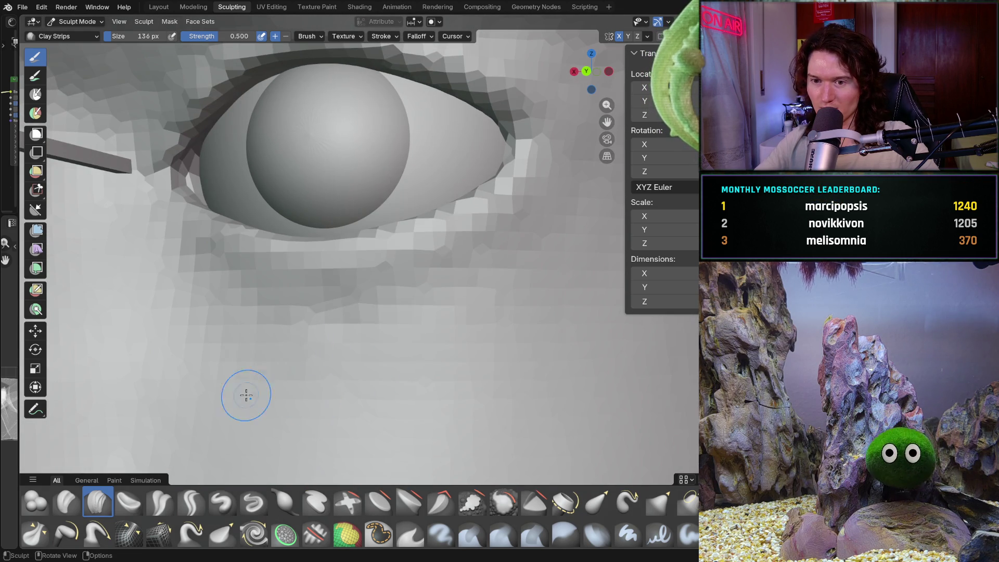
{"action": "mouse_move", "coordinate": [468, 367]}
{"action": "middle_mouse_down"}
{"action": "mouse_move", "coordinate": [453, 395]}
{"action": "mouse_move", "coordinate": [397, 361]}
{"action": "mouse_move", "coordinate": [412, 376]}
{"action": "mouse_move", "coordinate": [415, 367]}
{"action": "middle_mouse_up"}
{"action": "middle_click_drag", "start_coordinate": [389, 433], "coordinate": [357, 353]}
- Refine around the eyeball and lower lid up close, ending on a frontal view
{"action": "middle_click_drag", "start_coordinate": [409, 373], "coordinate": [380, 263]}
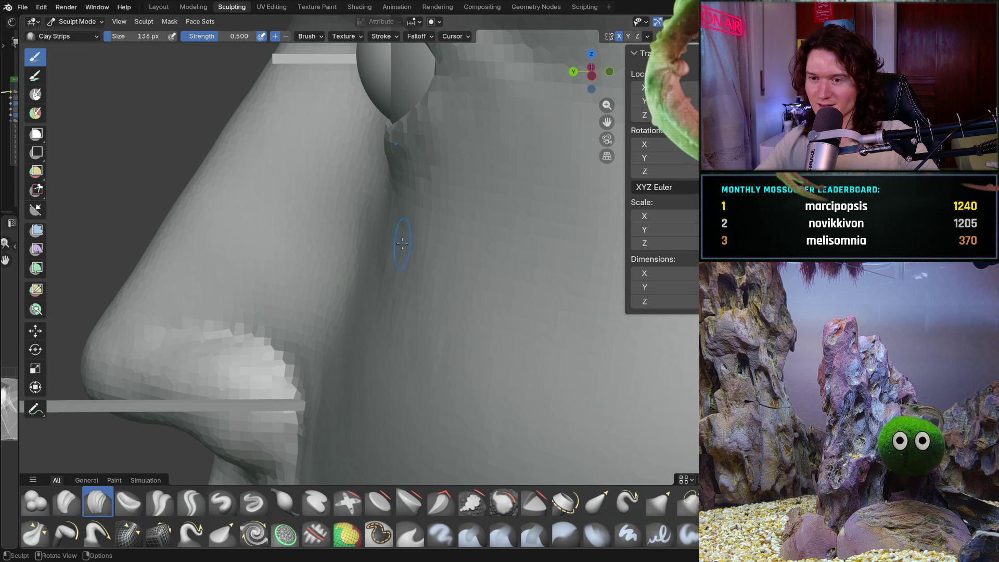
{"action": "middle_click_drag", "start_coordinate": [380, 267], "coordinate": [388, 232]}
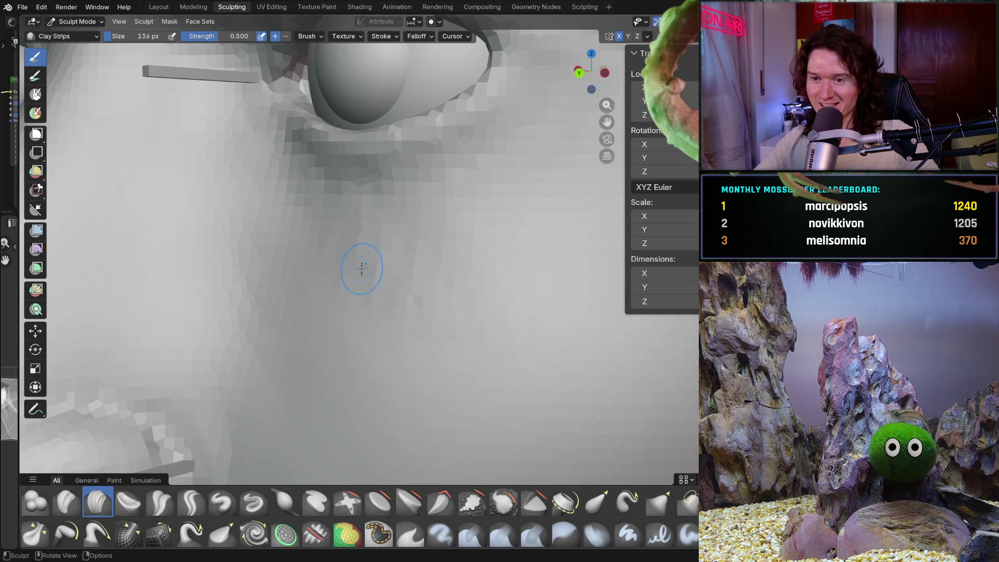
{"action": "mouse_move", "coordinate": [437, 296]}
{"action": "middle_mouse_down"}
{"action": "mouse_move", "coordinate": [448, 299]}
{"action": "mouse_move", "coordinate": [443, 273]}
{"action": "middle_mouse_up"}
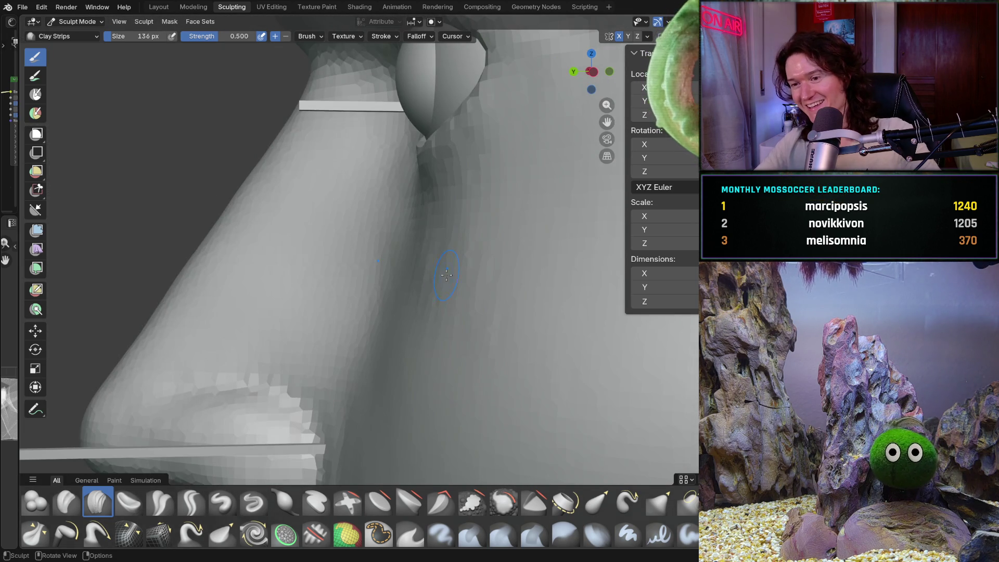
{"action": "mouse_move", "coordinate": [423, 342]}
{"action": "middle_mouse_down"}
{"action": "mouse_move", "coordinate": [456, 278]}
{"action": "mouse_move", "coordinate": [437, 250]}
{"action": "middle_mouse_up"}
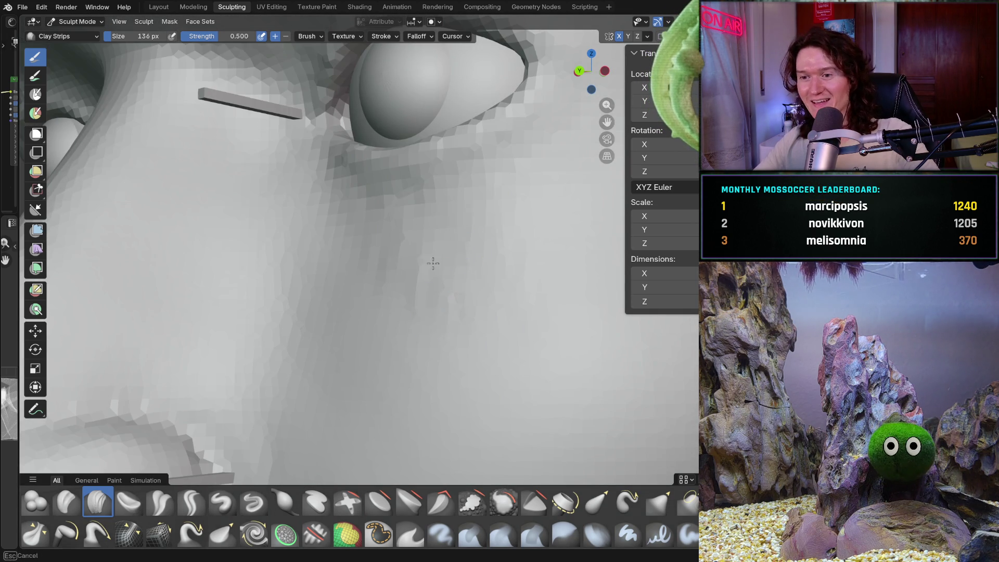
{"action": "scroll", "coordinate": [355, 268], "scroll_direction": "down", "scroll_amount": 5}
{"action": "mouse_move", "coordinate": [355, 268]}
{"action": "middle_mouse_down"}
{"action": "mouse_move", "coordinate": [367, 357]}
{"action": "mouse_move", "coordinate": [338, 368]}
{"action": "mouse_move", "coordinate": [369, 328]}
{"action": "mouse_move", "coordinate": [450, 363]}
{"action": "middle_mouse_up"}
{"action": "scroll", "coordinate": [437, 296], "scroll_direction": "up", "scroll_amount": 6}
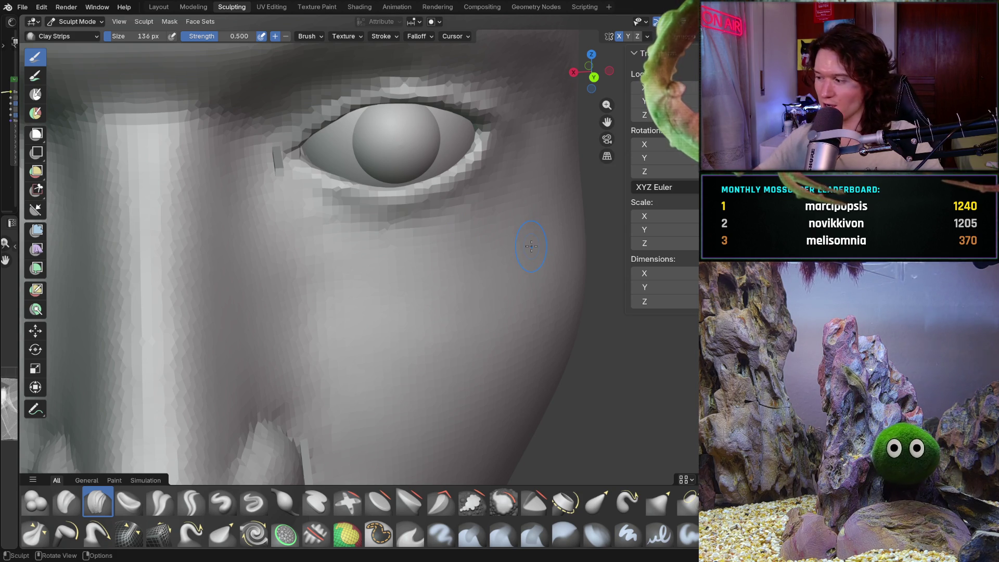
- Extend clay strokes down the cheek below the right eye beside the nose bridge
{"action": "mouse_move", "coordinate": [283, 290]}
{"action": "middle_mouse_down"}
{"action": "mouse_move", "coordinate": [229, 289]}
{"action": "mouse_move", "coordinate": [277, 228]}
{"action": "mouse_move", "coordinate": [357, 337]}
{"action": "mouse_move", "coordinate": [325, 283]}
{"action": "mouse_move", "coordinate": [331, 272]}
{"action": "mouse_move", "coordinate": [294, 236]}
{"action": "mouse_move", "coordinate": [324, 272]}
{"action": "mouse_move", "coordinate": [310, 355]}
{"action": "middle_mouse_up"}
{"action": "mouse_move", "coordinate": [301, 234]}
{"action": "middle_mouse_down"}
{"action": "mouse_move", "coordinate": [326, 292]}
{"action": "mouse_move", "coordinate": [316, 312]}
{"action": "mouse_move", "coordinate": [343, 358]}
{"action": "mouse_move", "coordinate": [319, 341]}
{"action": "mouse_move", "coordinate": [322, 289]}
{"action": "mouse_move", "coordinate": [307, 307]}
{"action": "mouse_move", "coordinate": [348, 292]}
{"action": "mouse_move", "coordinate": [384, 296]}
{"action": "mouse_move", "coordinate": [327, 306]}
{"action": "middle_mouse_up"}
{"action": "mouse_move", "coordinate": [344, 372]}
{"action": "middle_mouse_down"}
{"action": "mouse_move", "coordinate": [301, 330]}
{"action": "mouse_move", "coordinate": [323, 273]}
{"action": "mouse_move", "coordinate": [353, 281]}
{"action": "mouse_move", "coordinate": [344, 303]}
{"action": "mouse_move", "coordinate": [370, 268]}
{"action": "middle_mouse_up"}
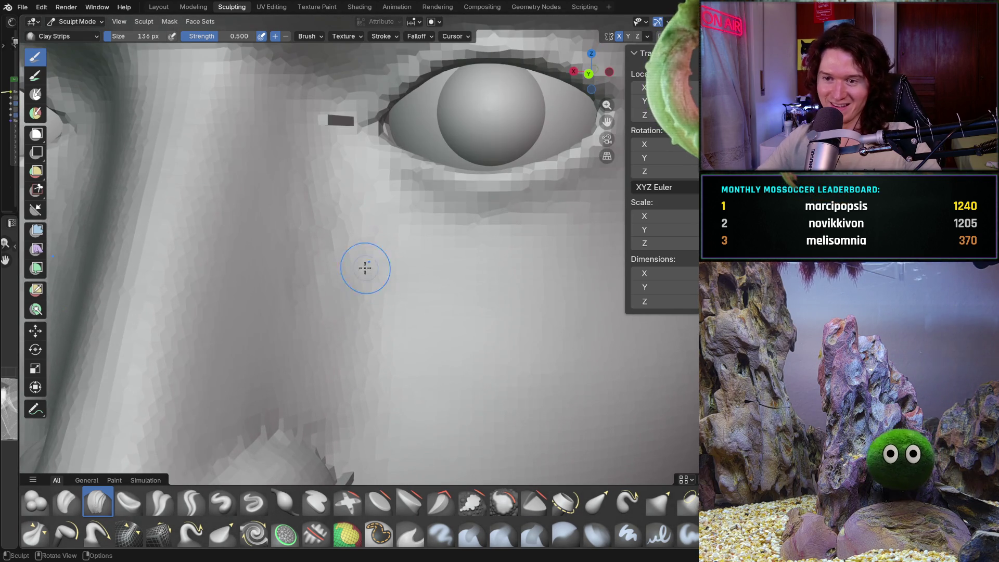
{"action": "middle_click_drag", "start_coordinate": [310, 300], "coordinate": [317, 224]}
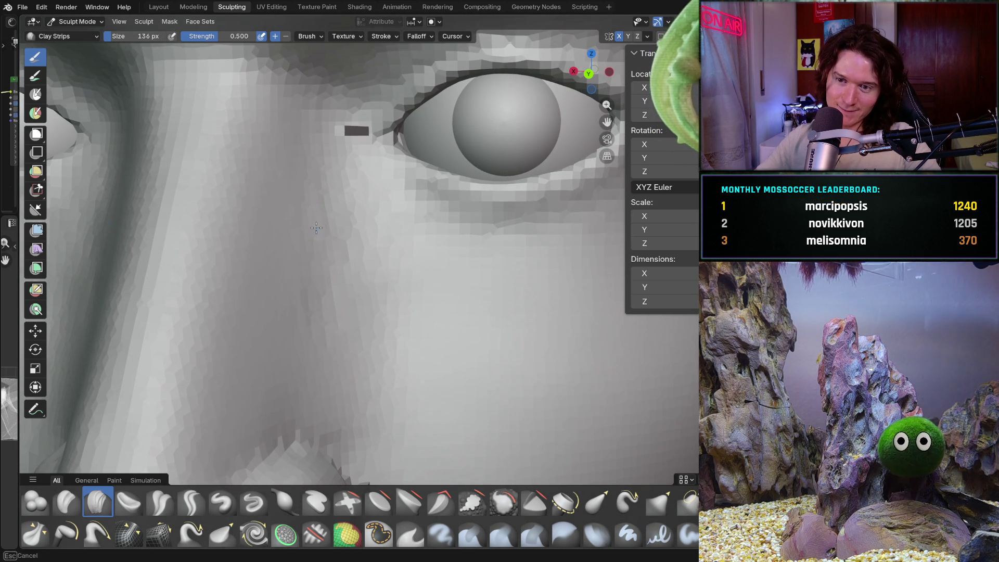
{"action": "middle_click_drag", "start_coordinate": [334, 307], "coordinate": [325, 181]}
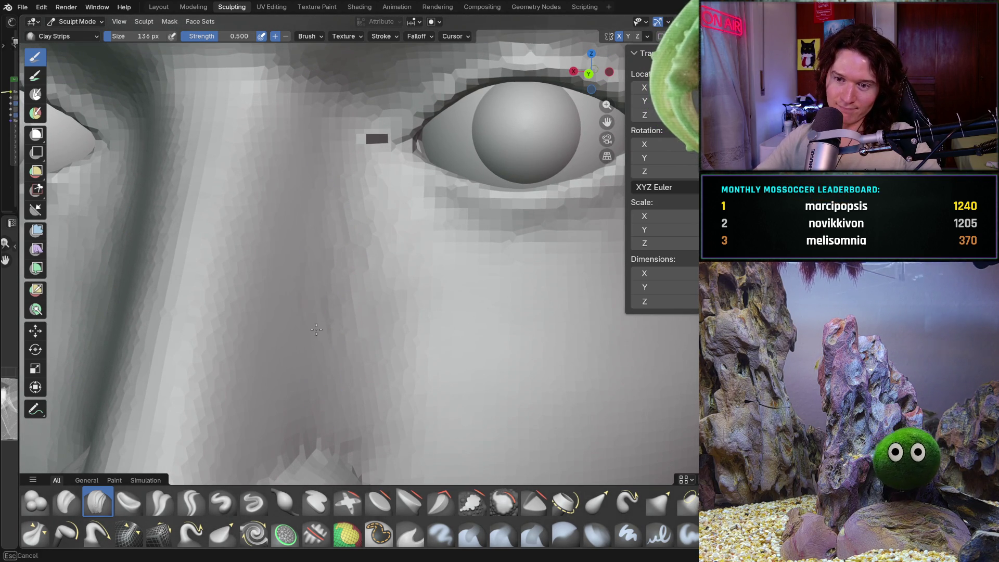
{"action": "mouse_move", "coordinate": [347, 345]}
{"action": "middle_mouse_down", "text": "ctrl"}
{"action": "mouse_move", "coordinate": [346, 260]}
{"action": "mouse_move", "coordinate": [356, 321]}
{"action": "middle_mouse_up", "text": "ctrl"}
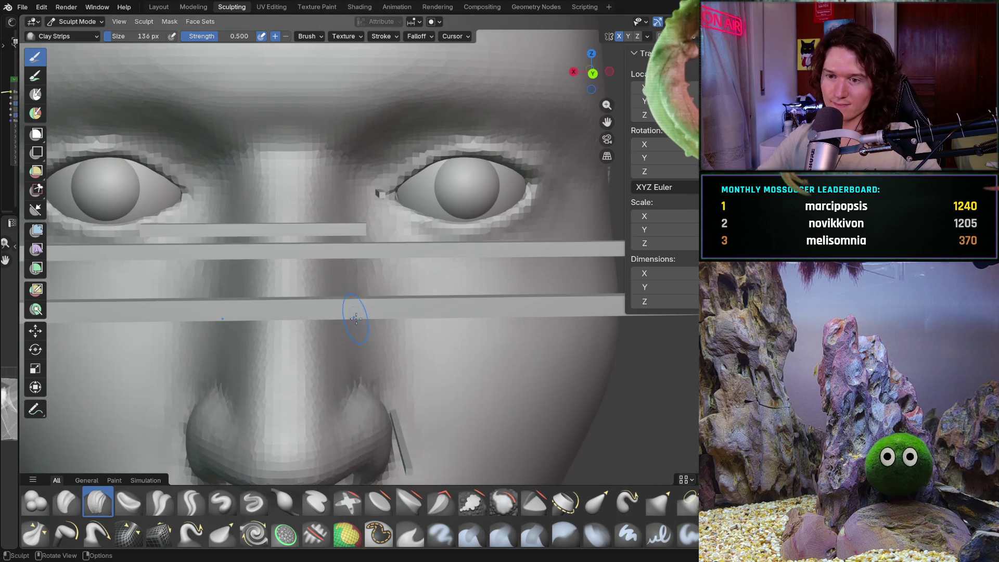
{"action": "middle_click_drag", "start_coordinate": [364, 355], "coordinate": [365, 251], "text": "ctrl"}
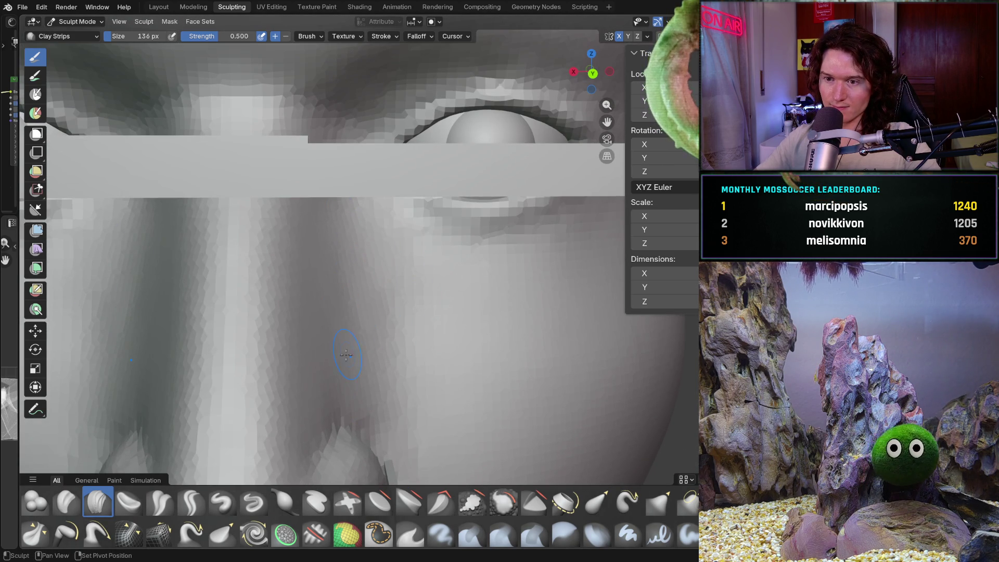
{"action": "middle_click_drag", "start_coordinate": [359, 315], "coordinate": [361, 368], "text": "ctrl"}
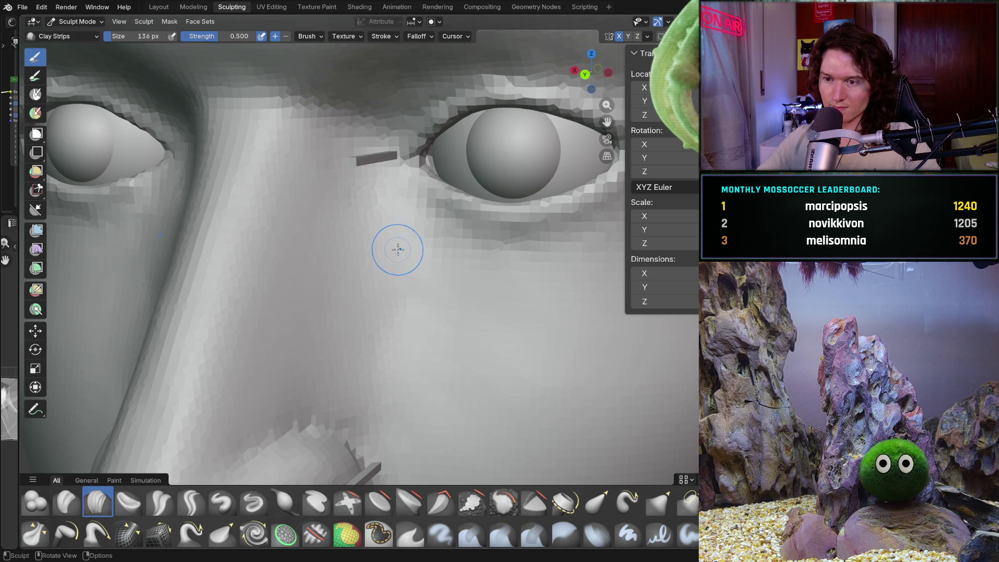
{"action": "middle_click_drag", "start_coordinate": [401, 255], "coordinate": [448, 267]}
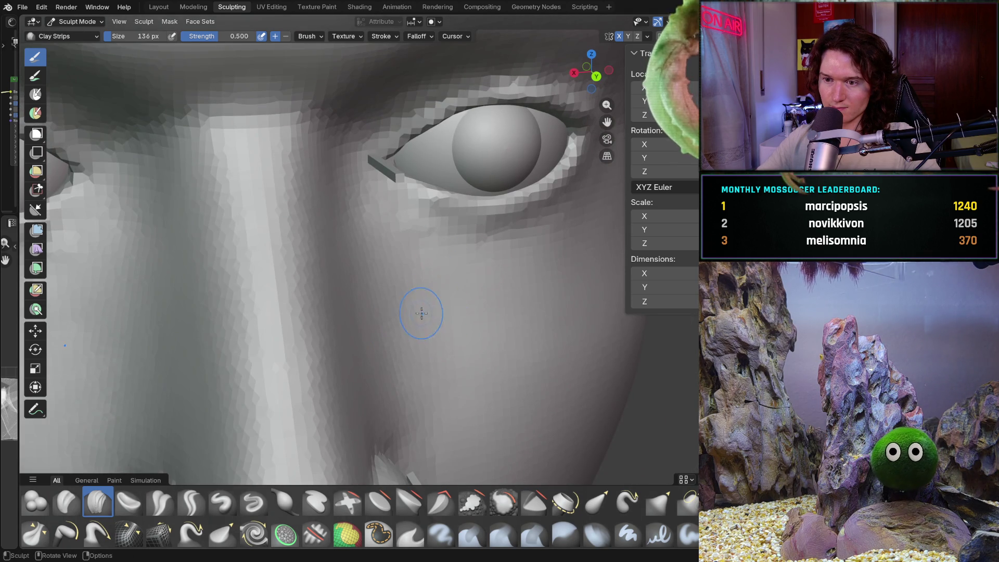
{"action": "middle_click_drag", "start_coordinate": [422, 315], "coordinate": [392, 339]}
{"action": "scroll", "coordinate": [317, 305], "scroll_direction": "down", "scroll_amount": 4}
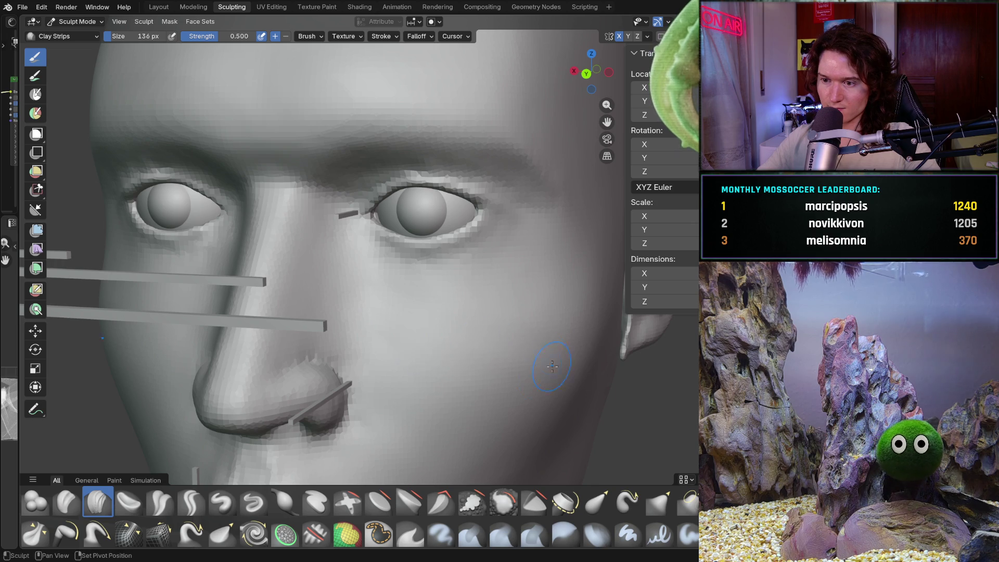
- Build up the cheek between the right eye and nostril, blending it into the nose side
{"action": "middle_click_drag", "start_coordinate": [564, 345], "coordinate": [530, 266]}
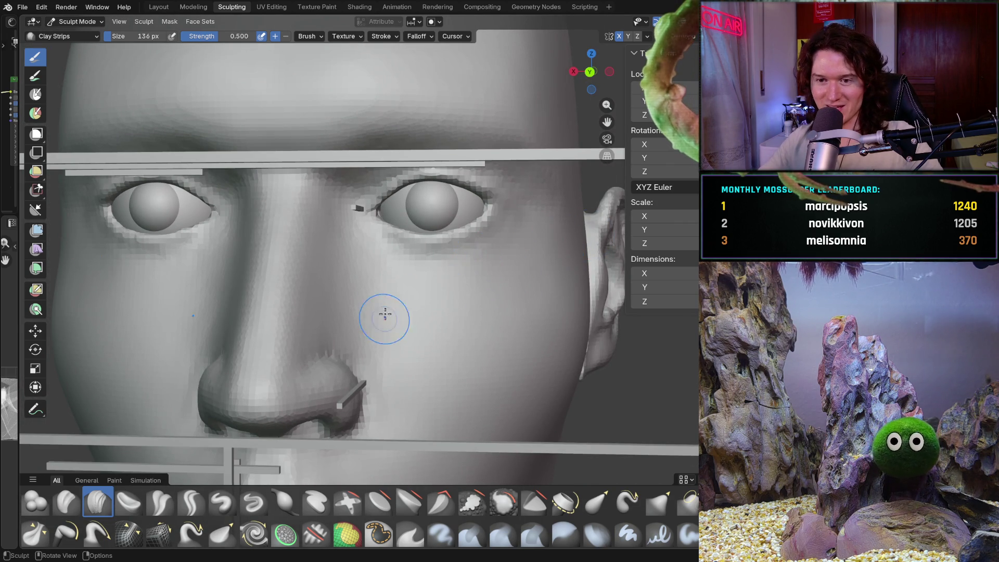
{"action": "mouse_move", "coordinate": [419, 345]}
{"action": "middle_mouse_down"}
{"action": "mouse_move", "coordinate": [445, 330]}
{"action": "mouse_move", "coordinate": [427, 364]}
{"action": "mouse_move", "coordinate": [345, 297]}
{"action": "middle_mouse_up"}
{"action": "scroll", "coordinate": [384, 338], "scroll_direction": "up", "scroll_amount": 4}
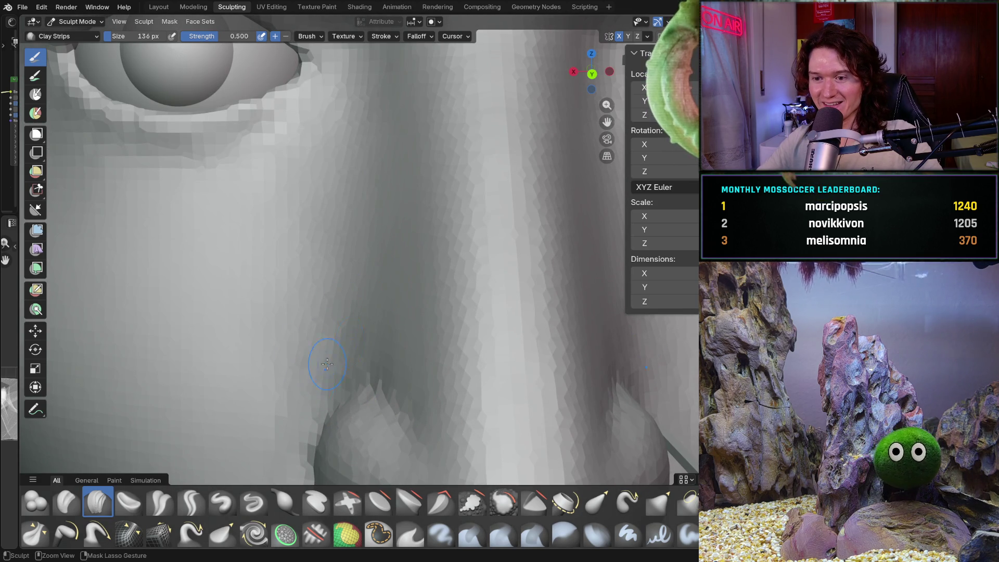
{"action": "scroll", "coordinate": [323, 348], "scroll_direction": "down", "scroll_amount": 3}
{"action": "mouse_move", "coordinate": [323, 348]}
{"action": "middle_mouse_down"}
{"action": "mouse_move", "coordinate": [317, 325]}
{"action": "mouse_move", "coordinate": [360, 325]}
{"action": "middle_mouse_up"}
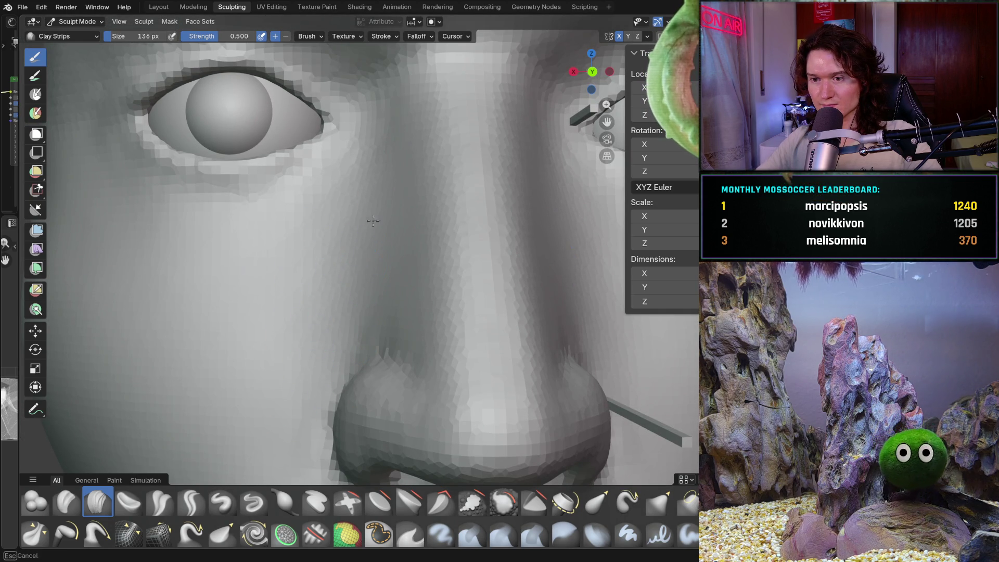
{"action": "scroll", "coordinate": [271, 334], "scroll_direction": "down", "scroll_amount": 3}
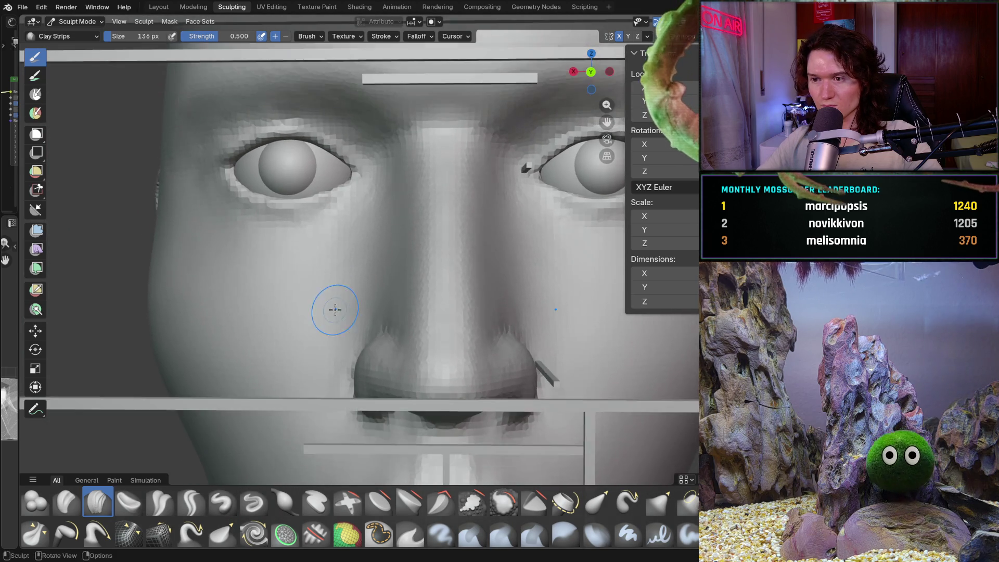
- Inspect the head from the skull top, forehead, under the chin, profile and low front angles
{"action": "scroll", "coordinate": [379, 209], "scroll_direction": "up", "scroll_amount": 2}
{"action": "scroll", "coordinate": [356, 366], "scroll_direction": "down", "scroll_amount": 4}
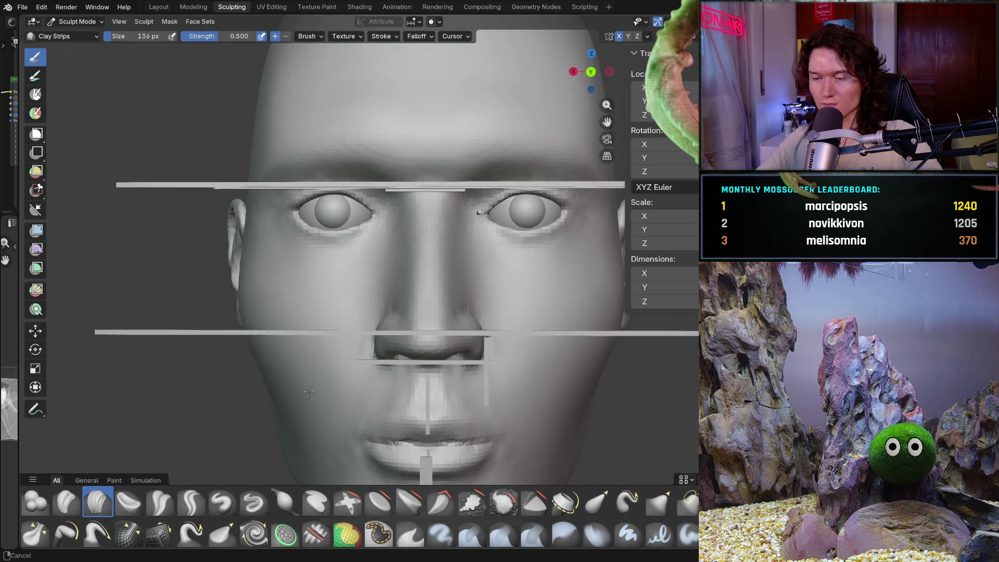
{"action": "mouse_move", "coordinate": [357, 366]}
{"action": "middle_mouse_down"}
{"action": "mouse_move", "coordinate": [380, 333]}
{"action": "mouse_move", "coordinate": [350, 310]}
{"action": "mouse_move", "coordinate": [367, 247]}
{"action": "mouse_move", "coordinate": [437, 286]}
{"action": "mouse_move", "coordinate": [456, 342]}
{"action": "middle_mouse_up"}
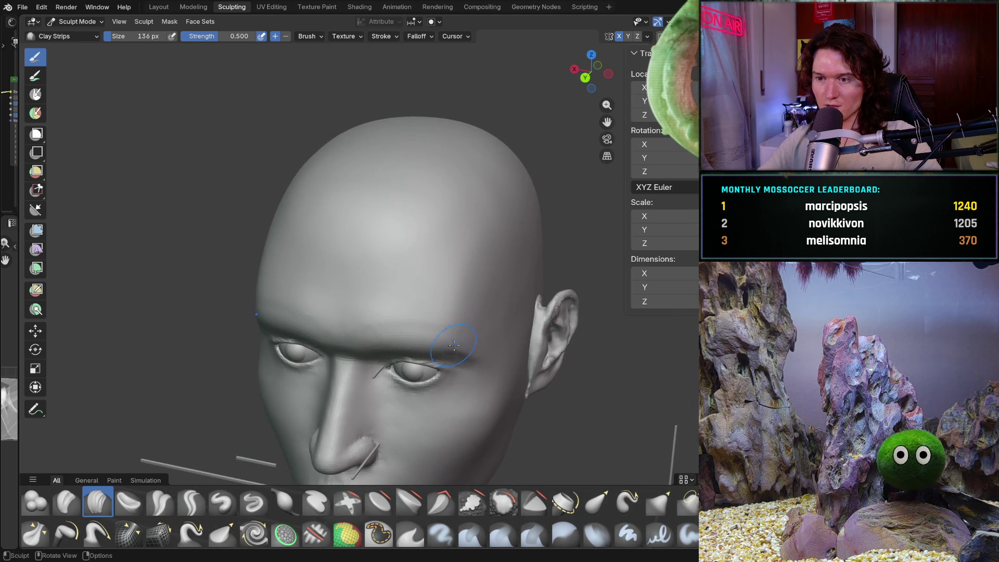
{"action": "mouse_move", "coordinate": [524, 333]}
{"action": "middle_mouse_down", "text": "ctrl"}
{"action": "mouse_move", "coordinate": [539, 276]}
{"action": "mouse_move", "coordinate": [437, 304]}
{"action": "mouse_move", "coordinate": [502, 250]}
{"action": "middle_mouse_up", "text": "ctrl"}
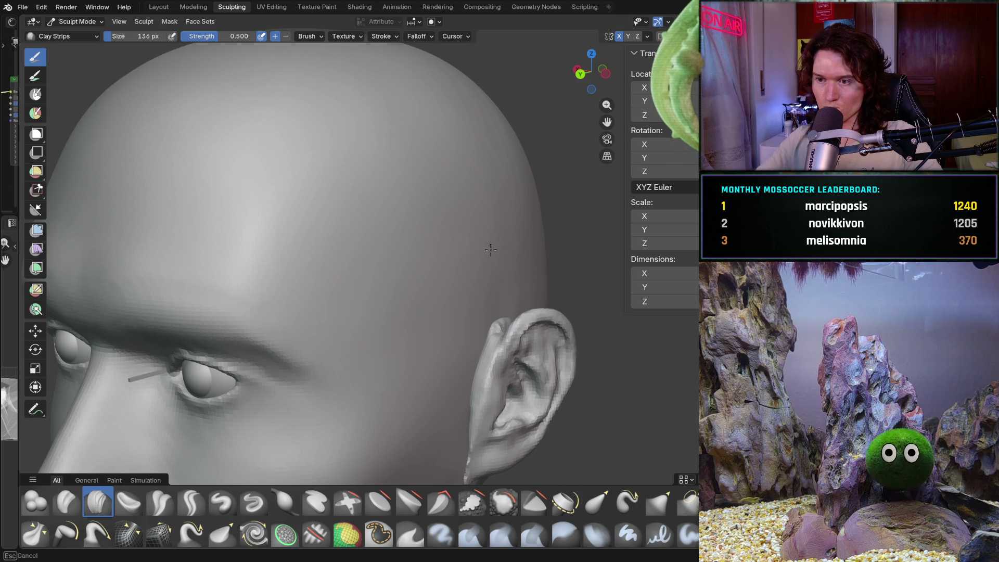
{"action": "scroll", "coordinate": [479, 214], "scroll_direction": "down", "scroll_amount": 5}
{"action": "mouse_move", "coordinate": [479, 214]}
{"action": "middle_mouse_down"}
{"action": "mouse_move", "coordinate": [495, 279]}
{"action": "mouse_move", "coordinate": [442, 344]}
{"action": "mouse_move", "coordinate": [374, 398]}
{"action": "mouse_move", "coordinate": [403, 338]}
{"action": "mouse_move", "coordinate": [413, 208]}
{"action": "mouse_move", "coordinate": [338, 380]}
{"action": "mouse_move", "coordinate": [325, 319]}
{"action": "mouse_move", "coordinate": [350, 319]}
{"action": "mouse_move", "coordinate": [349, 293]}
{"action": "middle_mouse_up"}
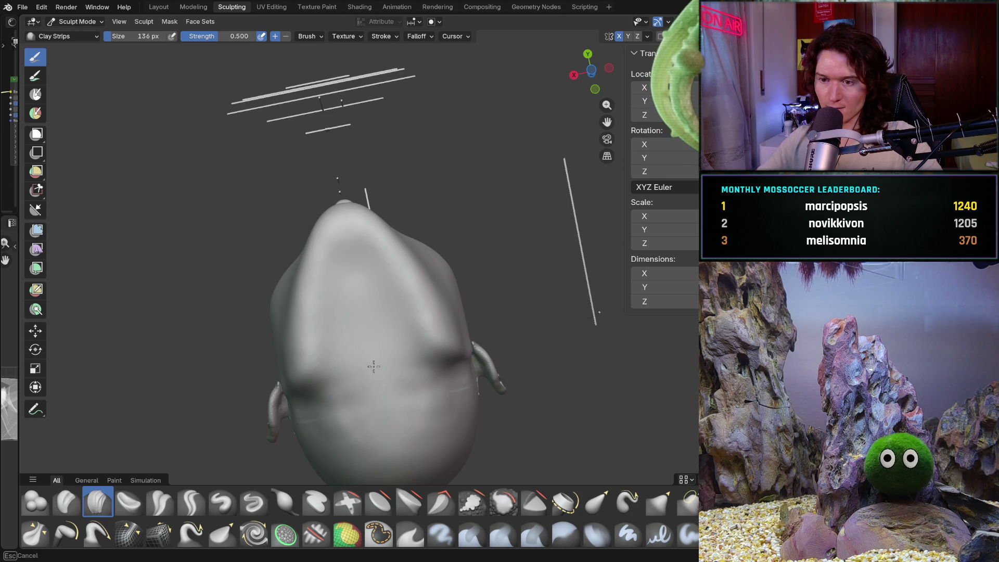
{"action": "mouse_move", "coordinate": [375, 433]}
{"action": "middle_mouse_down"}
{"action": "mouse_move", "coordinate": [396, 385]}
{"action": "mouse_move", "coordinate": [390, 368]}
{"action": "middle_mouse_up"}
{"action": "scroll", "coordinate": [442, 303], "scroll_direction": "up", "scroll_amount": 4}
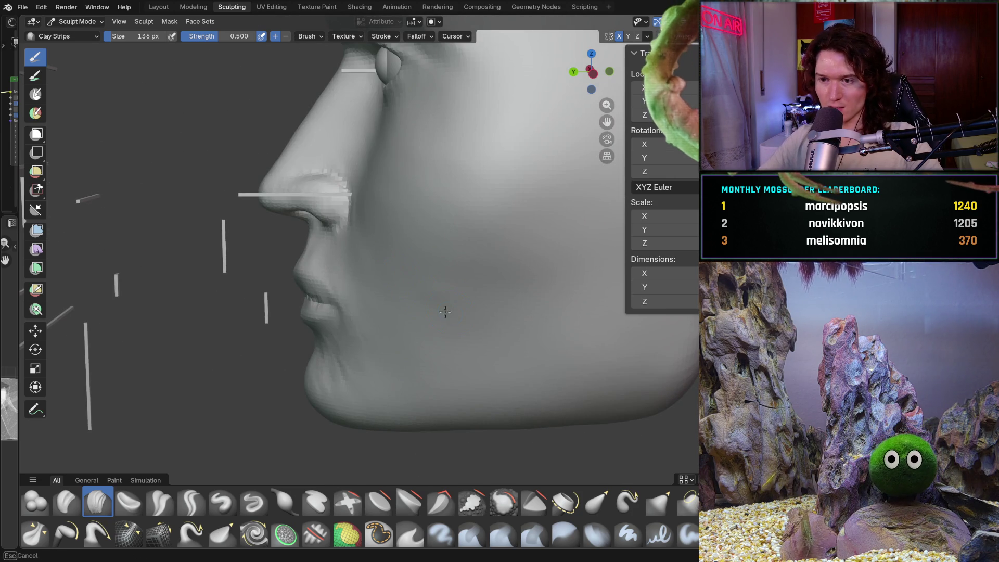
{"action": "mouse_move", "coordinate": [515, 263]}
{"action": "middle_mouse_down"}
{"action": "mouse_move", "coordinate": [553, 285]}
{"action": "mouse_move", "coordinate": [347, 344]}
{"action": "middle_mouse_up"}
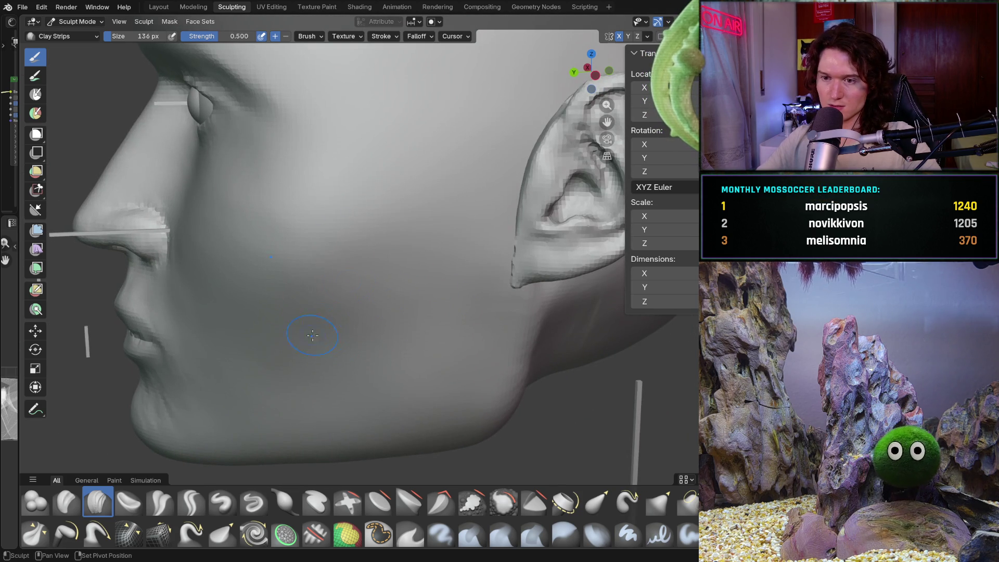
{"action": "middle_click_drag", "start_coordinate": [273, 308], "coordinate": [322, 208]}
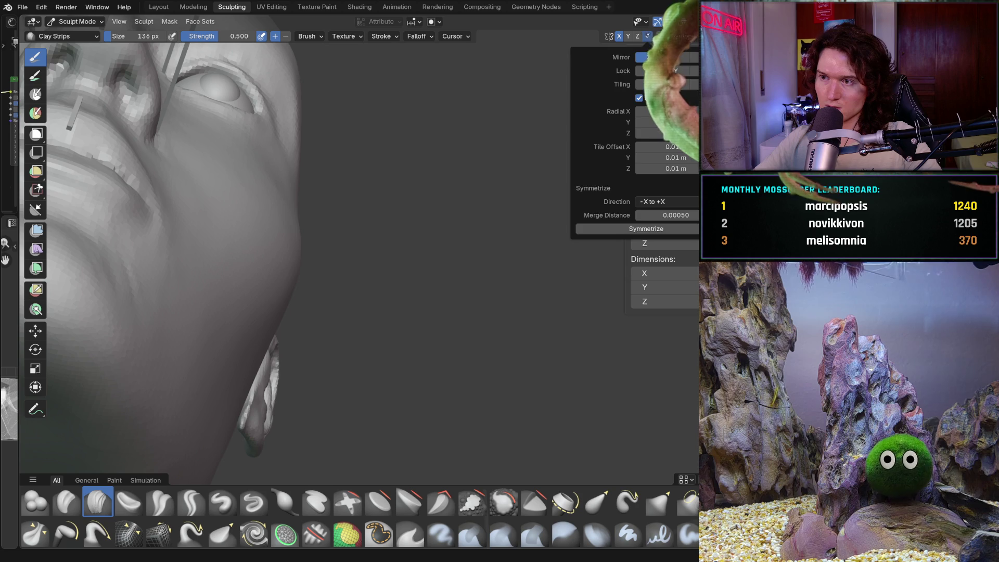
- Smooth the cheek and chin beside the mouth with a 388 px Smooth brush
{"action": "middle_click_drag", "start_coordinate": [508, 167], "coordinate": [346, 286]}
{"action": "key", "text": "shift"}
{"action": "middle_click_drag", "start_coordinate": [337, 331], "coordinate": [290, 350]}
{"action": "key", "text": "f"}
{"action": "left_click", "coordinate": [356, 357]}
{"action": "middle_click_drag", "start_coordinate": [311, 273], "coordinate": [312, 270]}
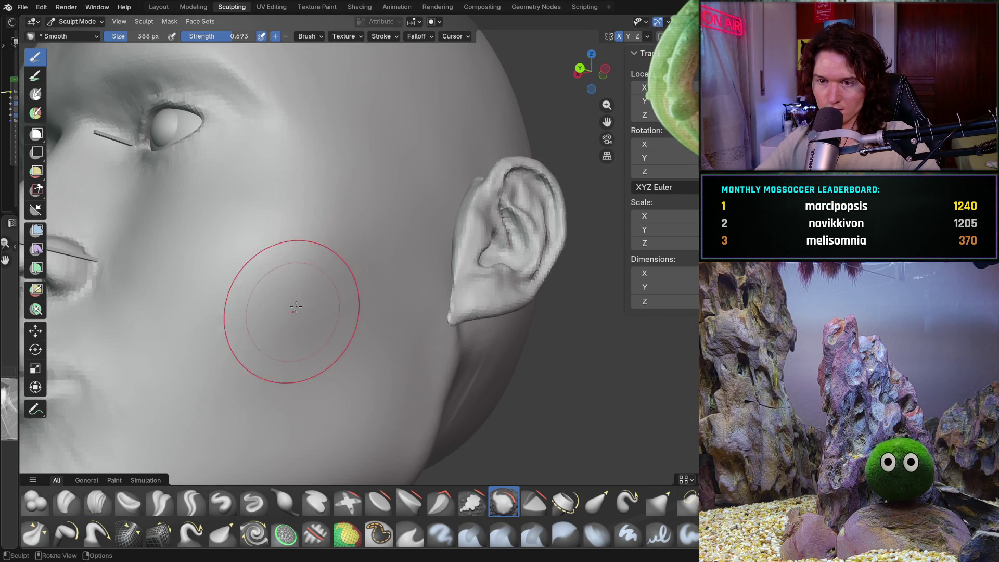
- Orbit from a three-quarter view around to a straight-on view of the lips
{"action": "mouse_move", "coordinate": [388, 279]}
{"action": "middle_mouse_down"}
{"action": "mouse_move", "coordinate": [323, 307]}
{"action": "mouse_move", "coordinate": [410, 230]}
{"action": "mouse_move", "coordinate": [379, 257]}
{"action": "middle_mouse_up"}
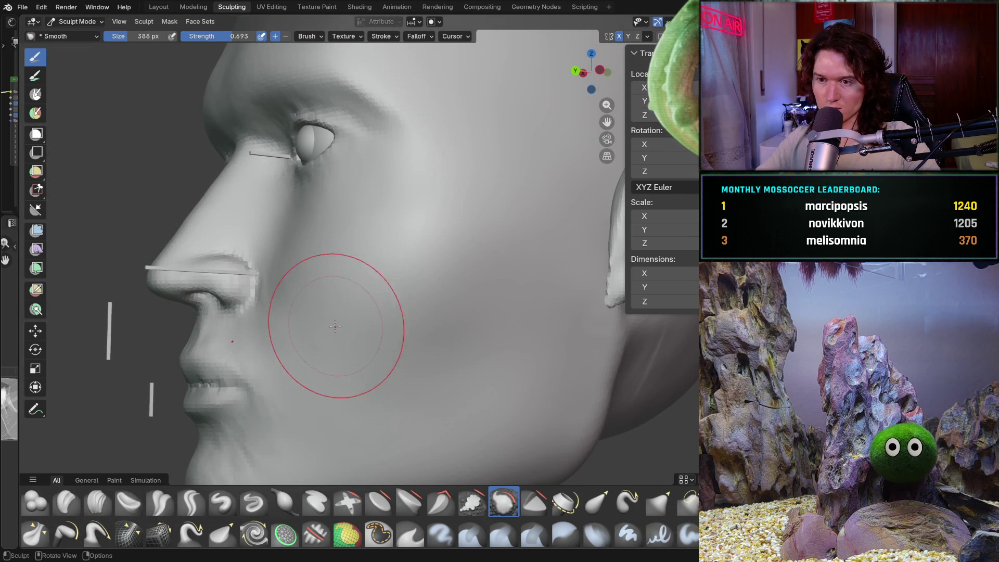
{"action": "scroll", "coordinate": [327, 323], "scroll_direction": "down", "scroll_amount": 2}
{"action": "scroll", "coordinate": [423, 279], "scroll_direction": "up", "scroll_amount": 6}
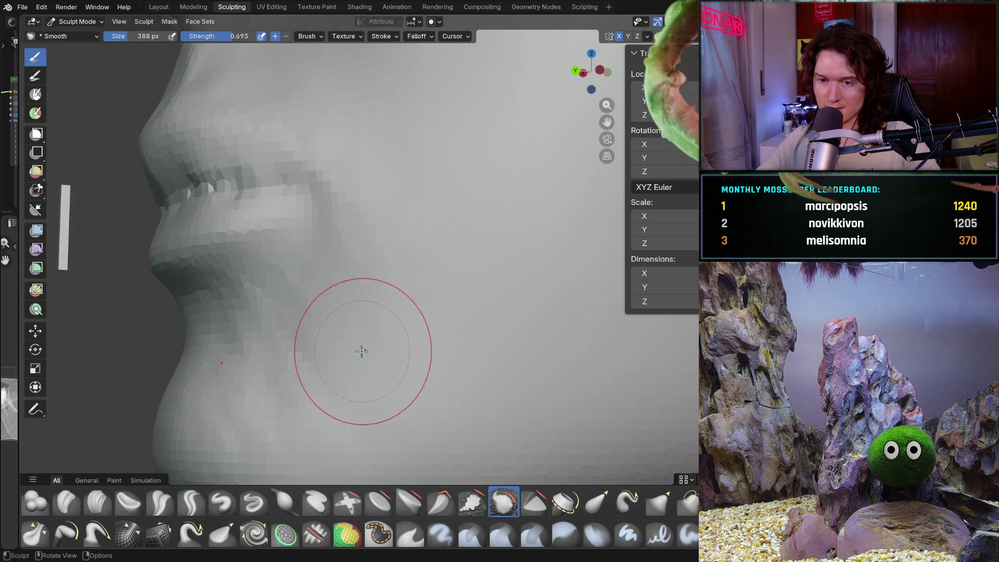
{"action": "mouse_move", "coordinate": [272, 406]}
{"action": "middle_mouse_down"}
{"action": "mouse_move", "coordinate": [364, 388]}
{"action": "mouse_move", "coordinate": [218, 423]}
{"action": "middle_mouse_up"}
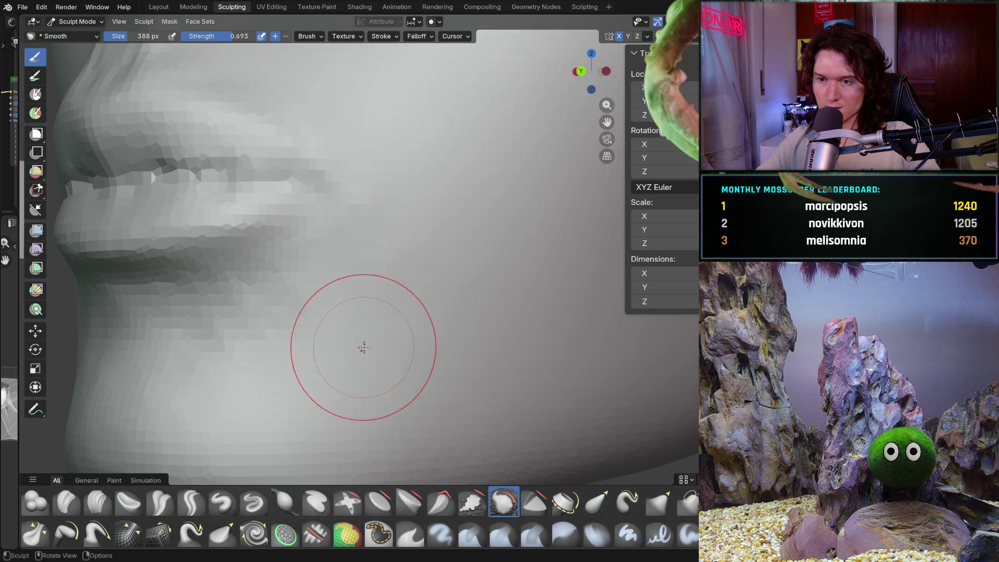
{"action": "middle_click_drag", "start_coordinate": [329, 361], "coordinate": [408, 341]}
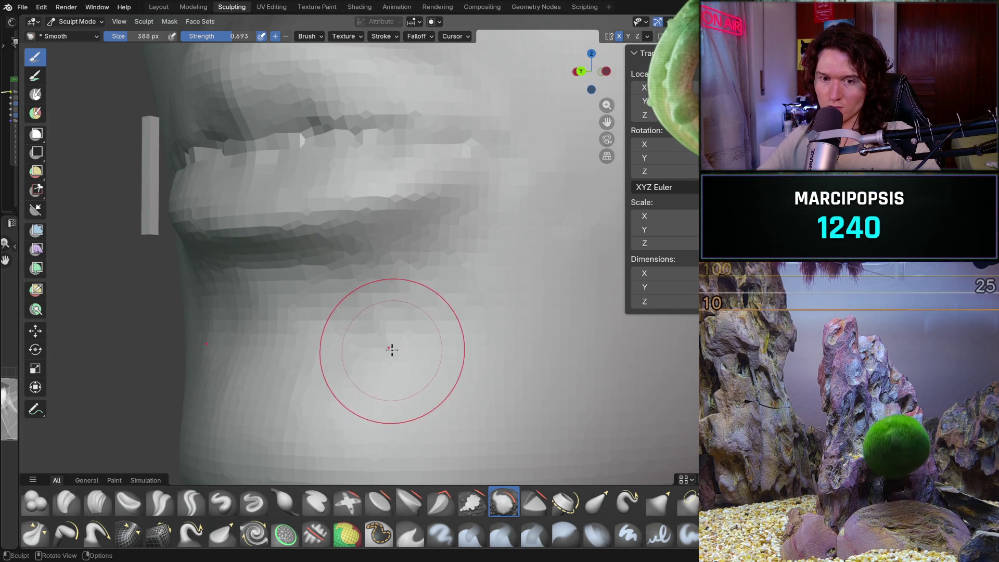
{"action": "mouse_move", "coordinate": [448, 308]}
{"action": "middle_mouse_down"}
{"action": "mouse_move", "coordinate": [503, 296]}
{"action": "mouse_move", "coordinate": [419, 323]}
{"action": "mouse_move", "coordinate": [417, 310]}
{"action": "mouse_move", "coordinate": [370, 354]}
{"action": "mouse_move", "coordinate": [401, 401]}
{"action": "mouse_move", "coordinate": [323, 358]}
{"action": "middle_mouse_up"}
- Zoom in and lay Clay Strips (226 px, strength 0.5) along the lower lip
{"action": "scroll", "coordinate": [370, 354], "scroll_direction": "up", "scroll_amount": 3}
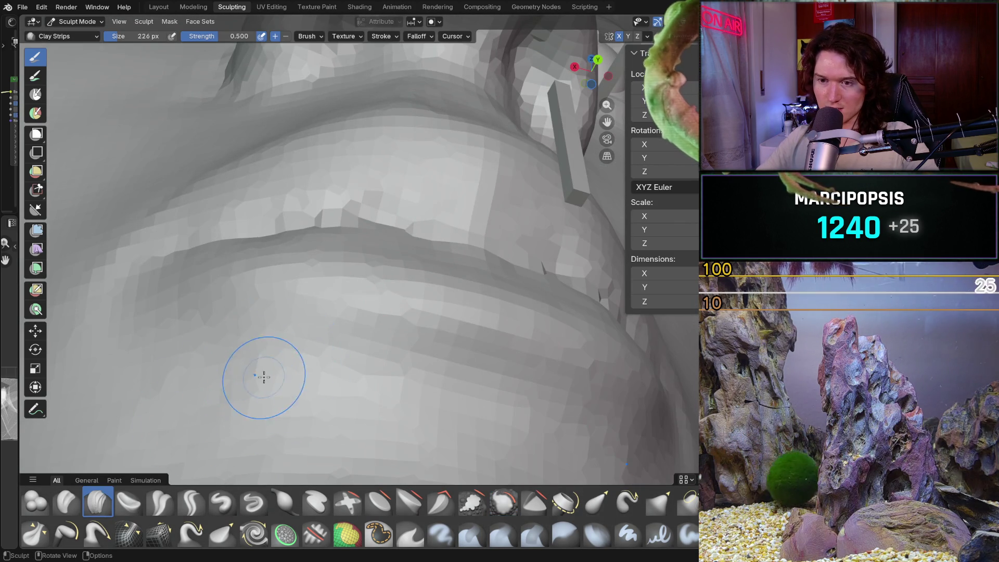
{"action": "scroll", "coordinate": [261, 395], "scroll_direction": "up", "scroll_amount": 5}
{"action": "middle_click_drag", "start_coordinate": [346, 245], "coordinate": [347, 244]}
{"action": "middle_click_drag", "start_coordinate": [456, 225], "coordinate": [312, 219]}
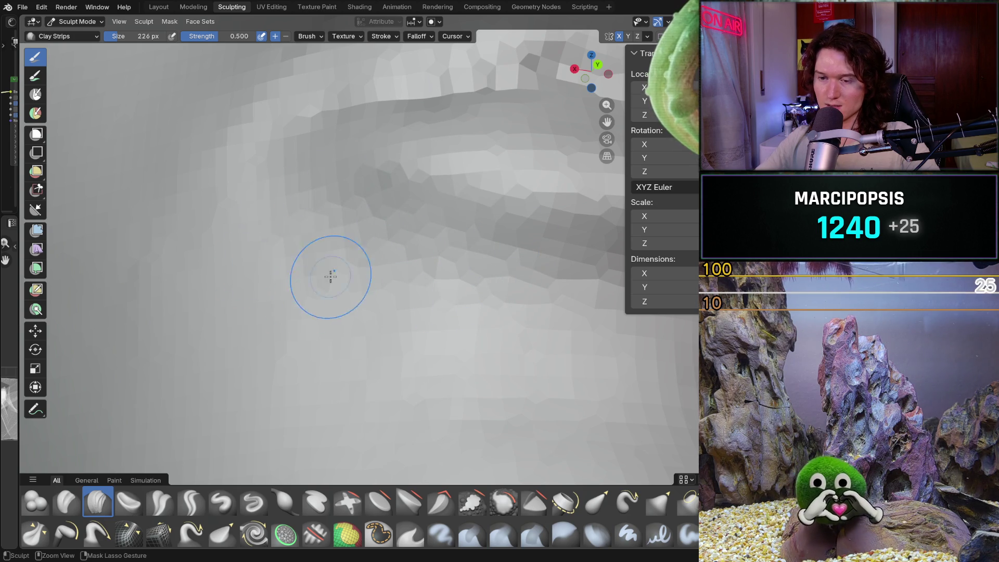
{"action": "scroll", "coordinate": [388, 249], "scroll_direction": "down", "scroll_amount": 8}
{"action": "mouse_move", "coordinate": [388, 249]}
{"action": "middle_mouse_down"}
{"action": "mouse_move", "coordinate": [396, 329]}
{"action": "mouse_move", "coordinate": [383, 371]}
{"action": "mouse_move", "coordinate": [384, 334]}
{"action": "mouse_move", "coordinate": [296, 267]}
{"action": "middle_mouse_up"}
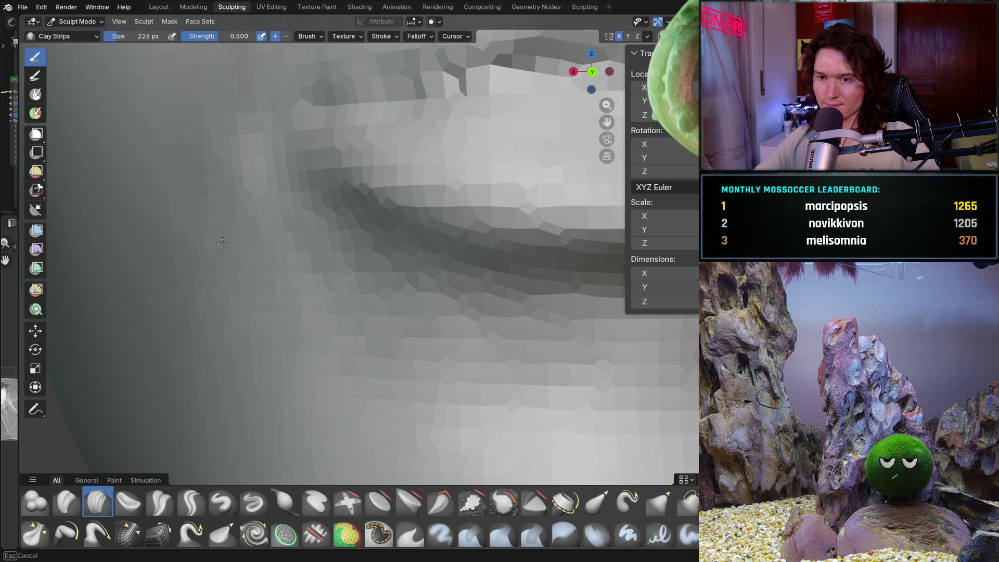
{"action": "scroll", "coordinate": [291, 357], "scroll_direction": "down", "scroll_amount": 6}
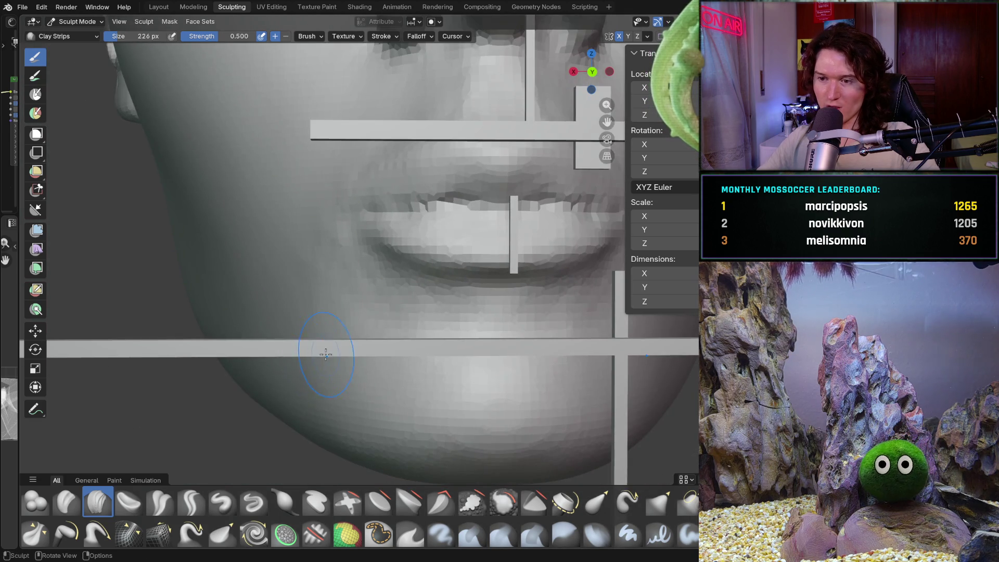
- Orbit round the side of the head to the cheek, ear and jawline in orthographic view
{"action": "scroll", "coordinate": [323, 345], "scroll_direction": "up", "scroll_amount": 3}
{"action": "mouse_move", "coordinate": [368, 352]}
{"action": "middle_mouse_down", "text": "ctrl"}
{"action": "mouse_move", "coordinate": [324, 295]}
{"action": "mouse_move", "coordinate": [344, 319]}
{"action": "middle_mouse_up", "text": "ctrl"}
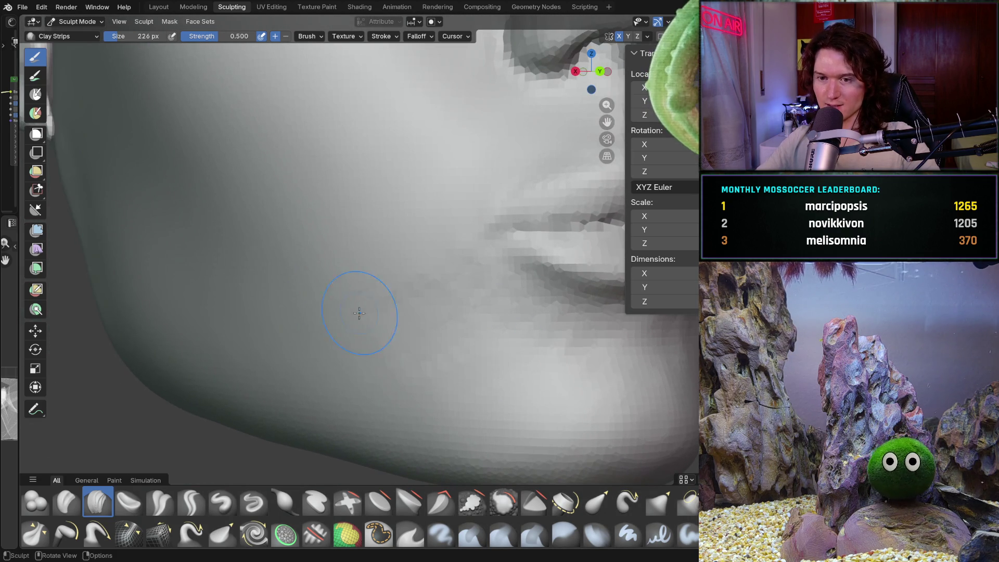
{"action": "middle_click_drag", "start_coordinate": [205, 300], "coordinate": [263, 306], "text": "shift"}
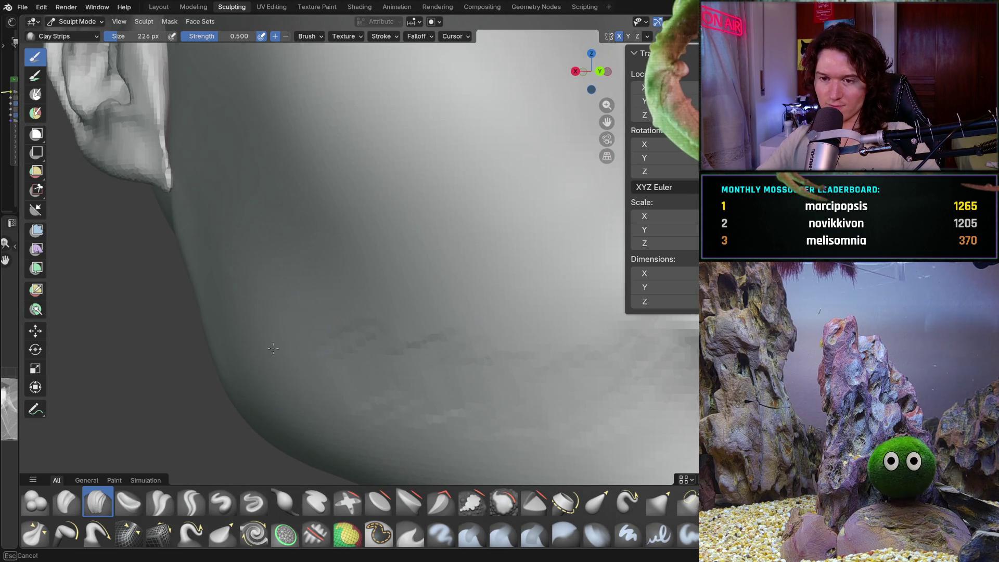
{"action": "middle_click_drag", "start_coordinate": [340, 288], "coordinate": [340, 288], "text": "shift"}
{"action": "mouse_move", "coordinate": [410, 313]}
{"action": "middle_mouse_down"}
{"action": "mouse_move", "coordinate": [345, 289]}
{"action": "mouse_move", "coordinate": [424, 283]}
{"action": "middle_mouse_up"}
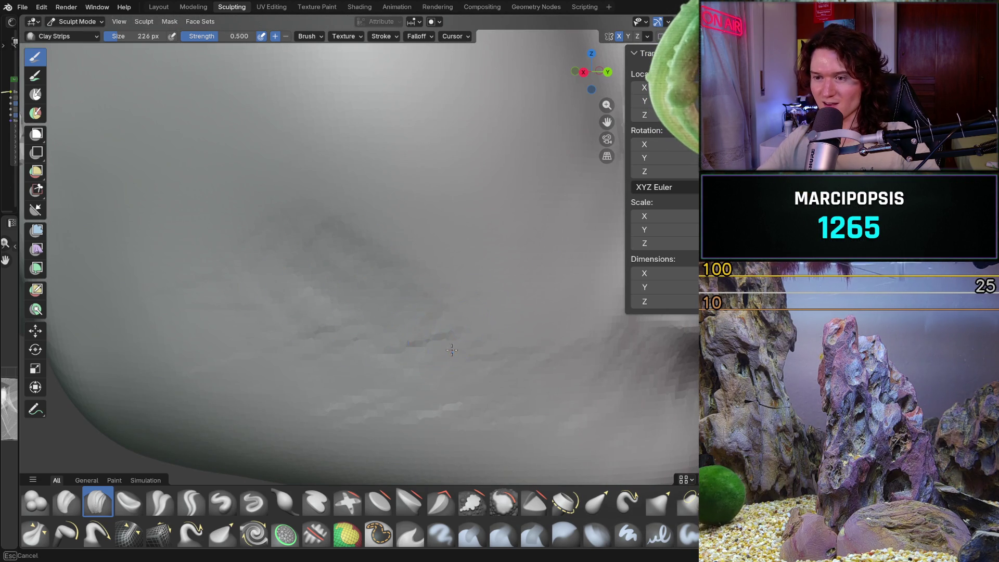
{"action": "mouse_move", "coordinate": [535, 338]}
{"action": "middle_mouse_down"}
{"action": "mouse_move", "coordinate": [495, 305]}
{"action": "mouse_move", "coordinate": [427, 299]}
{"action": "middle_mouse_up"}
{"action": "scroll", "coordinate": [427, 299], "scroll_direction": "down", "scroll_amount": 4}
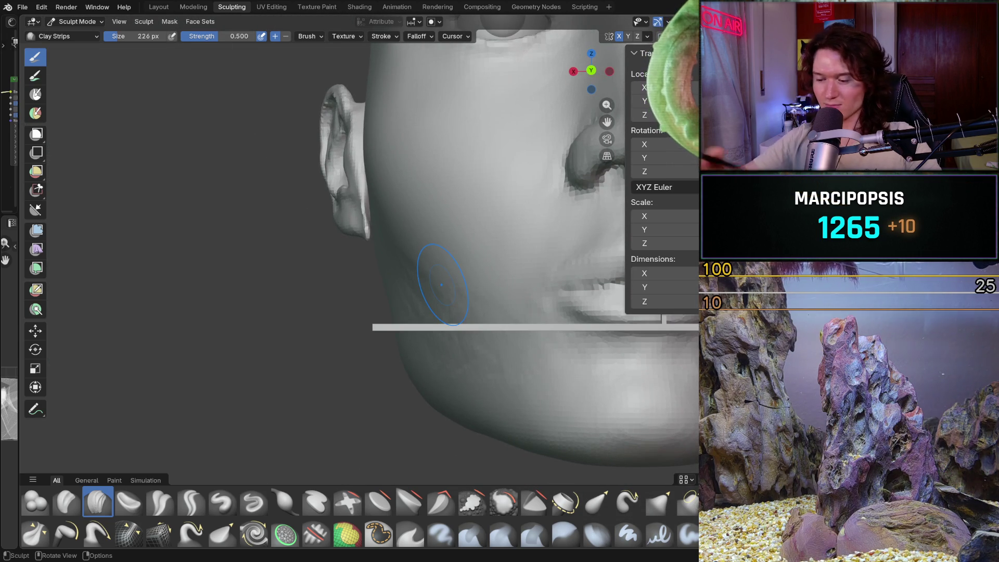
{"action": "key", "text": "KP_5"}
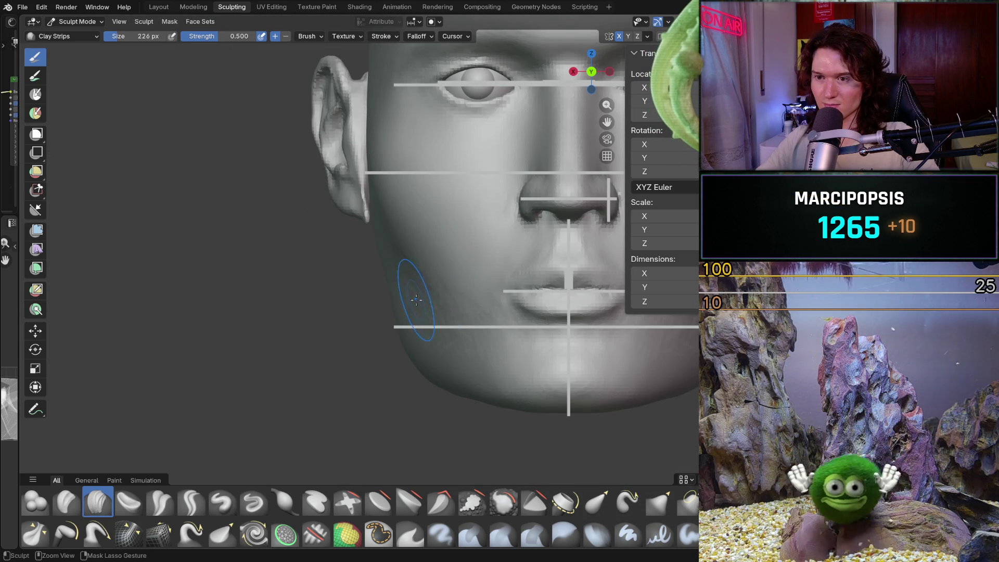
{"action": "middle_click_drag", "start_coordinate": [390, 300], "coordinate": [402, 245], "text": "ctrl"}
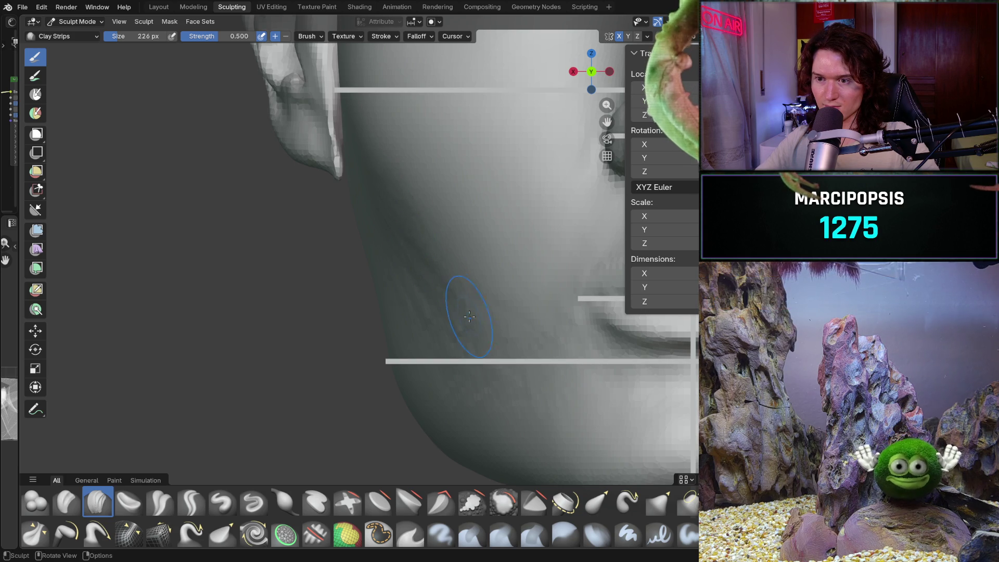
- Build up clay on the cheek and jaw, then snap to the front orthographic view
{"action": "left_click_drag", "start_coordinate": [429, 263], "coordinate": [441, 247], "text": "ctrl"}
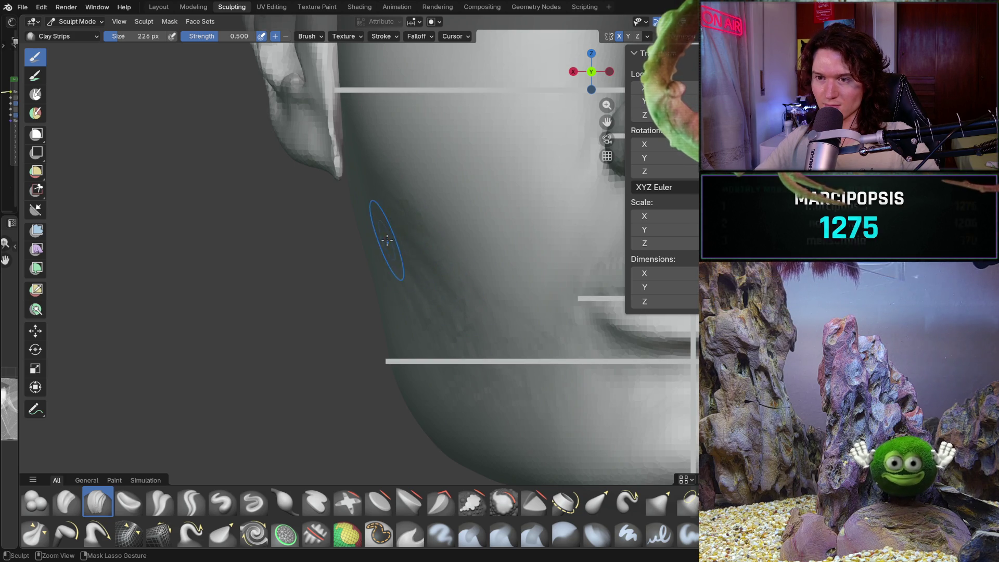
{"action": "middle_click_drag", "start_coordinate": [387, 240], "coordinate": [468, 234]}
{"action": "left_click_drag", "start_coordinate": [359, 200], "coordinate": [359, 199]}
{"action": "scroll", "coordinate": [383, 197], "scroll_direction": "down", "scroll_amount": 5}
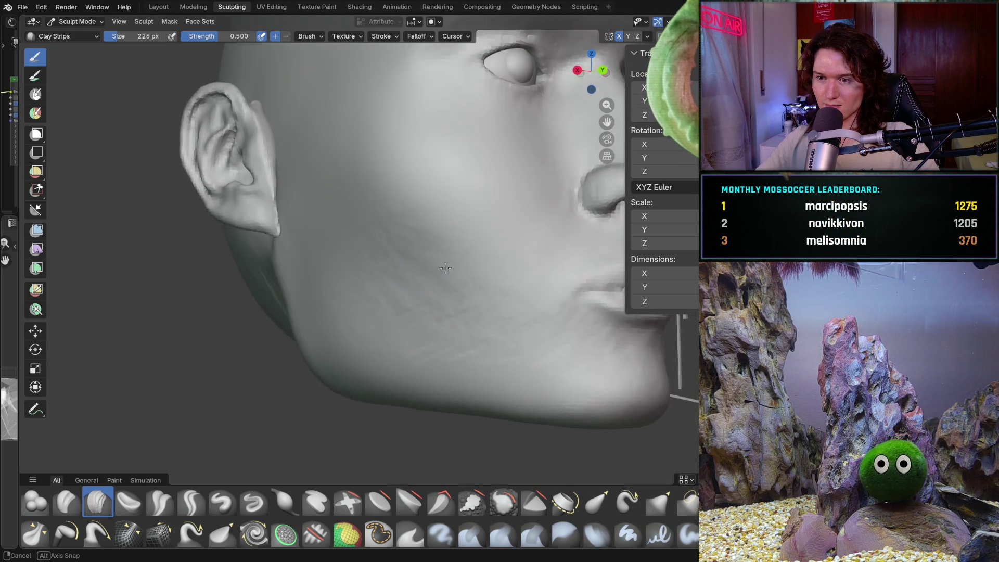
{"action": "middle_click_drag", "start_coordinate": [383, 274], "coordinate": [445, 261], "text": "shift"}
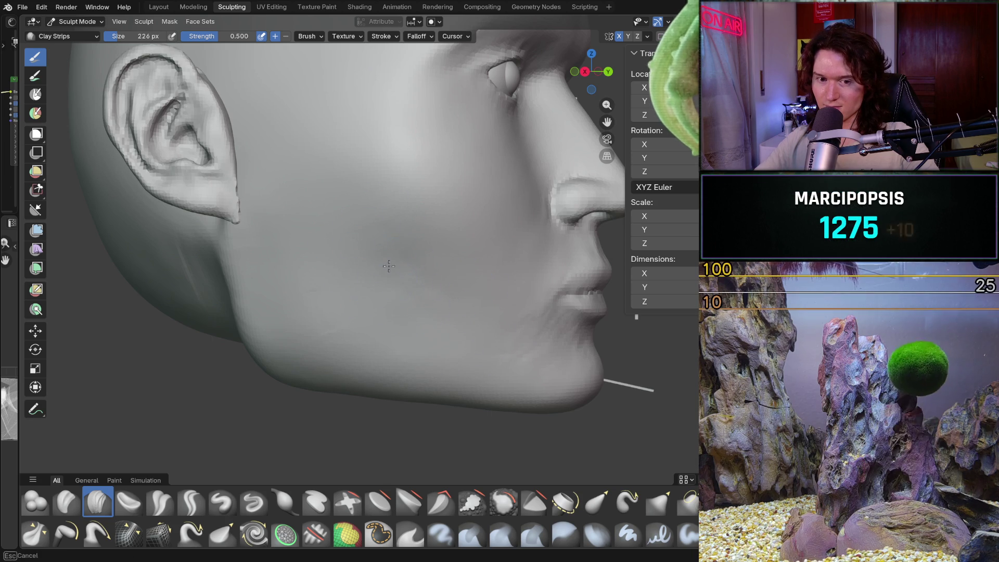
{"action": "left_click_drag", "start_coordinate": [361, 309], "coordinate": [360, 311]}
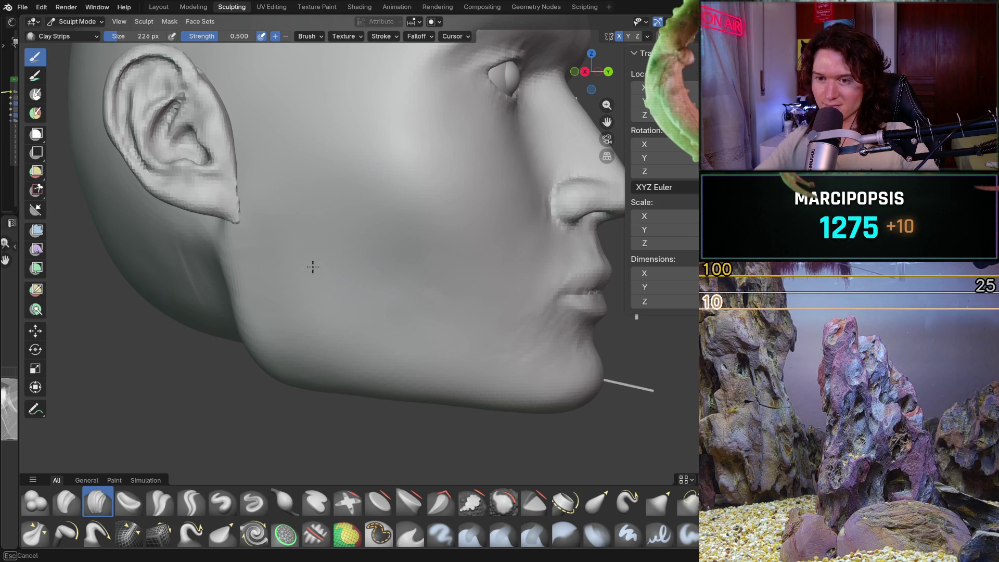
{"action": "mouse_move", "coordinate": [412, 272]}
{"action": "middle_mouse_down"}
{"action": "mouse_move", "coordinate": [433, 275]}
{"action": "mouse_move", "coordinate": [360, 332]}
{"action": "mouse_move", "coordinate": [268, 289]}
{"action": "middle_mouse_up"}
{"action": "key", "text": "ctrl+KP_1"}
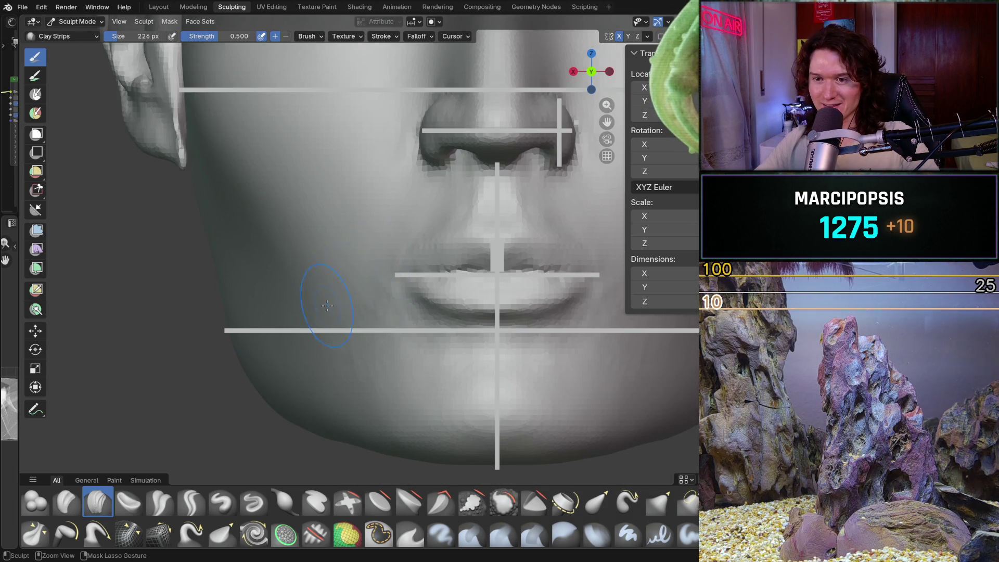
- Zoom in on the left cheek and add clay above the jaw
{"action": "scroll", "coordinate": [328, 307], "scroll_direction": "up", "scroll_amount": 1}
{"action": "scroll", "coordinate": [326, 304], "scroll_direction": "up", "scroll_amount": 3}
{"action": "scroll", "coordinate": [319, 286], "scroll_direction": "up", "scroll_amount": 2}
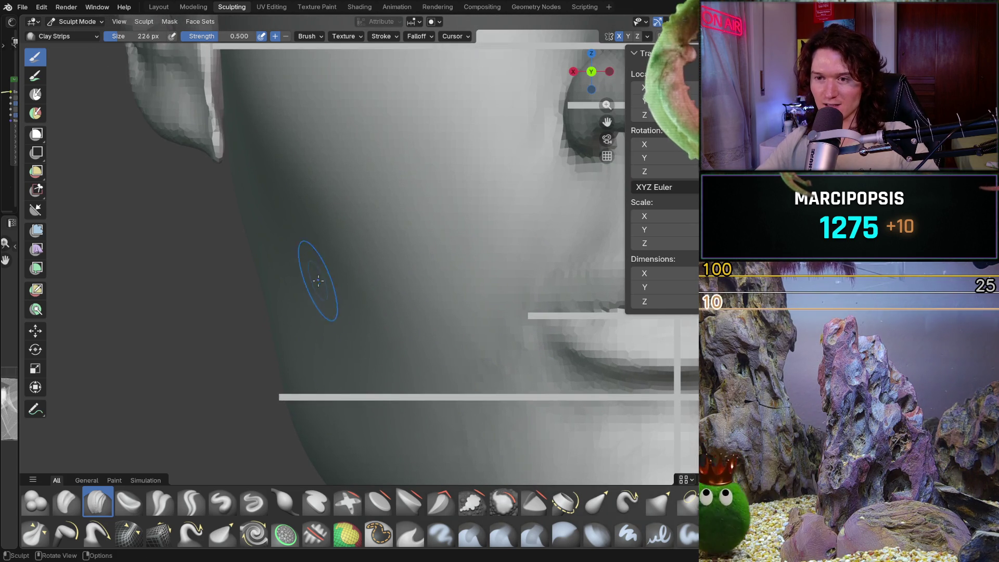
{"action": "mouse_move", "coordinate": [352, 290]}
{"action": "left_mouse_down"}
{"action": "mouse_move", "coordinate": [381, 349]}
{"action": "mouse_move", "coordinate": [318, 229]}
{"action": "left_mouse_up"}
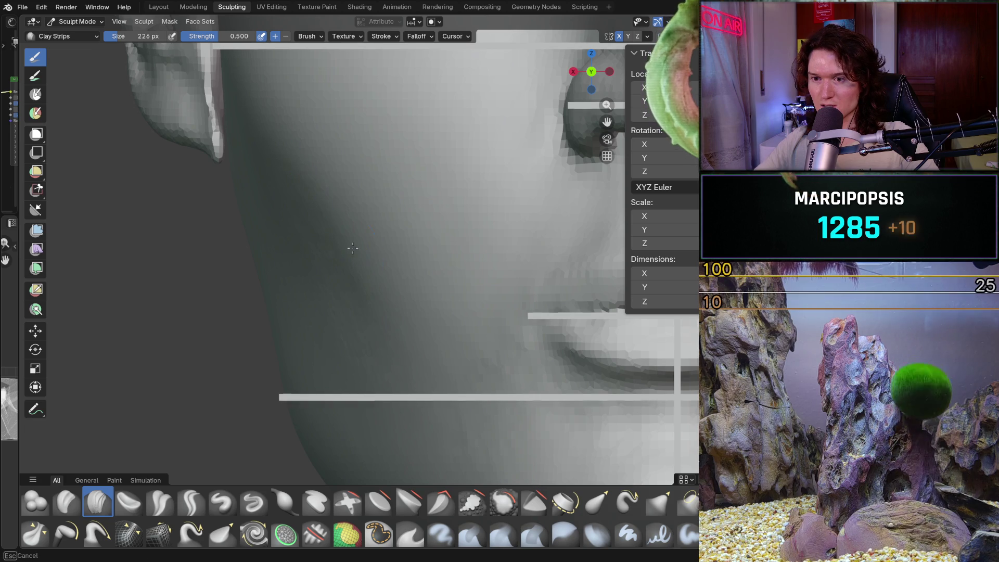
{"action": "key", "text": "b"}
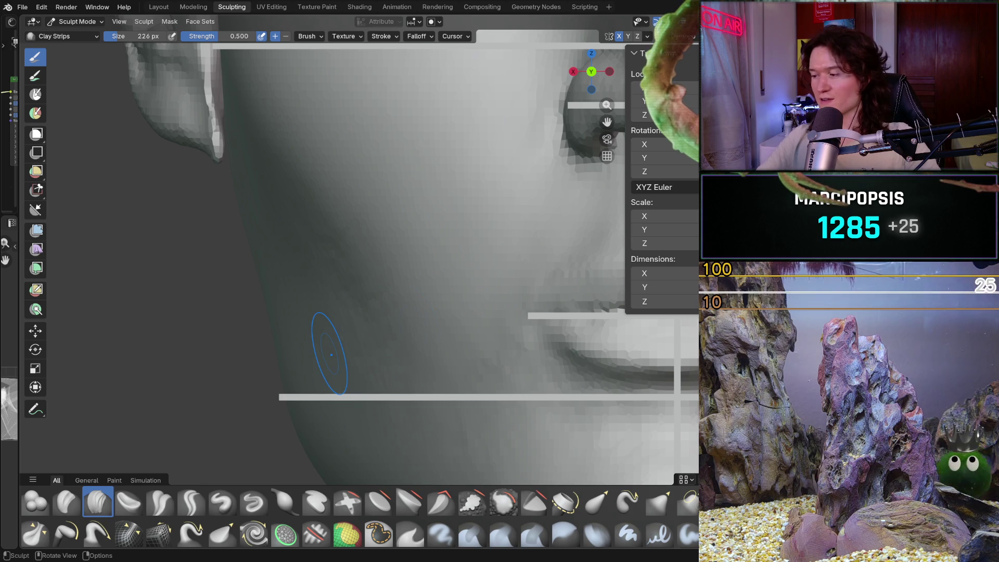
- Check the jaw and cheek form from side, front and angled views
{"action": "mouse_move", "coordinate": [365, 325]}
{"action": "middle_mouse_down"}
{"action": "mouse_move", "coordinate": [376, 343]}
{"action": "mouse_move", "coordinate": [341, 311]}
{"action": "mouse_move", "coordinate": [339, 260]}
{"action": "middle_mouse_up"}
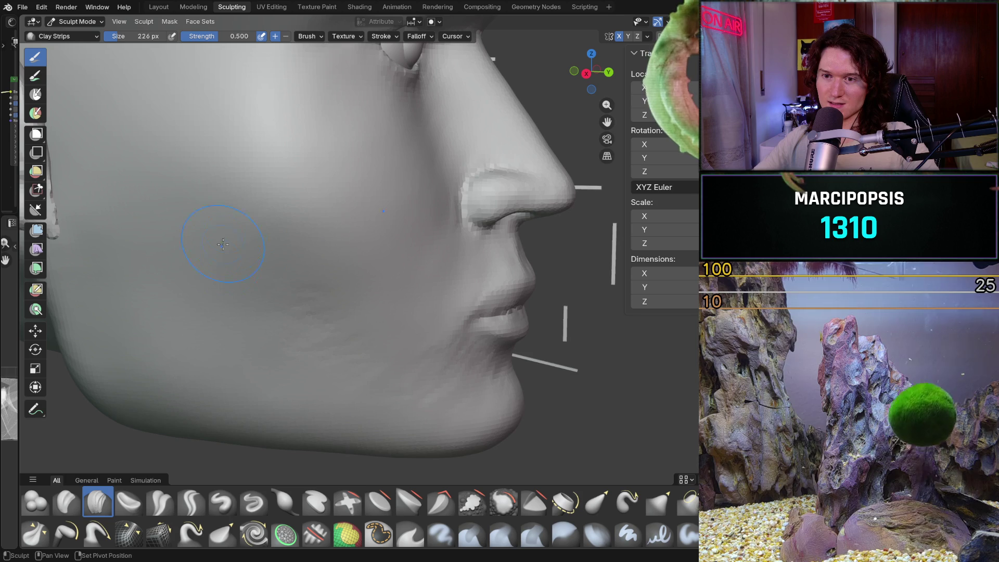
{"action": "mouse_move", "coordinate": [359, 321]}
{"action": "middle_mouse_down"}
{"action": "mouse_move", "coordinate": [267, 345]}
{"action": "mouse_move", "coordinate": [312, 334]}
{"action": "mouse_move", "coordinate": [323, 356]}
{"action": "mouse_move", "coordinate": [301, 345]}
{"action": "mouse_move", "coordinate": [279, 290]}
{"action": "mouse_move", "coordinate": [302, 325]}
{"action": "middle_mouse_up"}
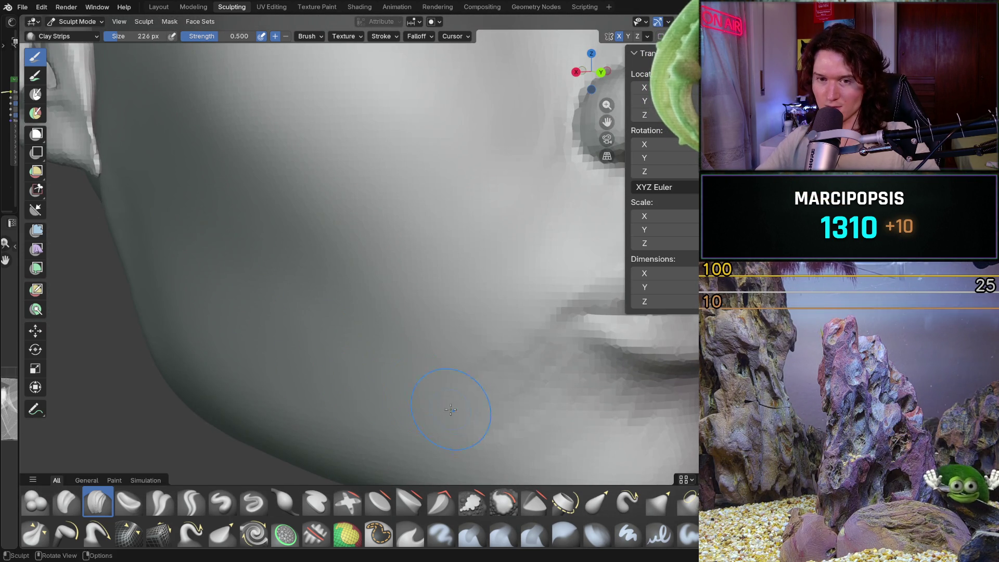
{"action": "middle_click_drag", "start_coordinate": [456, 414], "coordinate": [331, 330], "text": "shift"}
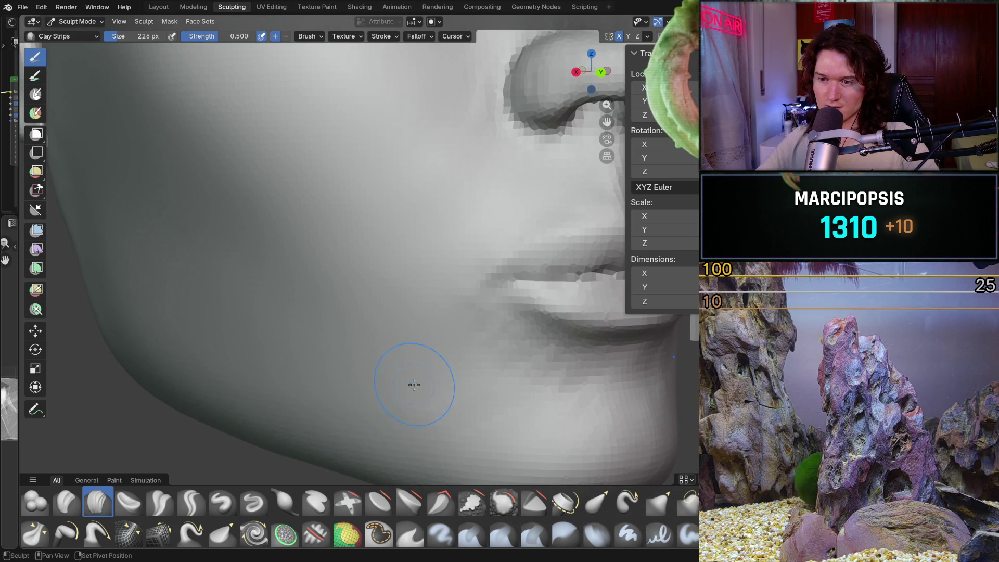
{"action": "mouse_move", "coordinate": [372, 374]}
{"action": "middle_mouse_down"}
{"action": "mouse_move", "coordinate": [330, 364]}
{"action": "mouse_move", "coordinate": [349, 358]}
{"action": "middle_mouse_up"}
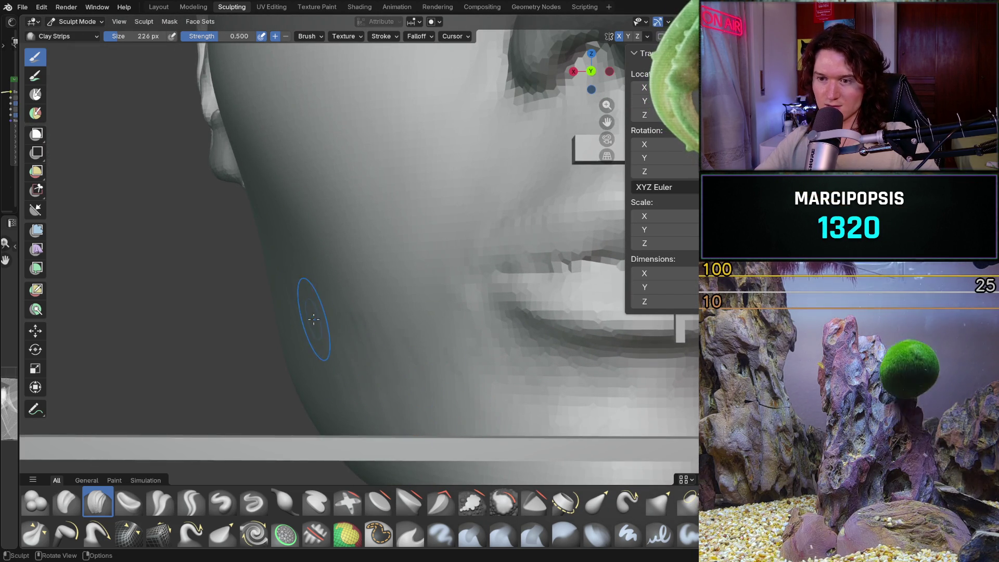
{"action": "middle_click_drag", "start_coordinate": [317, 318], "coordinate": [338, 311]}
{"action": "scroll", "coordinate": [338, 310], "scroll_direction": "up", "scroll_amount": 4}
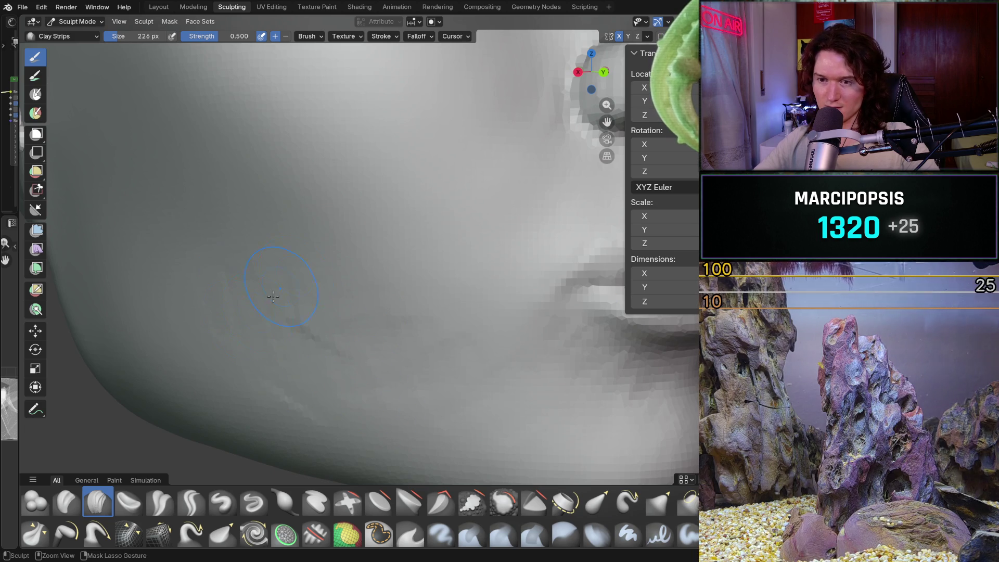
{"action": "scroll", "coordinate": [446, 393], "scroll_direction": "down", "scroll_amount": 4}
{"action": "mouse_move", "coordinate": [330, 312]}
{"action": "middle_mouse_down"}
{"action": "mouse_move", "coordinate": [401, 272]}
{"action": "mouse_move", "coordinate": [424, 356]}
{"action": "mouse_move", "coordinate": [422, 312]}
{"action": "middle_mouse_up"}
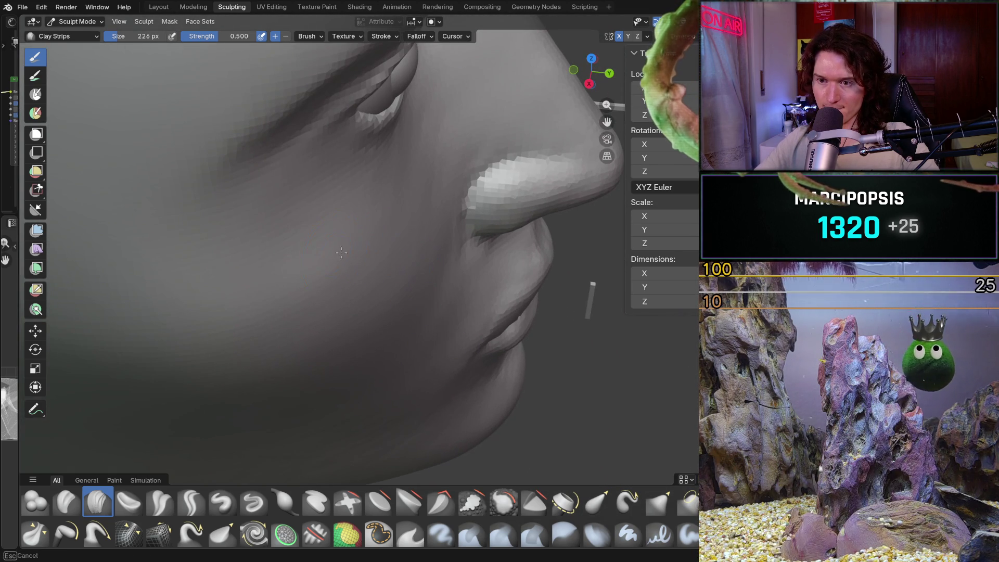
- Orbit to a profile of the nose and frame the cheek below the eye
{"action": "mouse_move", "coordinate": [292, 305]}
{"action": "middle_mouse_down"}
{"action": "mouse_move", "coordinate": [343, 278]}
{"action": "mouse_move", "coordinate": [354, 307]}
{"action": "mouse_move", "coordinate": [345, 323]}
{"action": "mouse_move", "coordinate": [350, 258]}
{"action": "middle_mouse_up"}
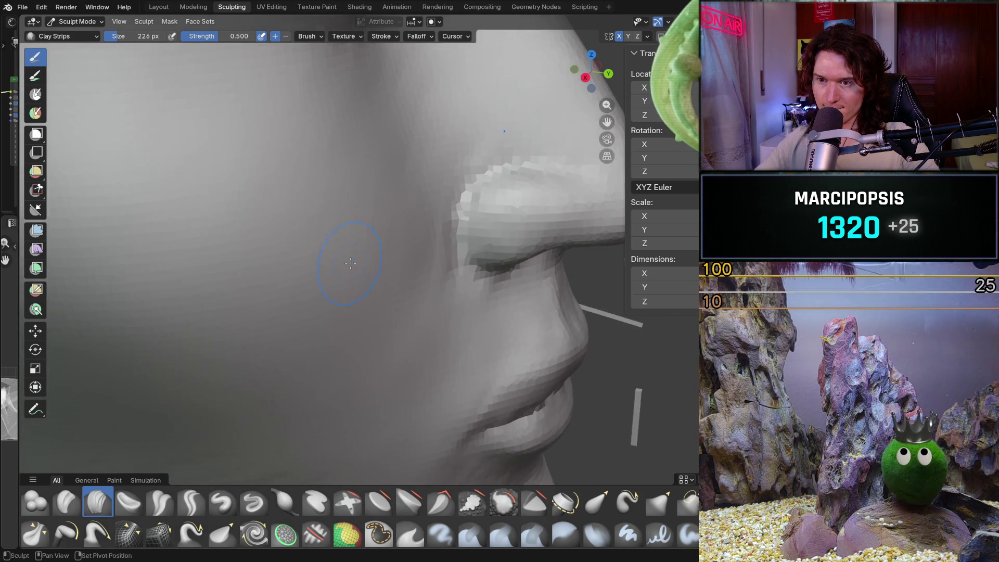
{"action": "scroll", "coordinate": [350, 258], "scroll_direction": "down", "scroll_amount": 4}
{"action": "scroll", "coordinate": [397, 229], "scroll_direction": "up", "scroll_amount": 3}
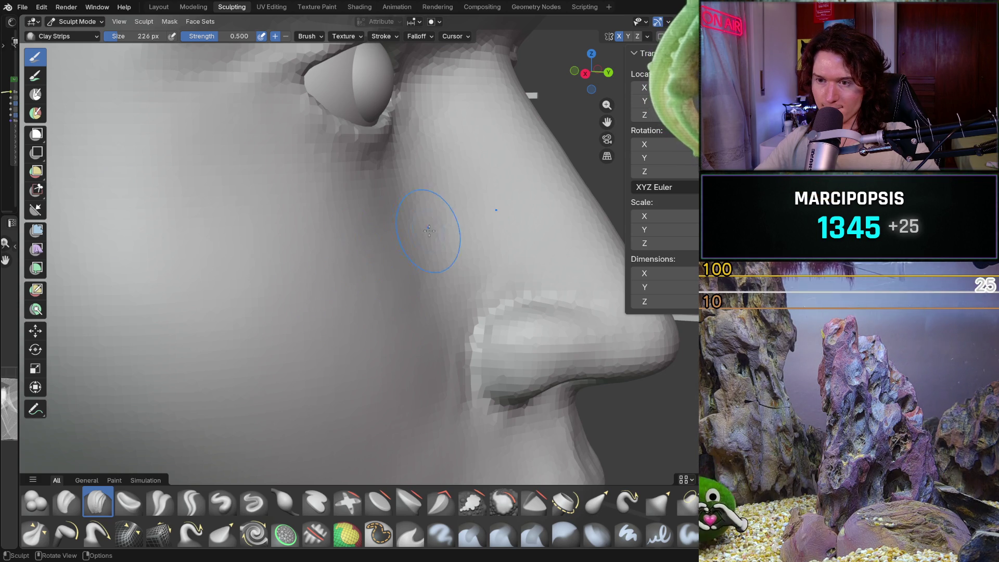
{"action": "scroll", "coordinate": [424, 230], "scroll_direction": "up", "scroll_amount": 3}
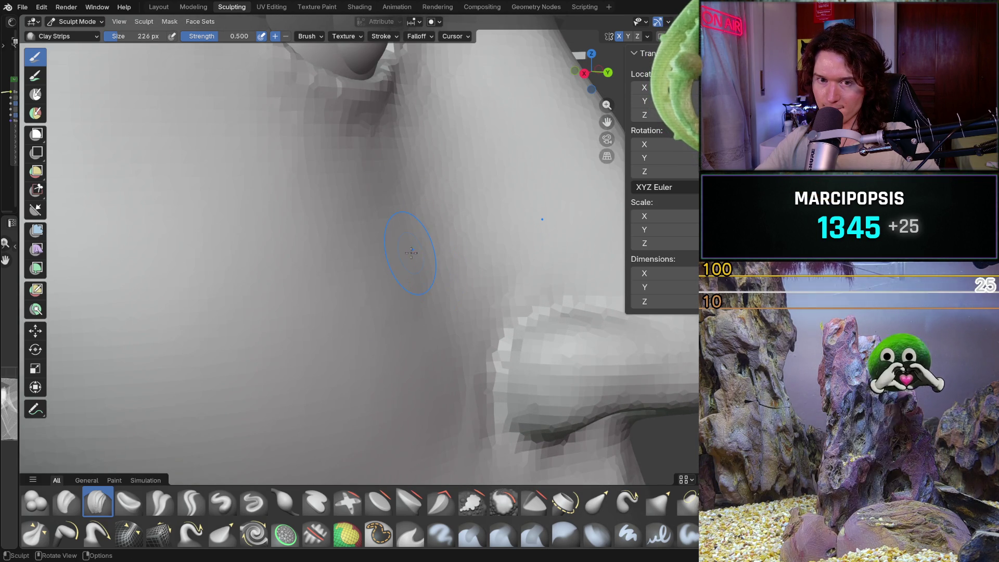